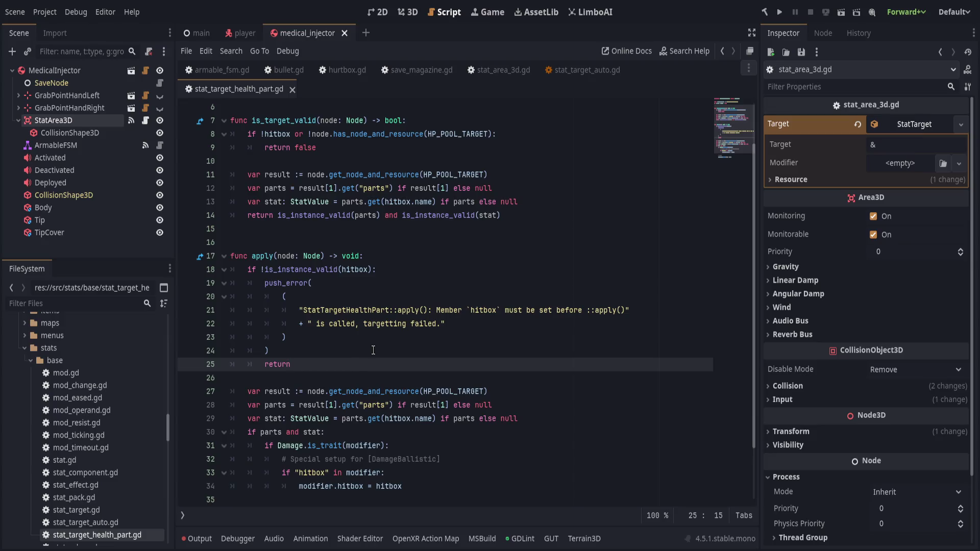
Copy the _validate_property target case from stat_target_auto.gd below the hitbox variable
scroll(376, 345, "down", 2)
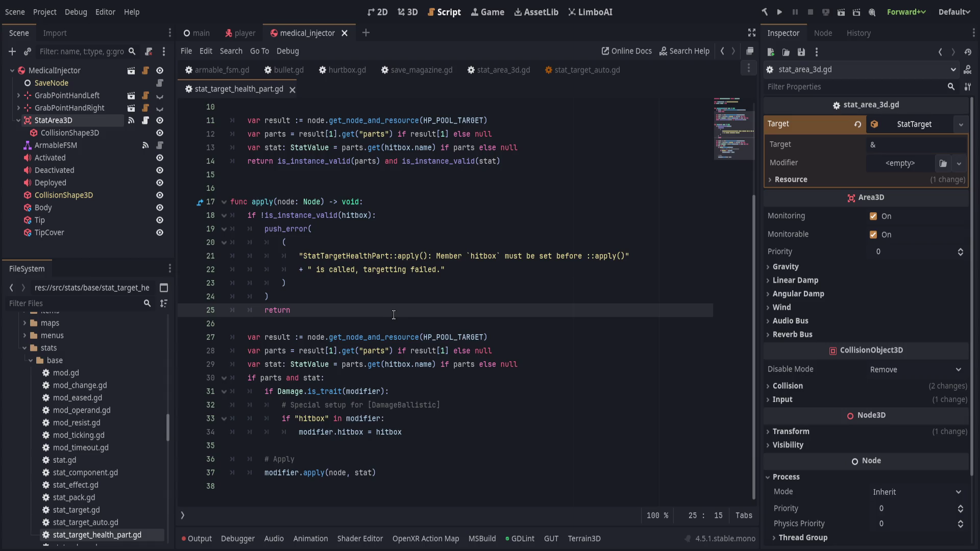
scroll(393, 315, "up", 1)
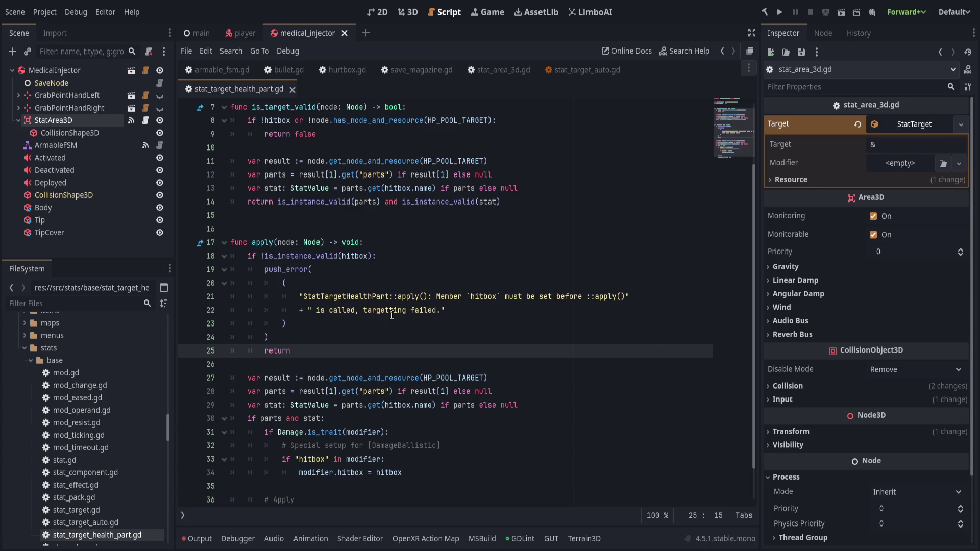
key("ctrl+z")
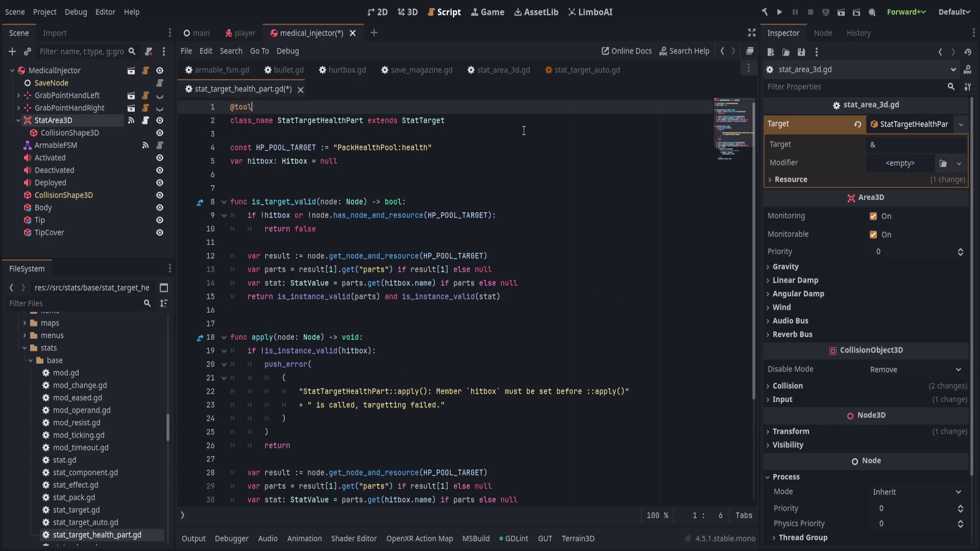
key("ctrl+z")
key("ctrl+shift+comma")
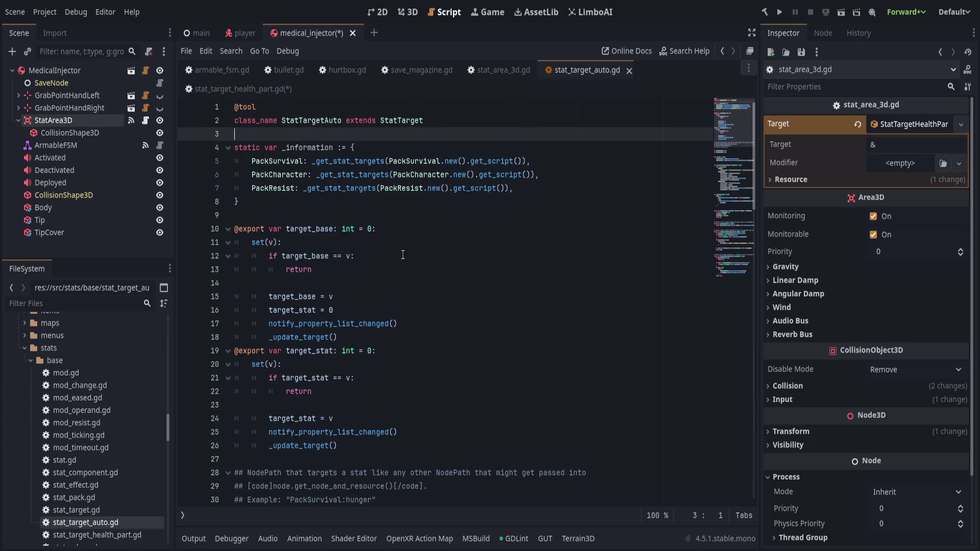
scroll(403, 254, "down", 9)
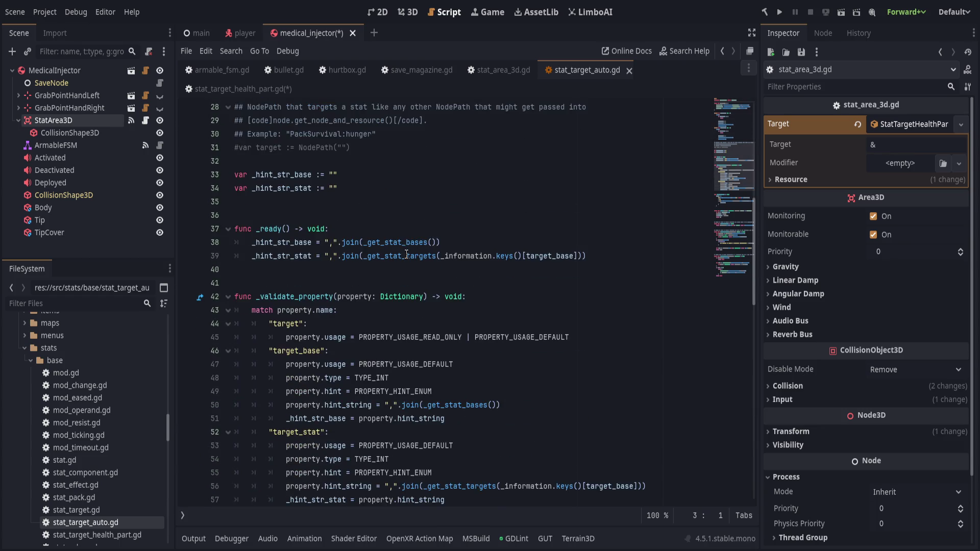
left_click_drag(612, 336, 198, 278)
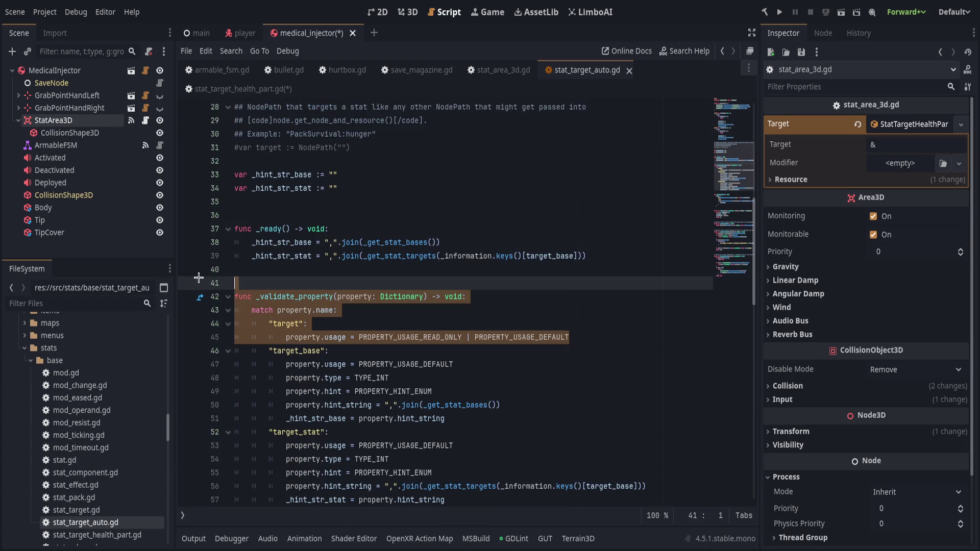
left_click(420, 174)
key("ctrl+shift+period")
left_click(380, 172)
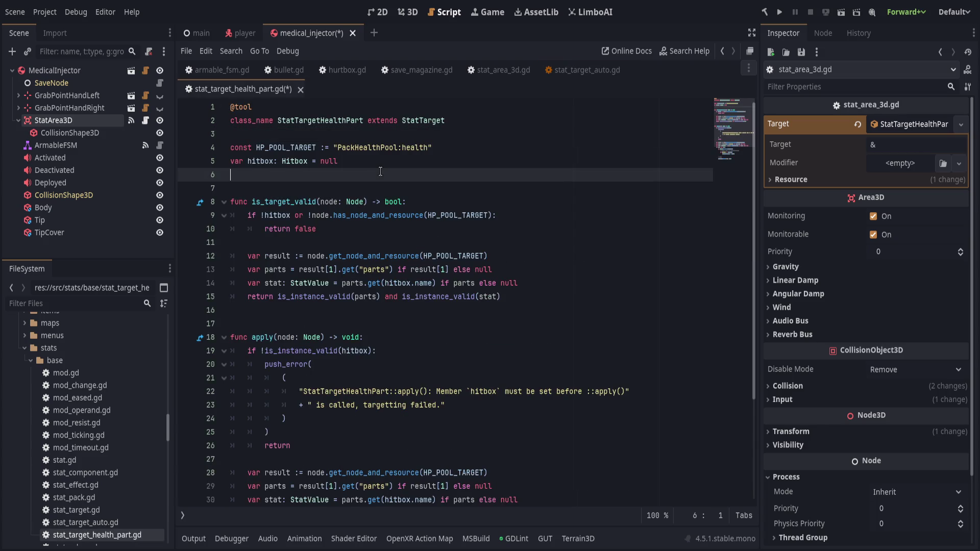
key("Down")
type("func _validate_property(property: Dictionary) -> void: \tmatch property.name: \t\t\"target\": \t\t\tproperty.usage = PROPERTY_USAGE_READ_ONLY | PROPERTY_USAGE_DEFAULT")
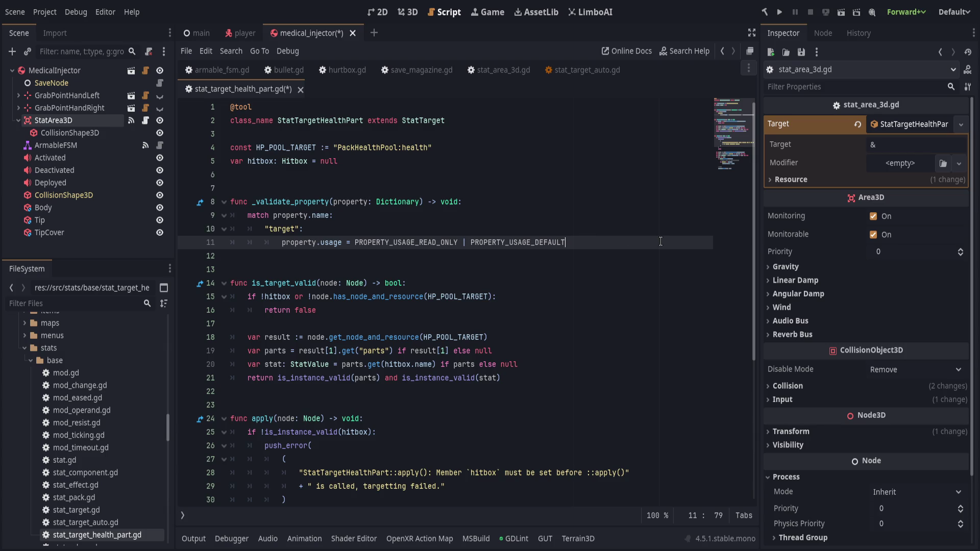
Review stat_target_auto.gd again, then return to stat_target_health_part.gd
left_click(577, 72)
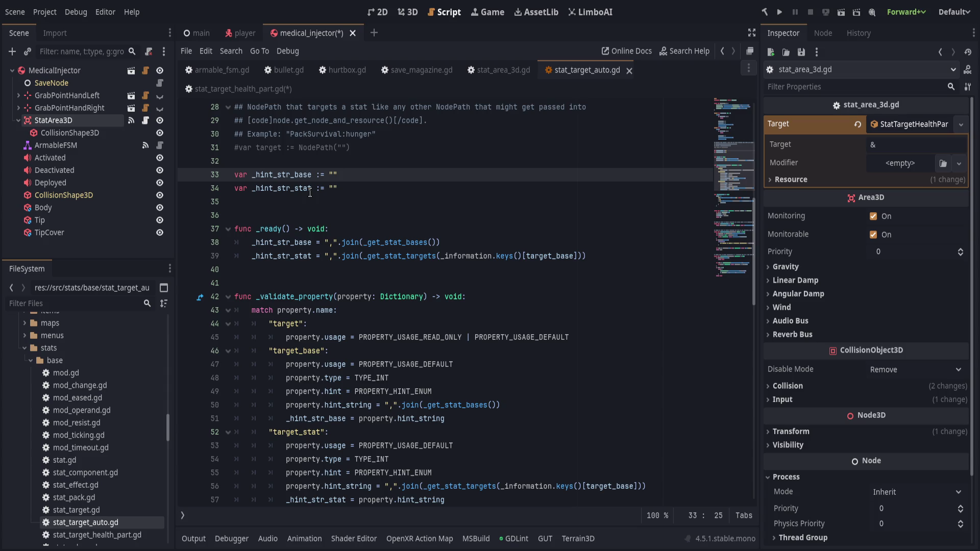
scroll(310, 193, "down", 1)
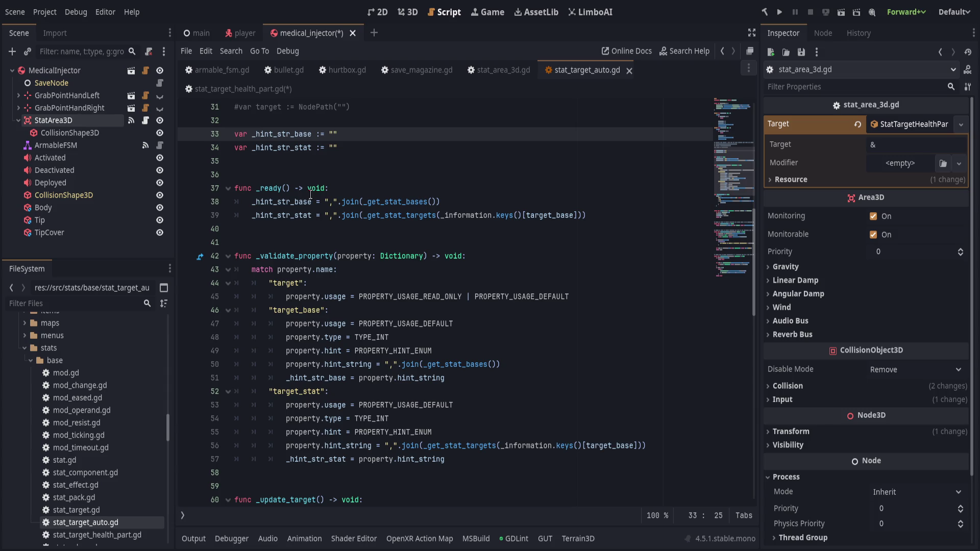
scroll(310, 195, "down", 2)
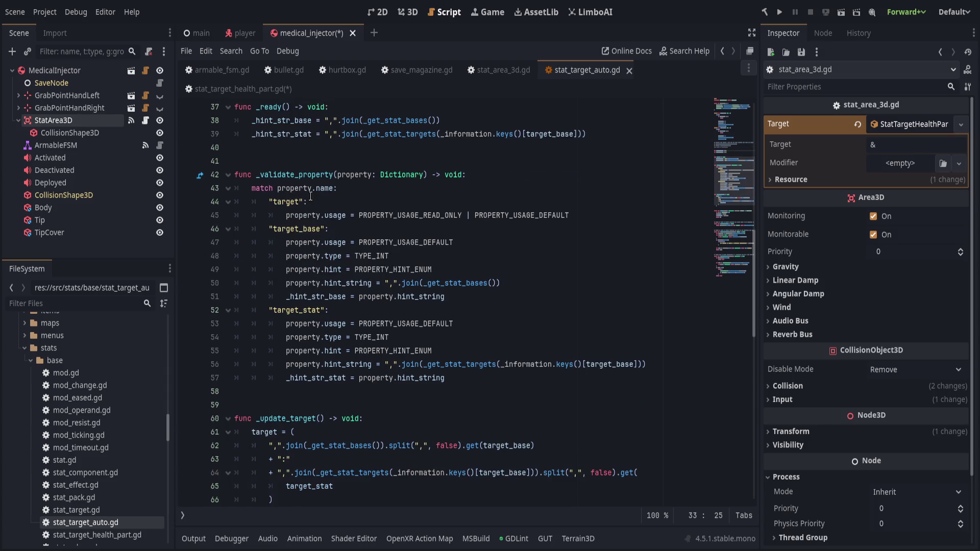
scroll(310, 196, "down", 2)
scroll(310, 196, "up", 3)
scroll(310, 196, "up", 1)
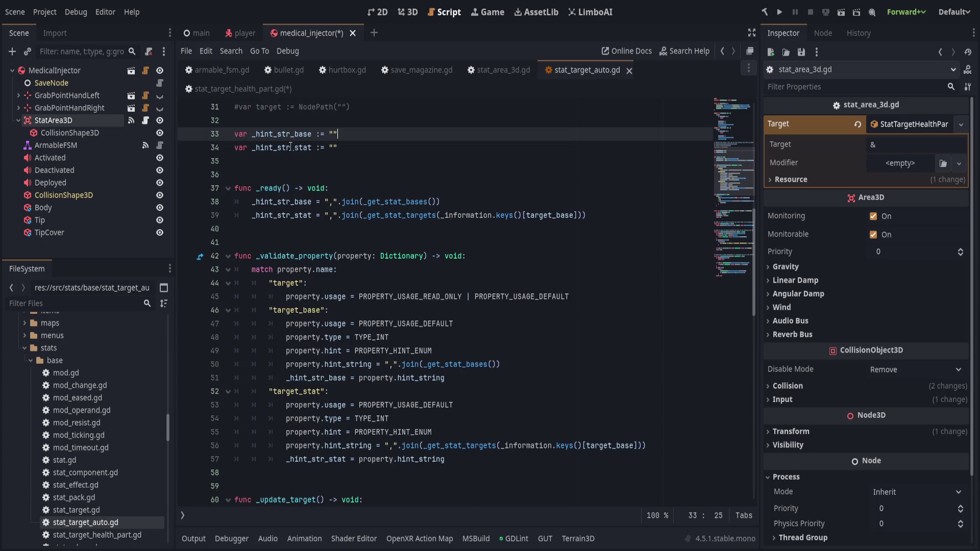
left_click(261, 92)
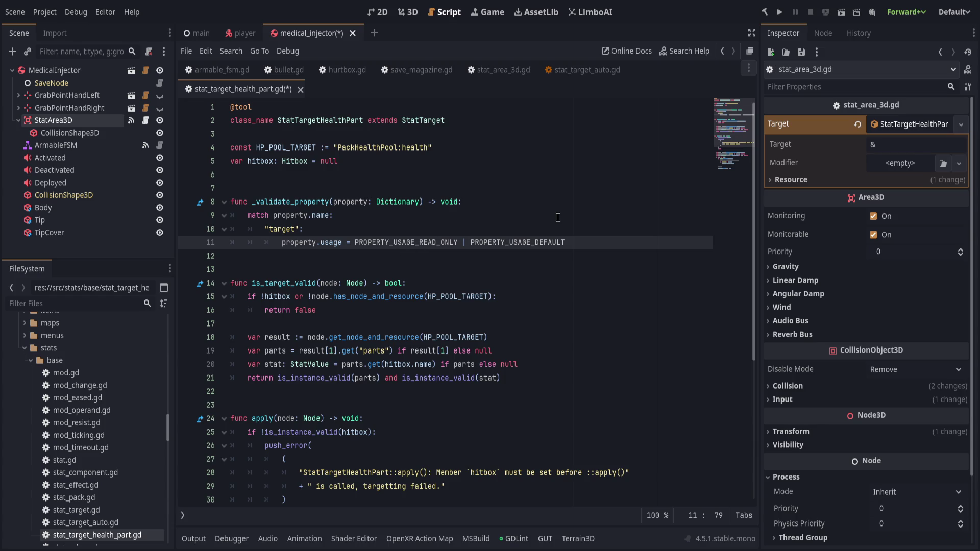
Start a 'property.' statement on the empty line under the target case
key("Down")
type("p")
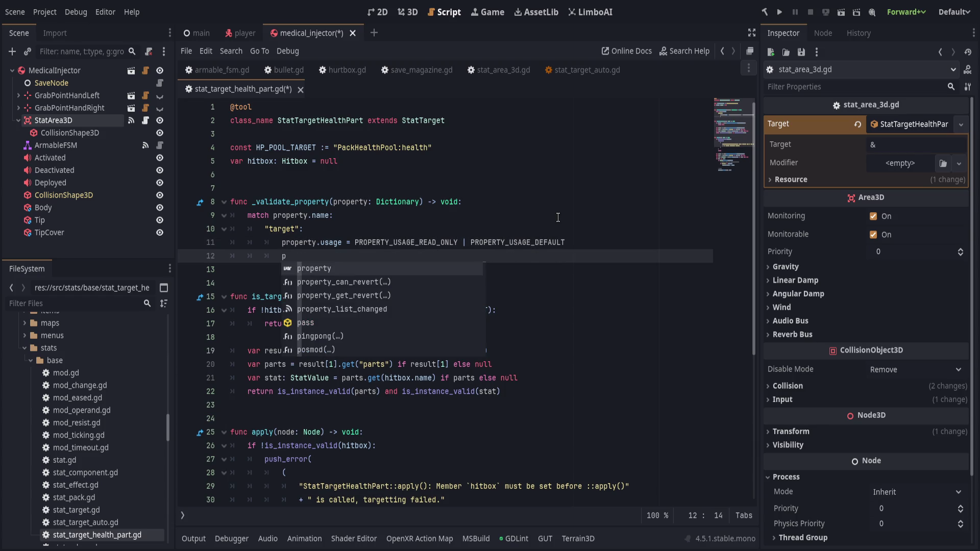
key("Return")
type(".value")
key("ctrl+BackSpace")
key("Escape")
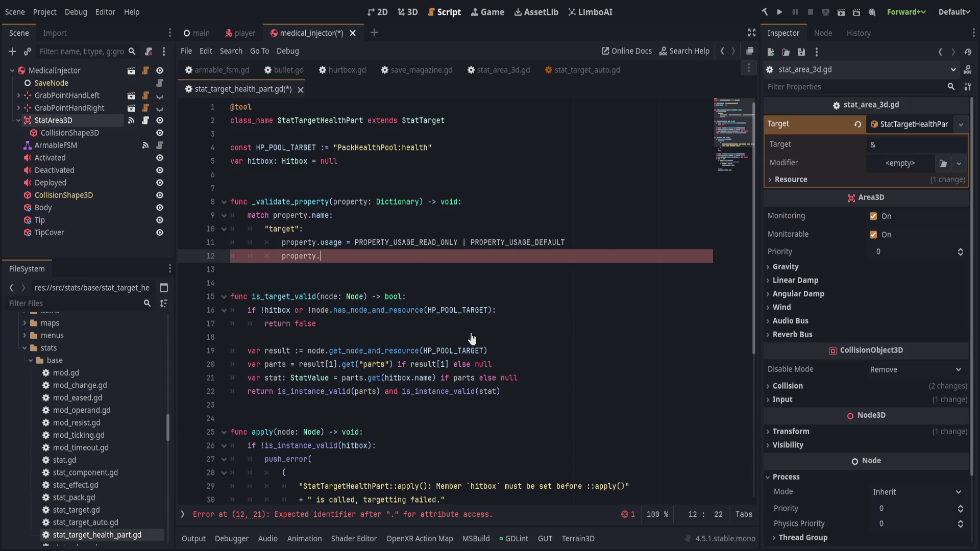
Read Object's _get_property_list and get_property_list documentation, then return to the script
key("alt+F1")
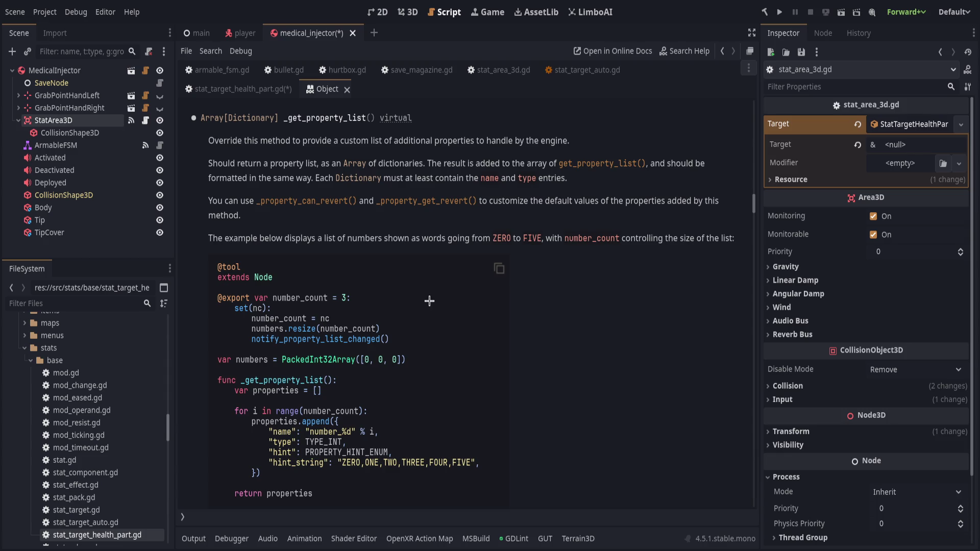
left_click(602, 165)
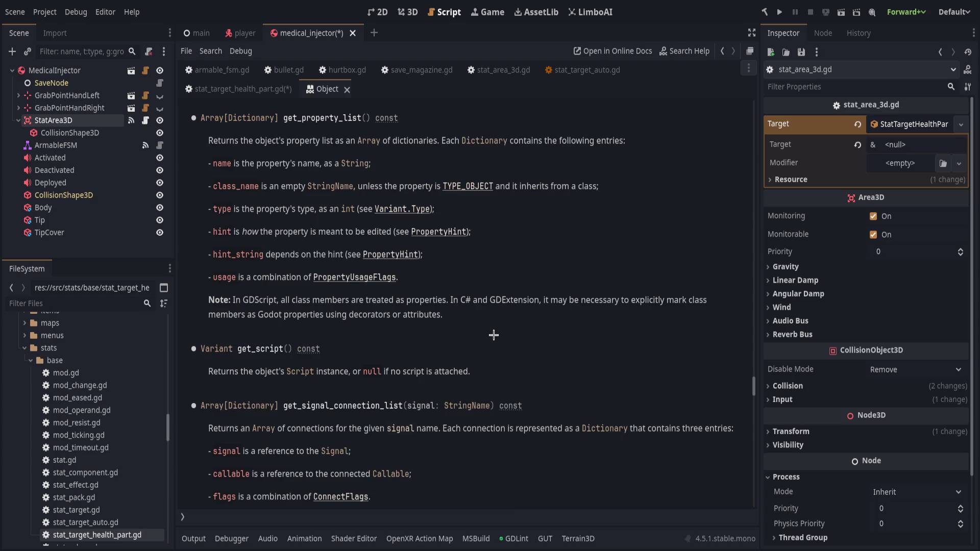
left_click_drag(233, 190, 284, 273)
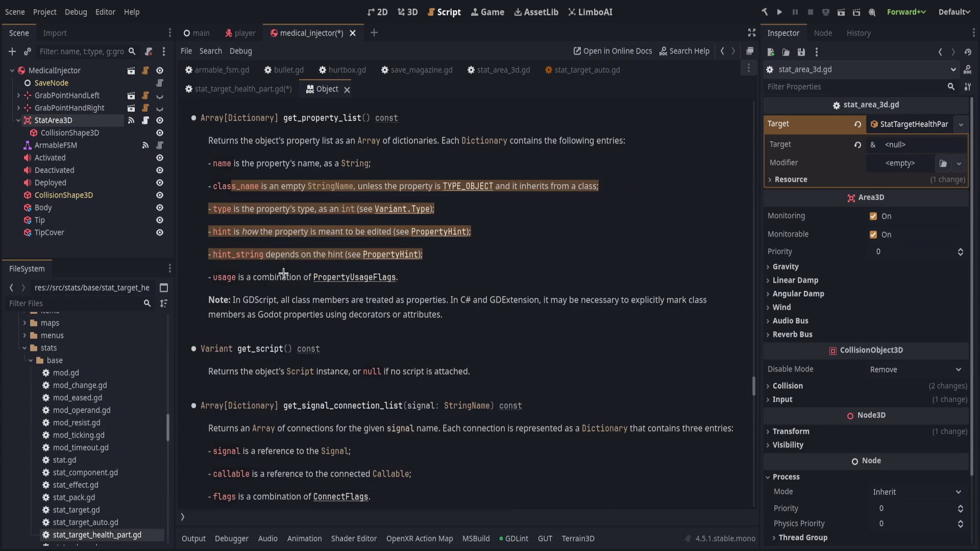
left_click(283, 274)
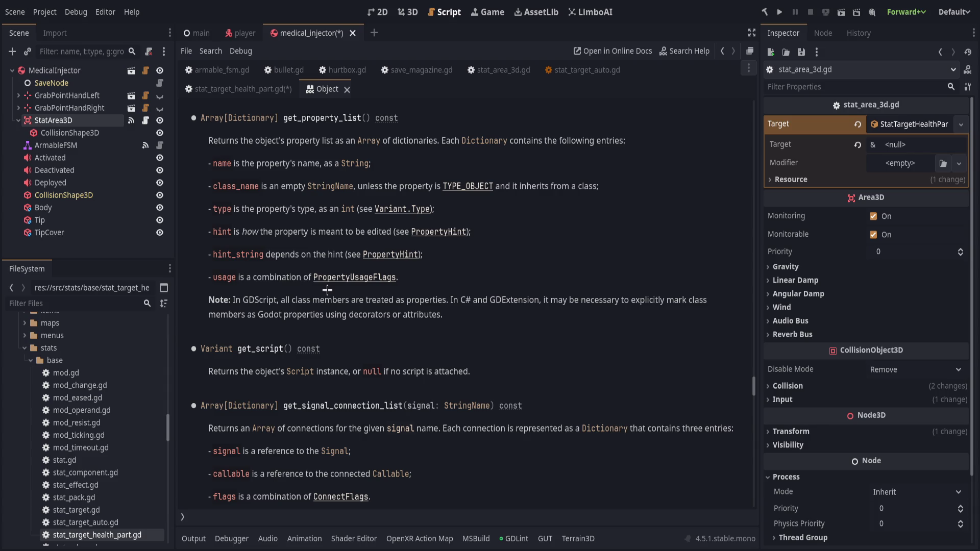
left_click(250, 92)
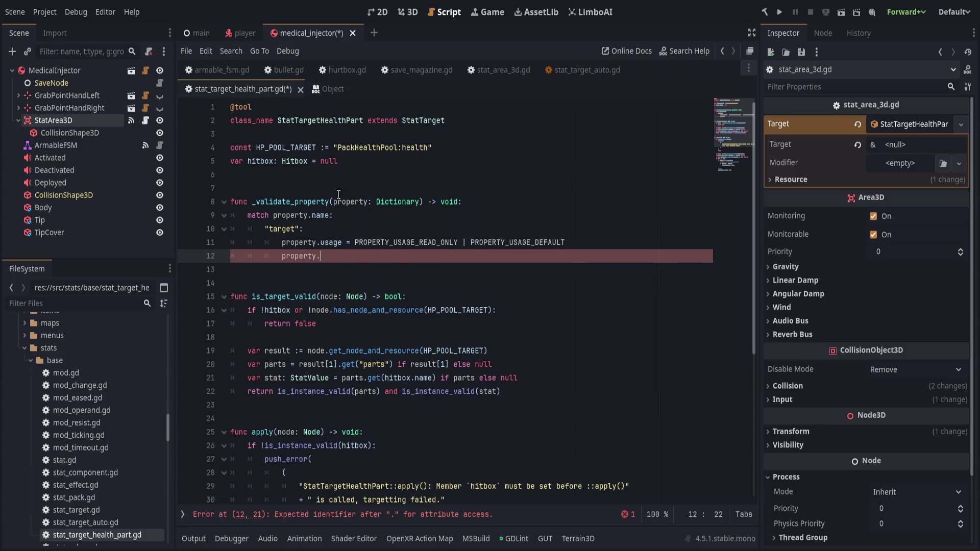
Replace the unfinished line with 'target = HP_POOL_TARGET' and save
key("BackSpace")
key("BackSpace")
key("BackSpace")
type("target = HP")
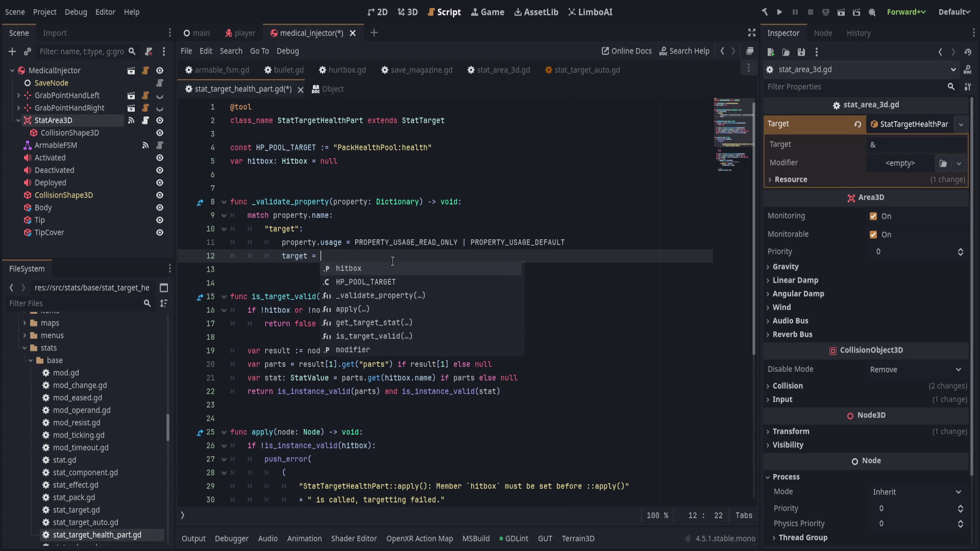
key("Return")
key("ctrl+s")
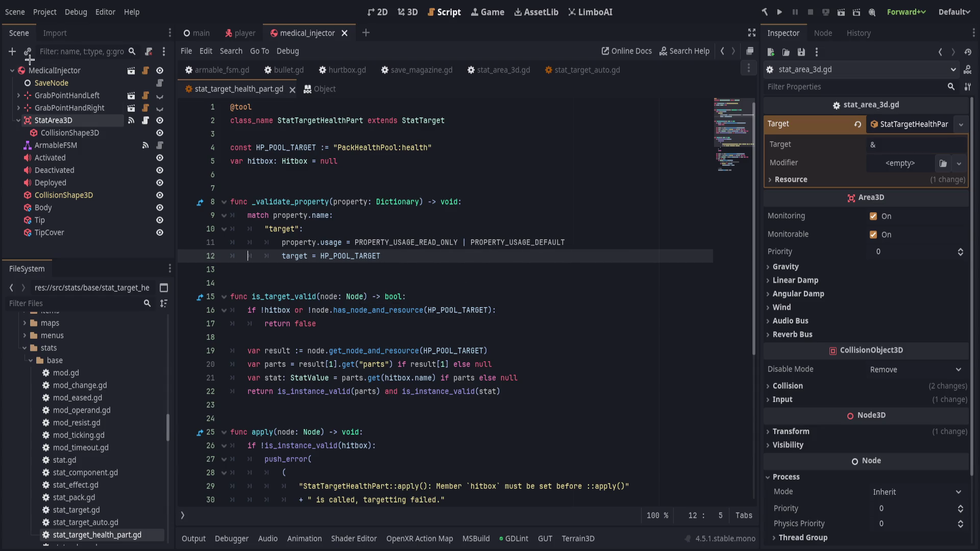
Revert StatArea3D's Target so it refreshes to PackHealthPool:health
left_click(63, 132)
left_click(53, 120)
left_click(857, 124)
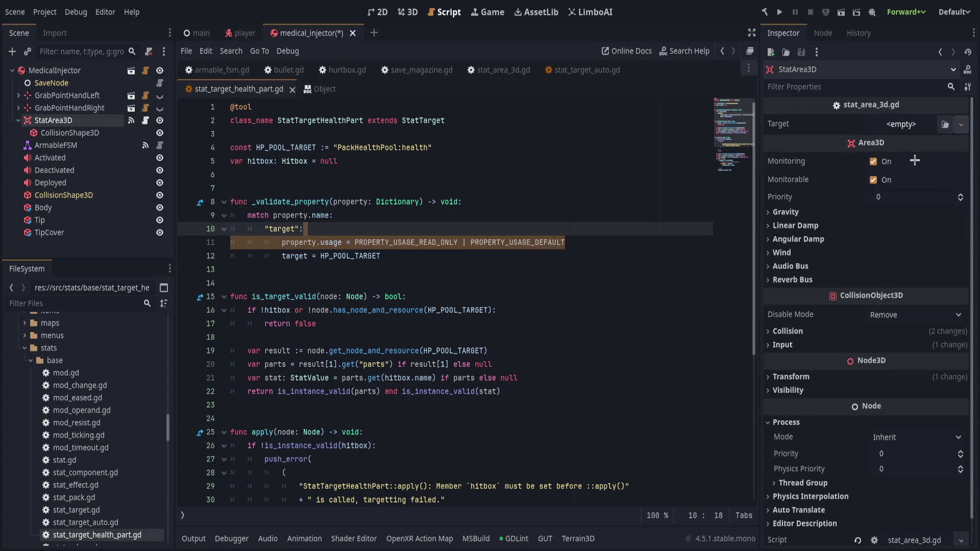
double_click(920, 147)
mouse_move(902, 146)
left_mouse_down()
mouse_move(962, 147)
mouse_move(855, 149)
left_mouse_up()
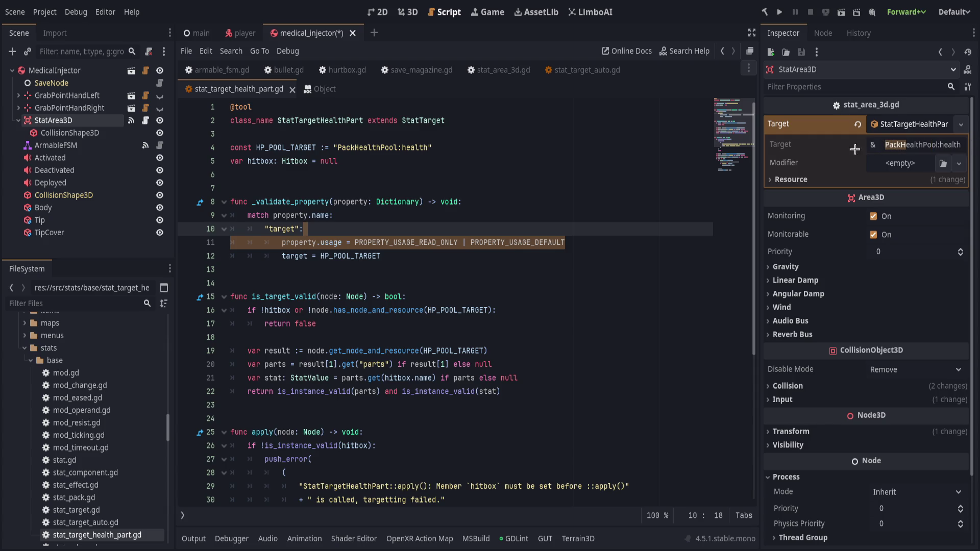
Assign a new Damage resource as StatArea3D's Modifier
left_click(592, 244)
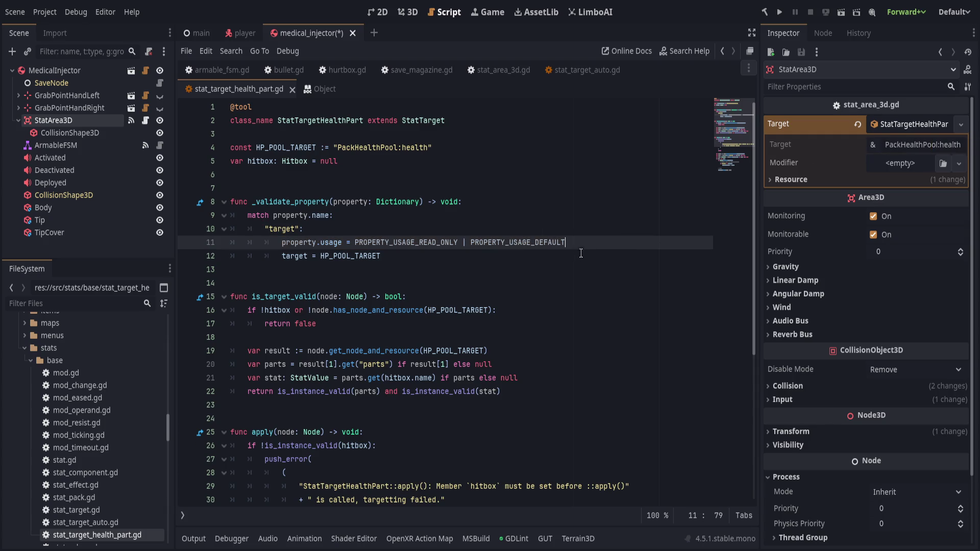
left_click(582, 258)
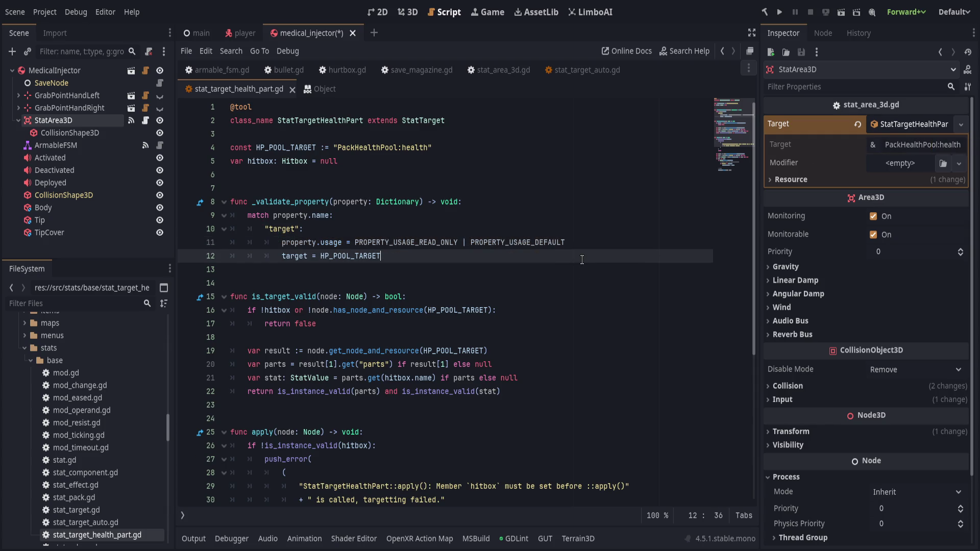
key("ctrl+v")
left_click(903, 168)
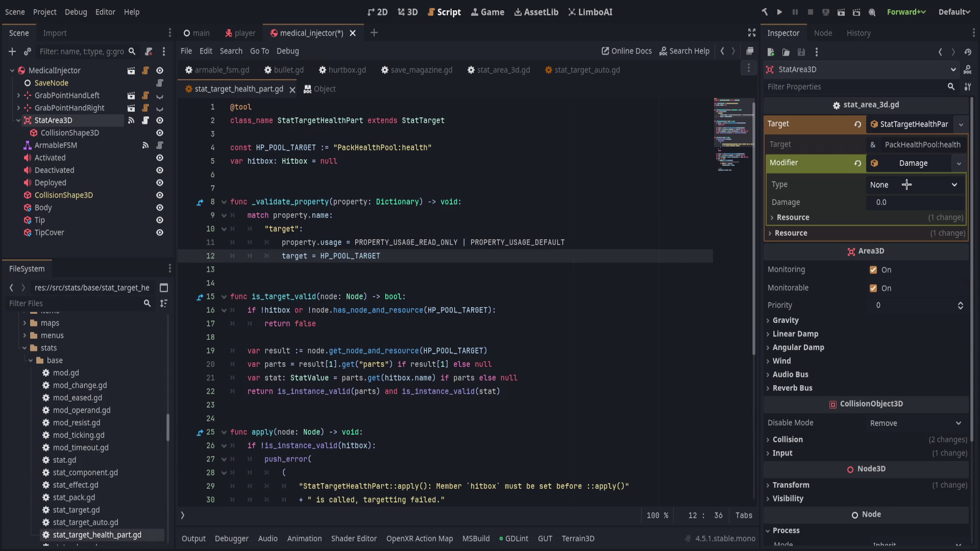
Try a Damage amount of -10, then replace the Modifier with a new StatChange
left_click(913, 201)
type("-19")
key("Return")
left_click(857, 164)
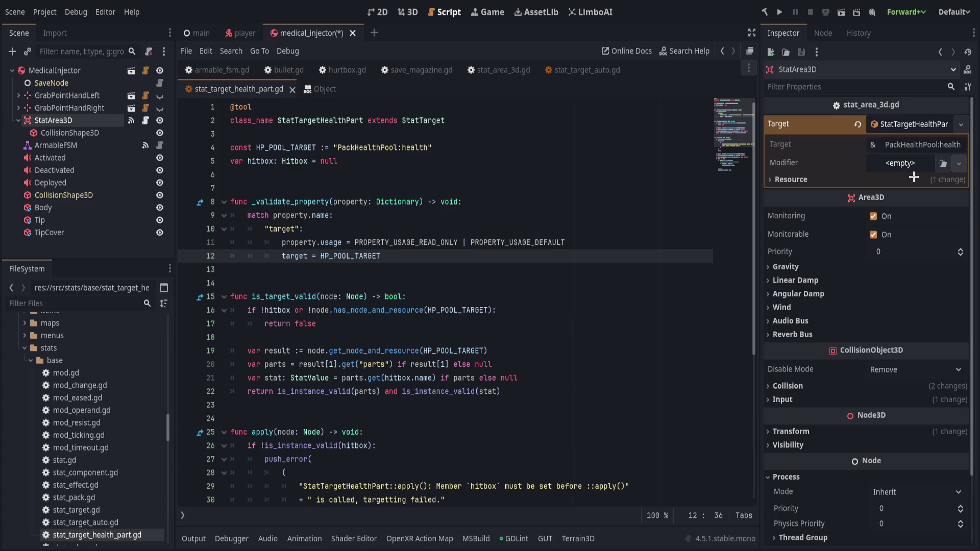
left_click(914, 174)
left_click(923, 286)
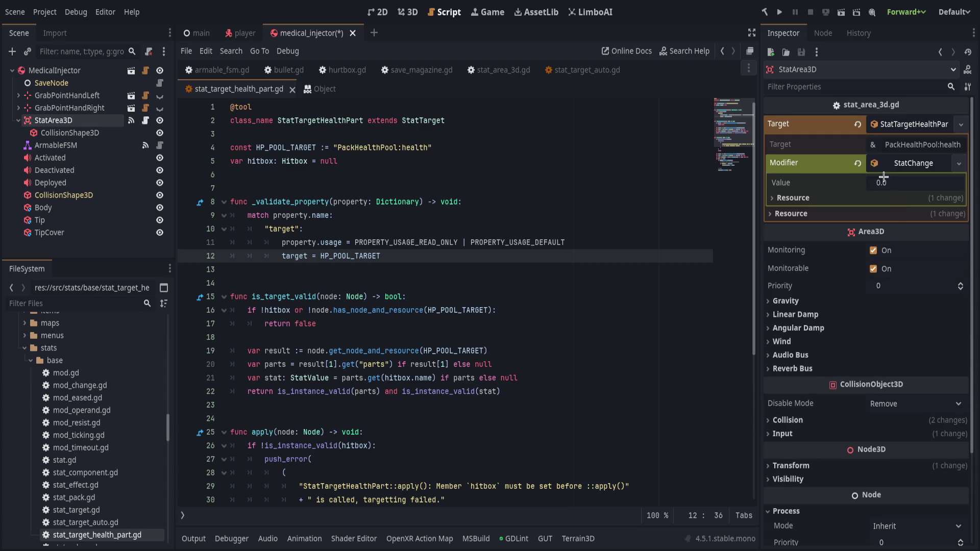
left_click(858, 163)
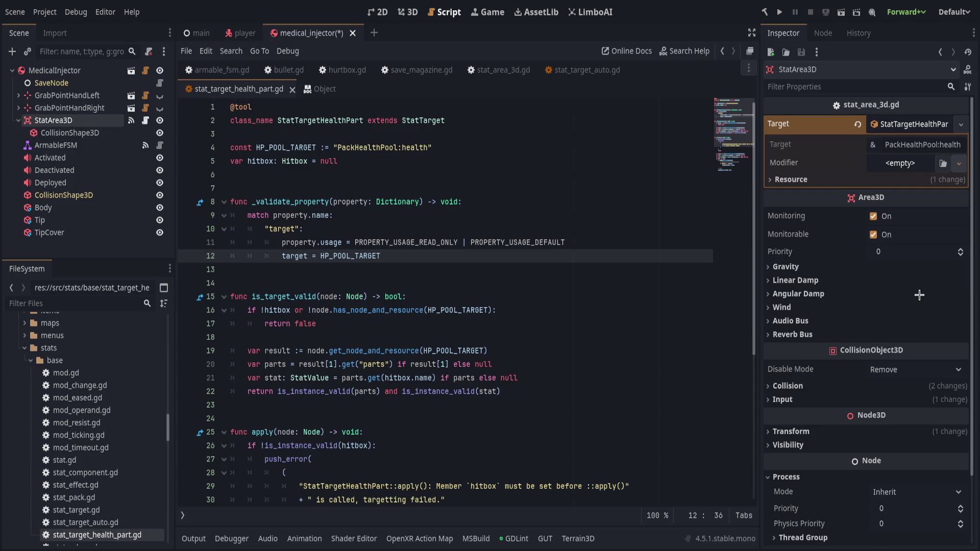
left_click_drag(919, 295, 901, 163)
Set the StatChange Value to 10.0
left_click(908, 186)
type("+")
type("1")
key("BackSpace")
key("BackSpace")
type("10")
key("Return")
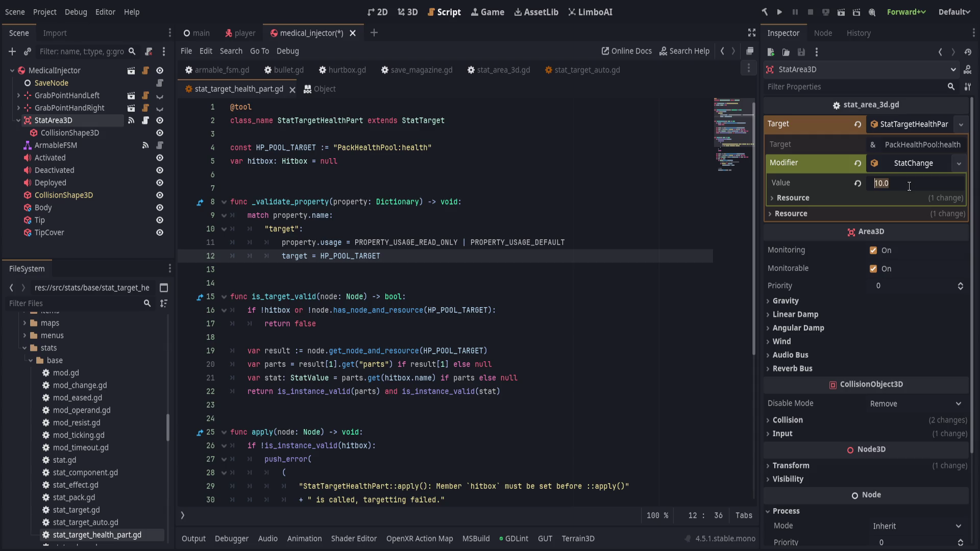
left_click(925, 185)
type("10")
key("Return")
left_click(925, 186)
left_click(914, 186)
Save the medical_injector scene
left_click(594, 218)
left_click(524, 304)
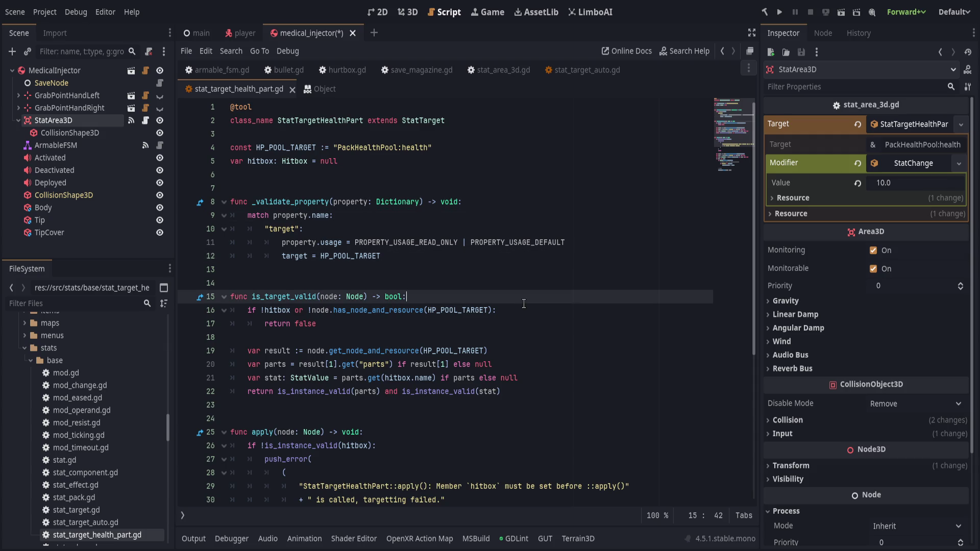
key("ctrl+s")
scroll(524, 304, "down", 6)
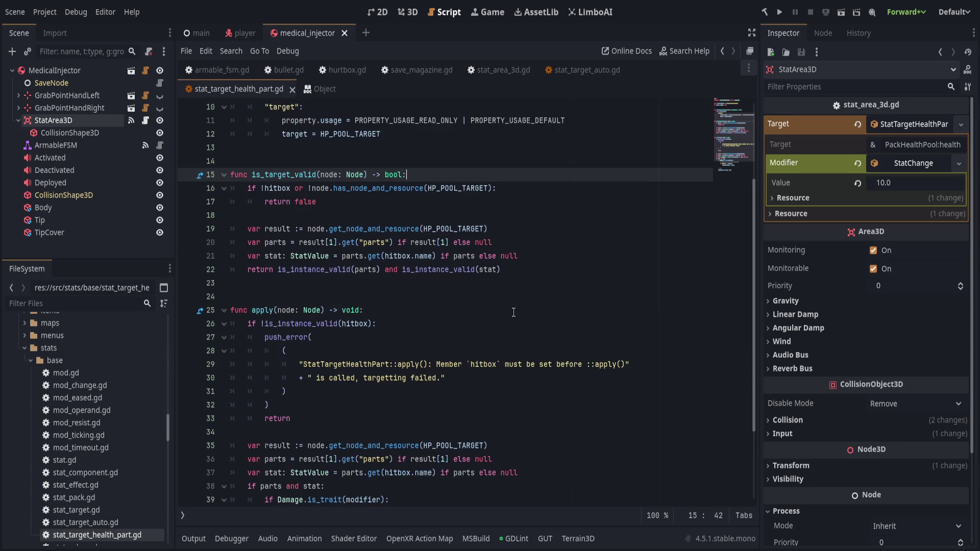
Revert StatArea3D's StatChange Modifier to empty with its revert icon
scroll(496, 330, "up", 6)
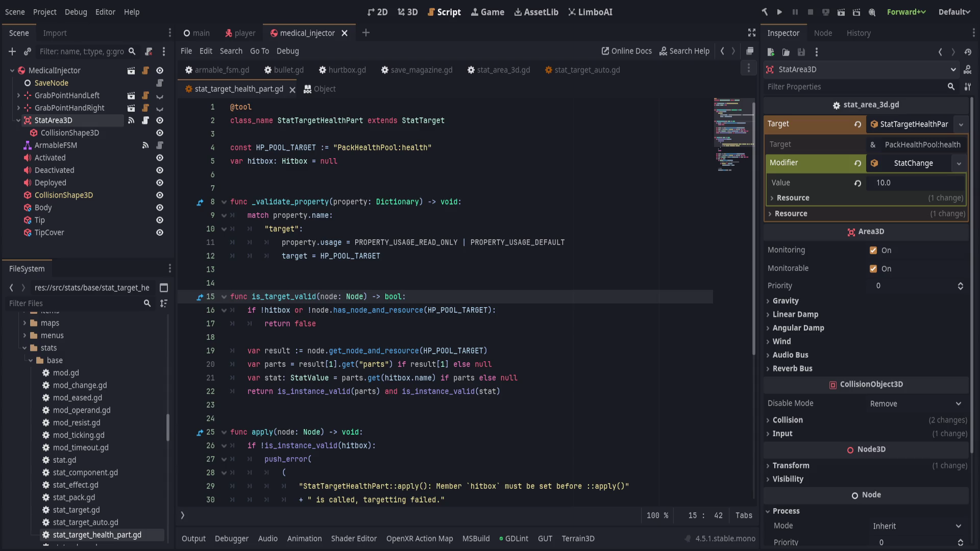
left_click(513, 255)
left_click(513, 305)
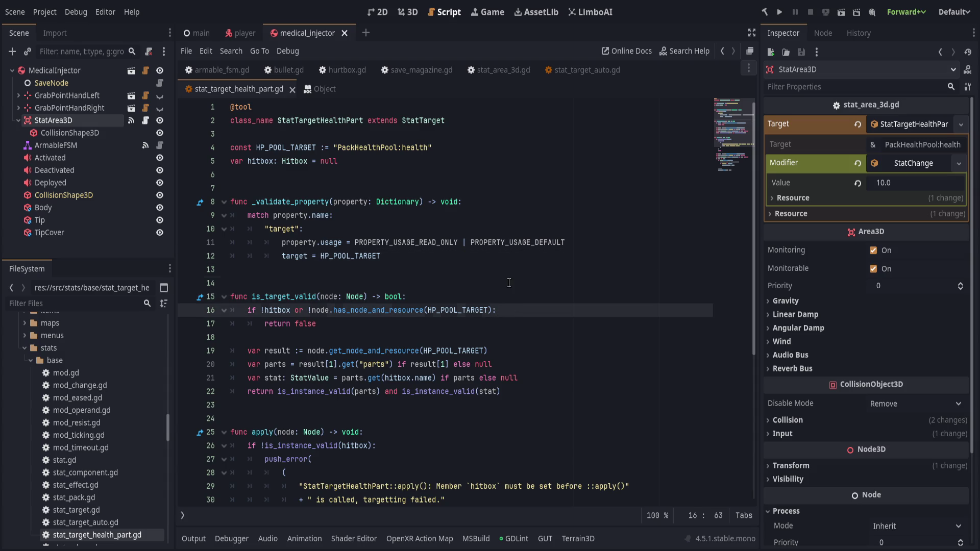
left_click(509, 283)
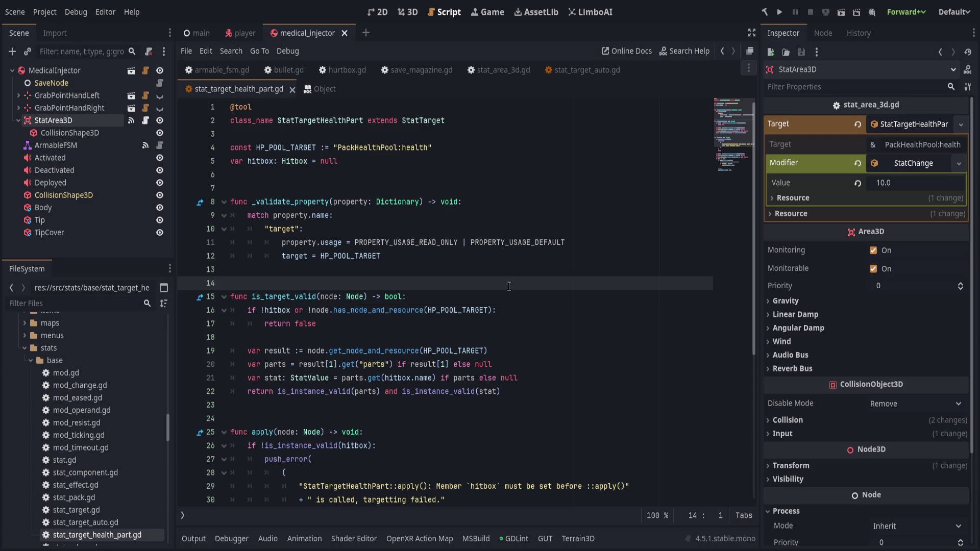
left_click(905, 188)
left_click(858, 163)
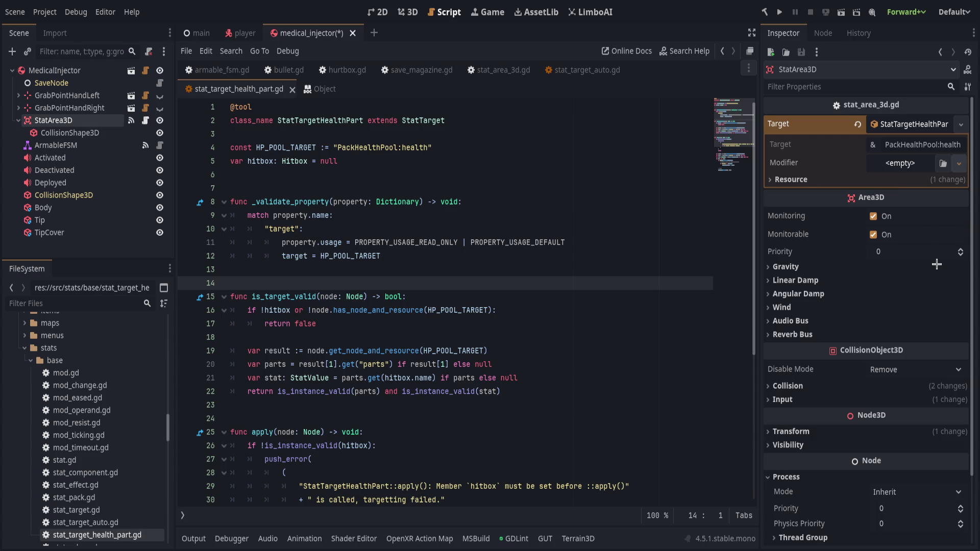
Restore and inspect the StatChange, then clear the Change and Modifier properties
key("ctrl+z")
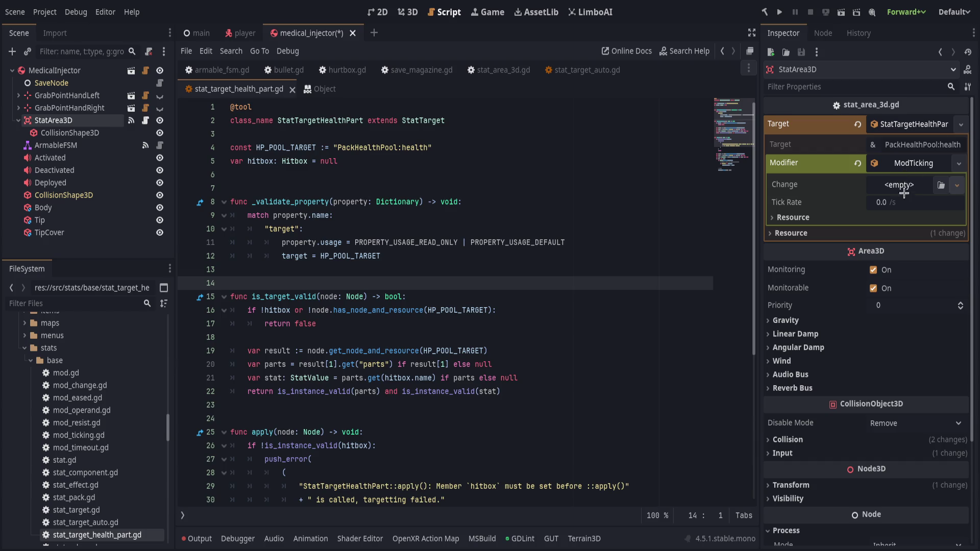
left_click(905, 185)
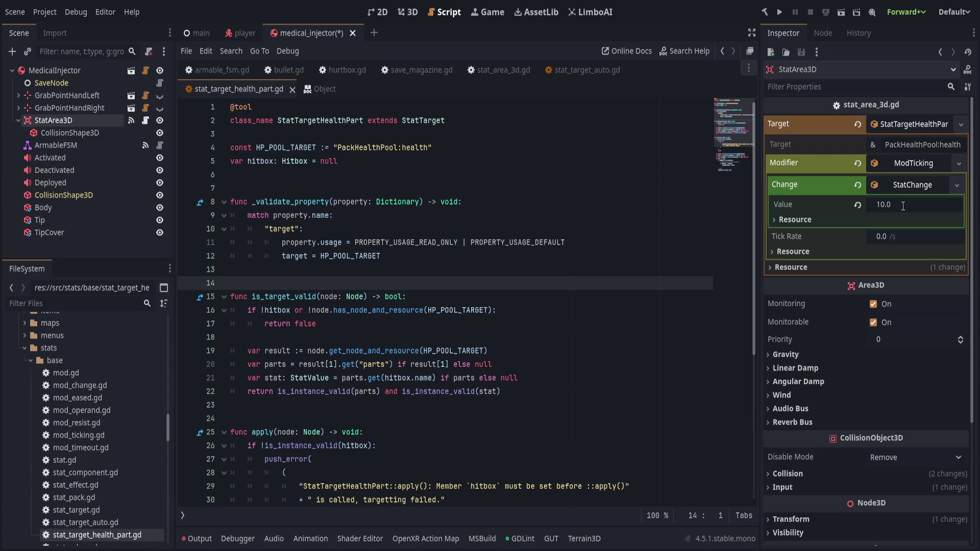
left_click(894, 185)
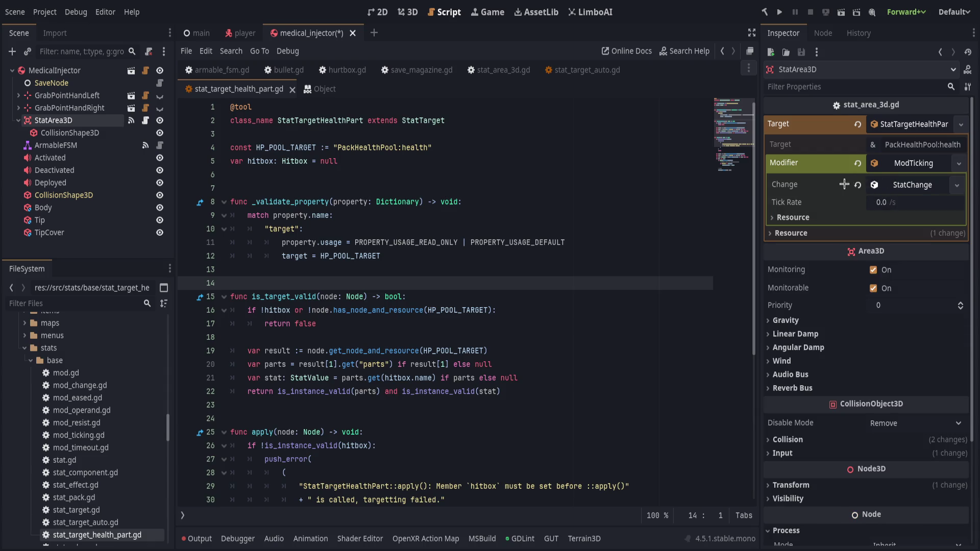
left_click(860, 185)
left_click(857, 163)
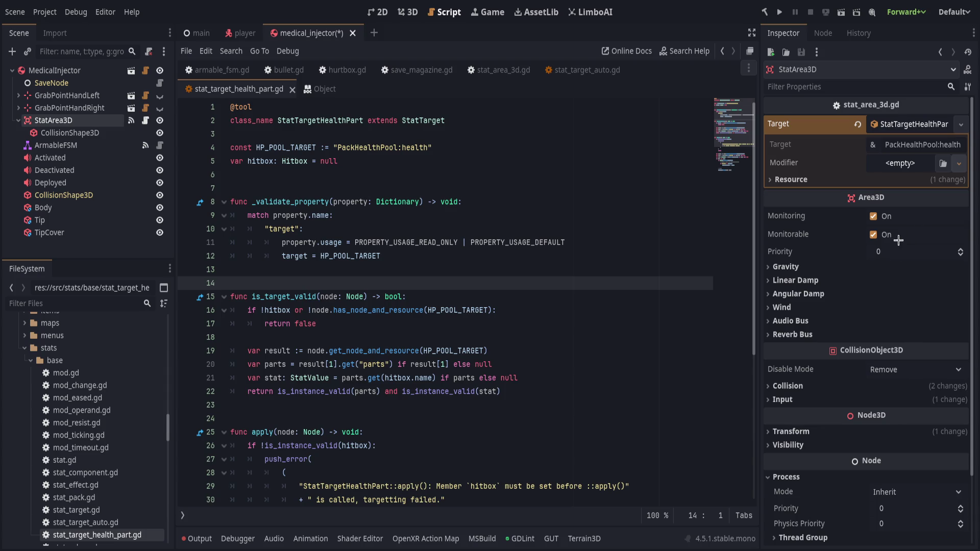
Make the Modifier a new ModTimeout wrapping a ModTicking with a StatChange of 10.0
left_click(906, 166)
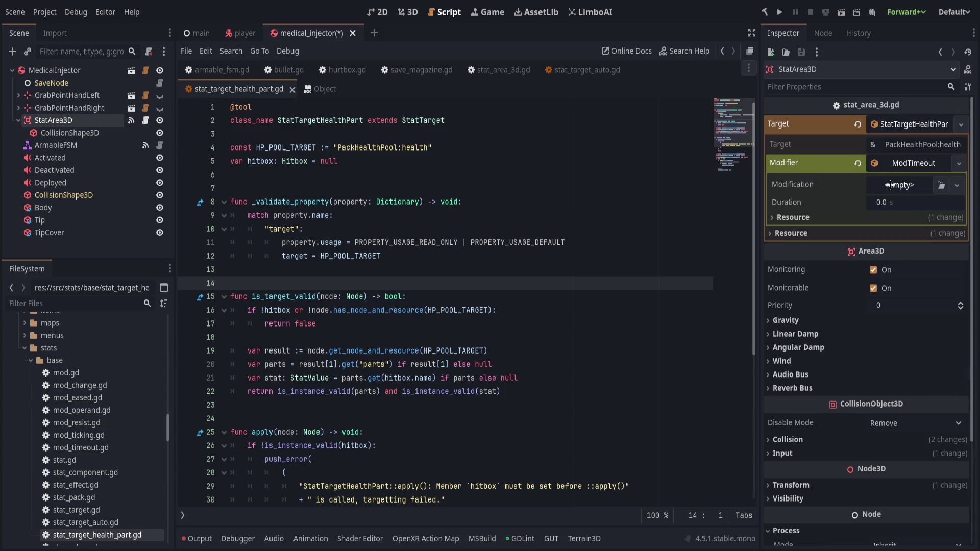
left_click(898, 185)
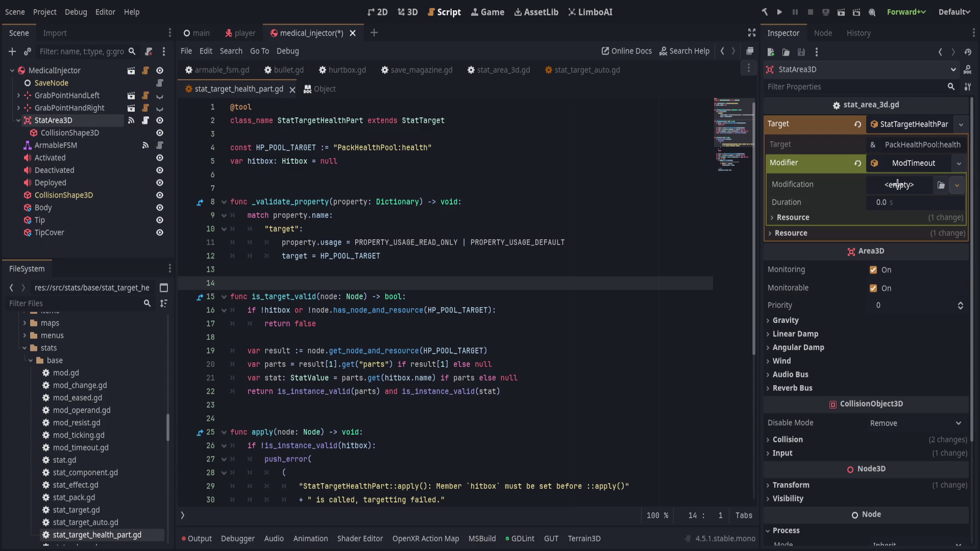
left_click(932, 283)
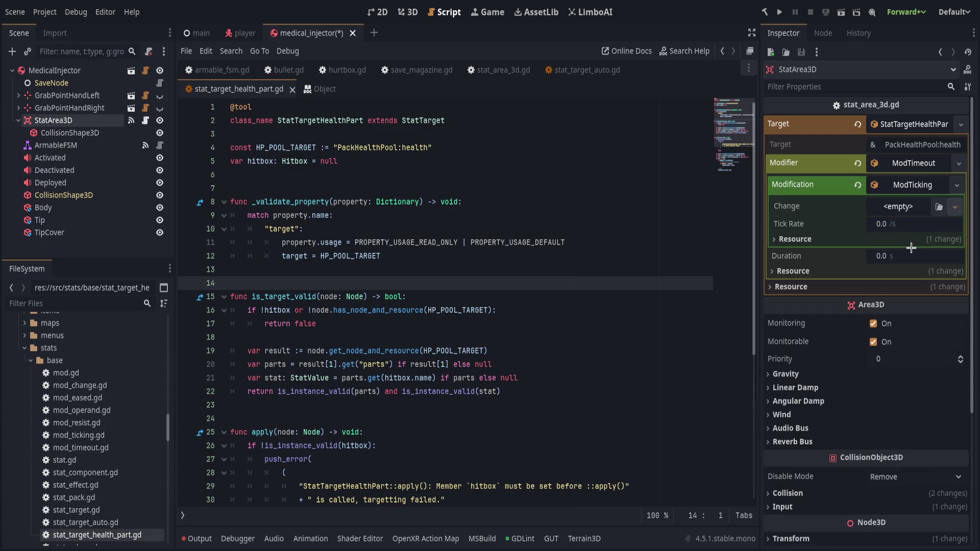
left_click(899, 207)
left_click(916, 229)
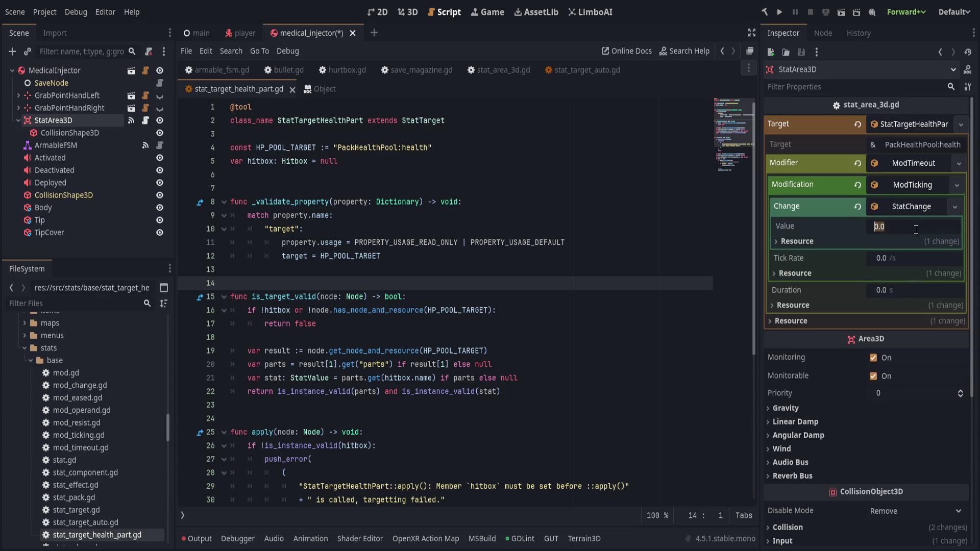
type("10")
key("Return")
Set the ModTicking Tick Rate to 0.5 and the ModTimeout Duration to 5.0
left_click(940, 259)
type(".5")
key("Return")
left_click_drag(918, 290, 819, 240)
left_click(857, 290)
left_click(894, 289)
type("5")
key("Return")
Open mod_ticking.gd from the FileSystem dock
left_click(612, 247)
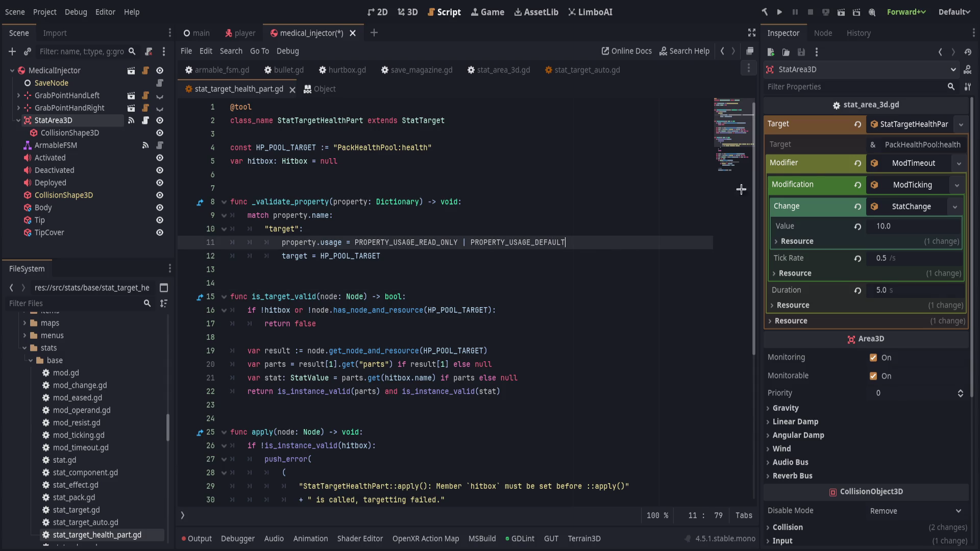
left_click(453, 298)
left_click(82, 361)
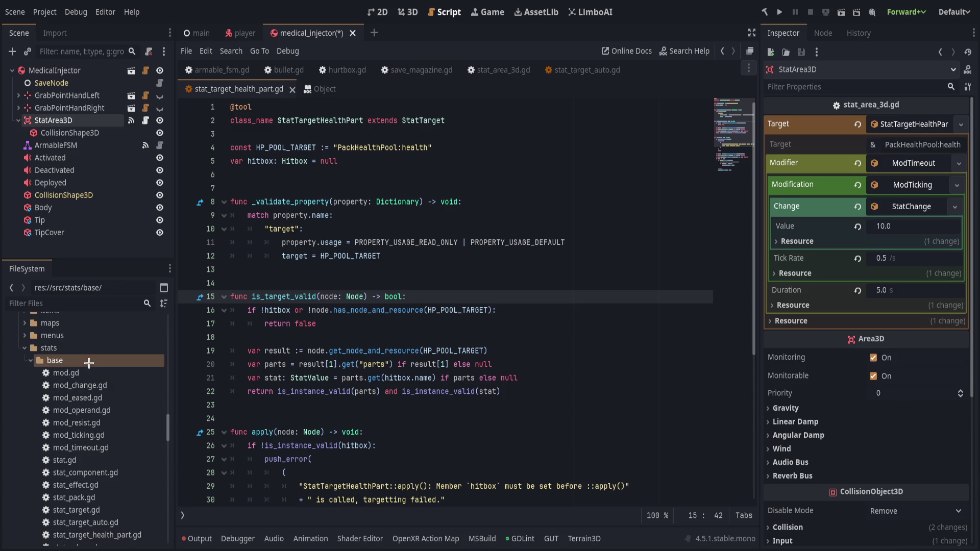
left_click(449, 378, "shift")
left_click(450, 377)
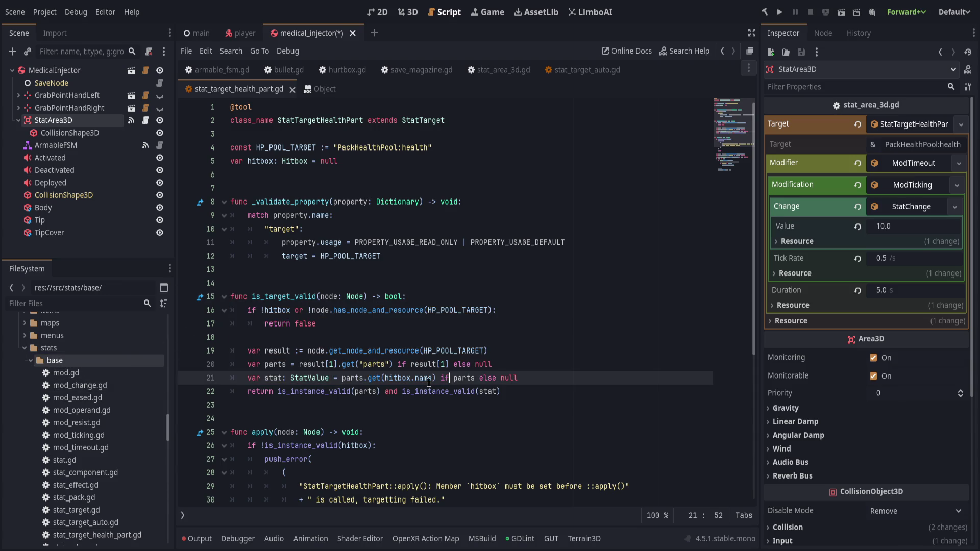
left_click(123, 438)
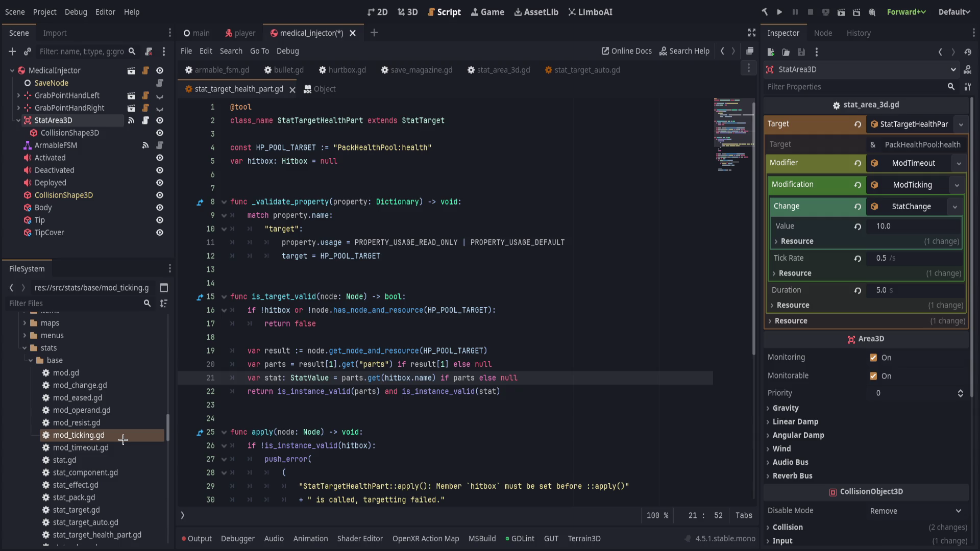
double_click(123, 438)
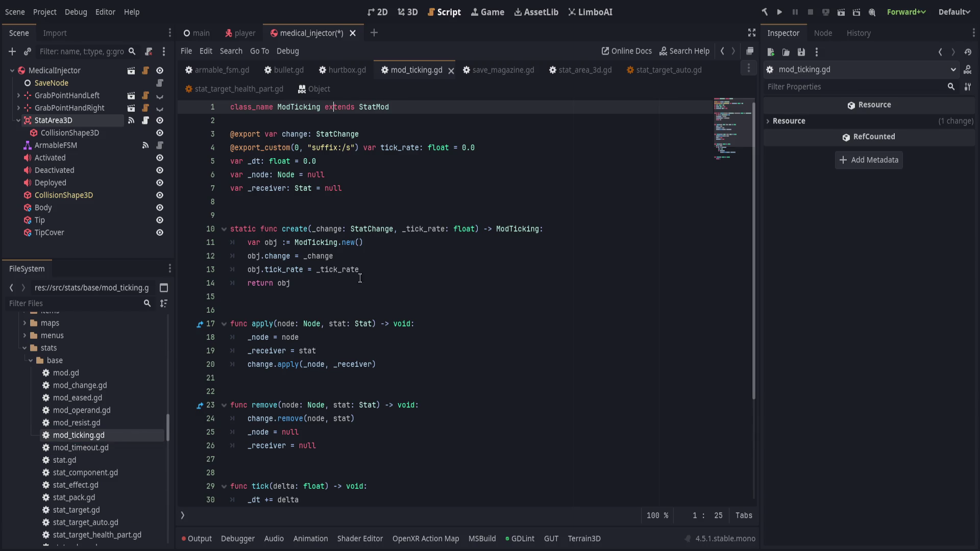
left_click(522, 147)
key("Return")
type("@export")
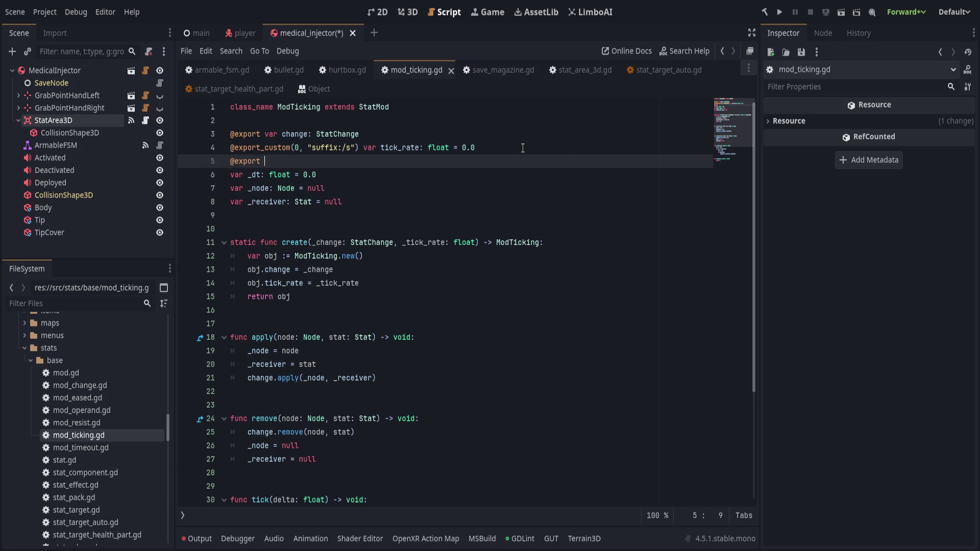
key("ctrl+shift+k")
key("ctrl+s")
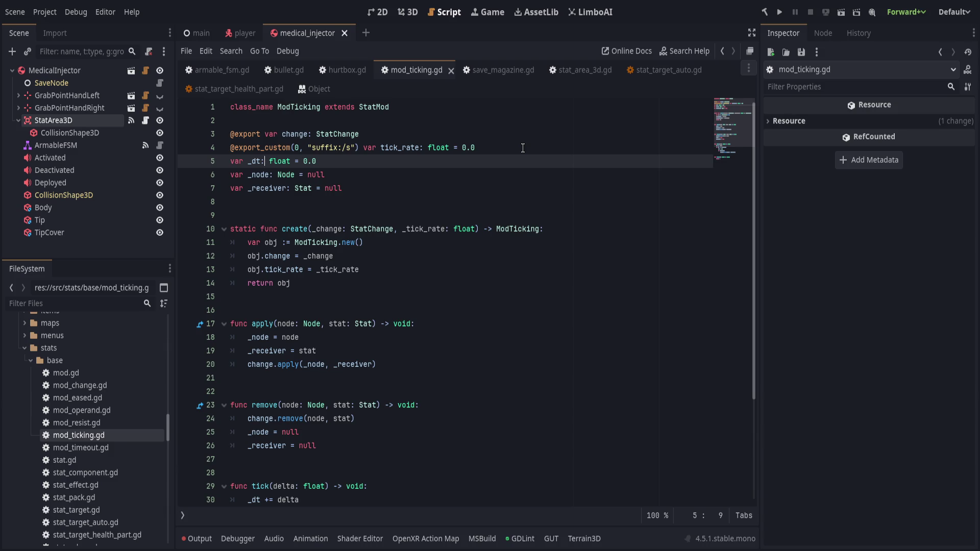
left_click(121, 435)
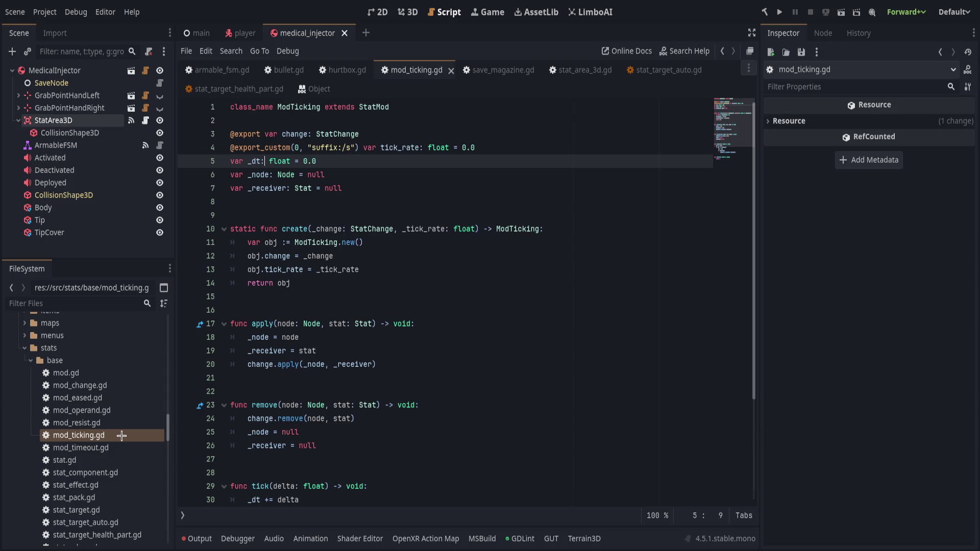
left_click(79, 448)
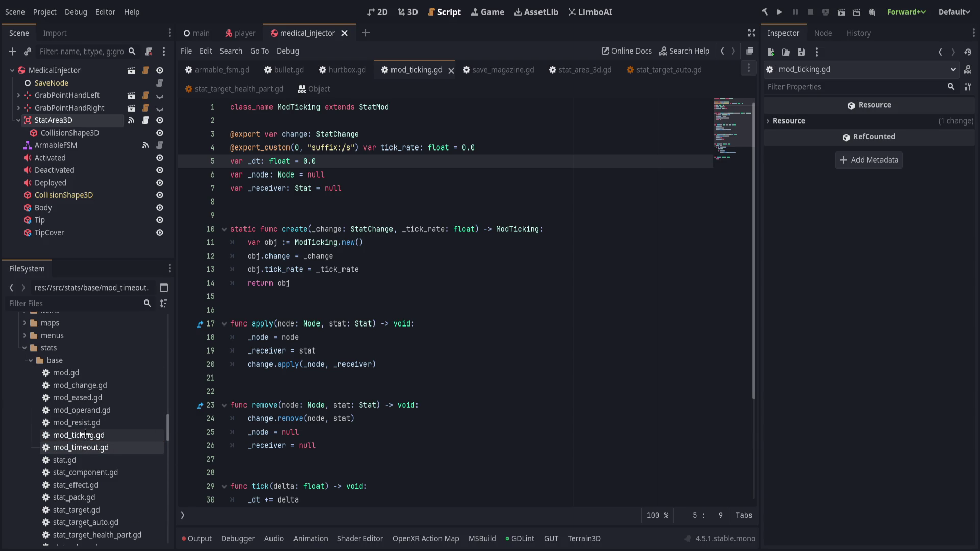
left_click(94, 436)
left_click(555, 143)
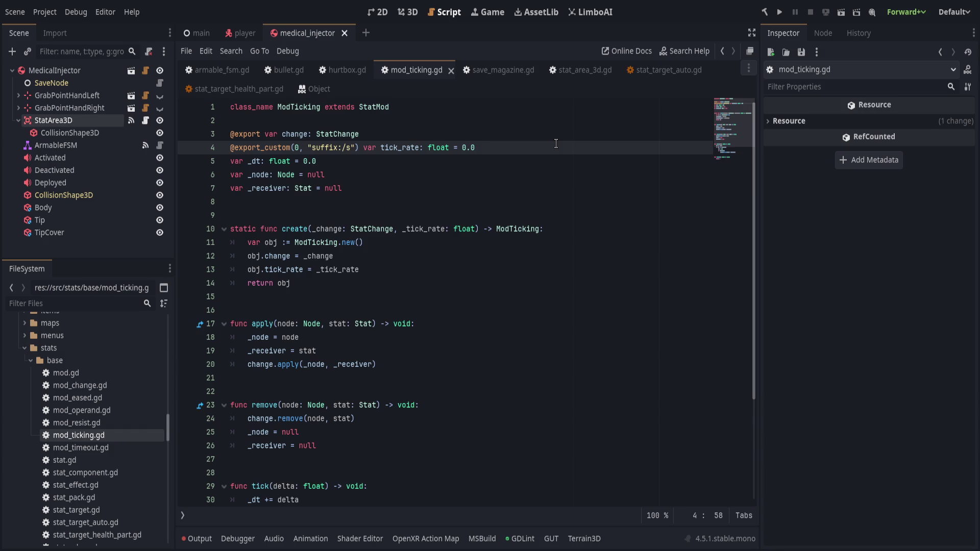
key("Return")
type("@export var")
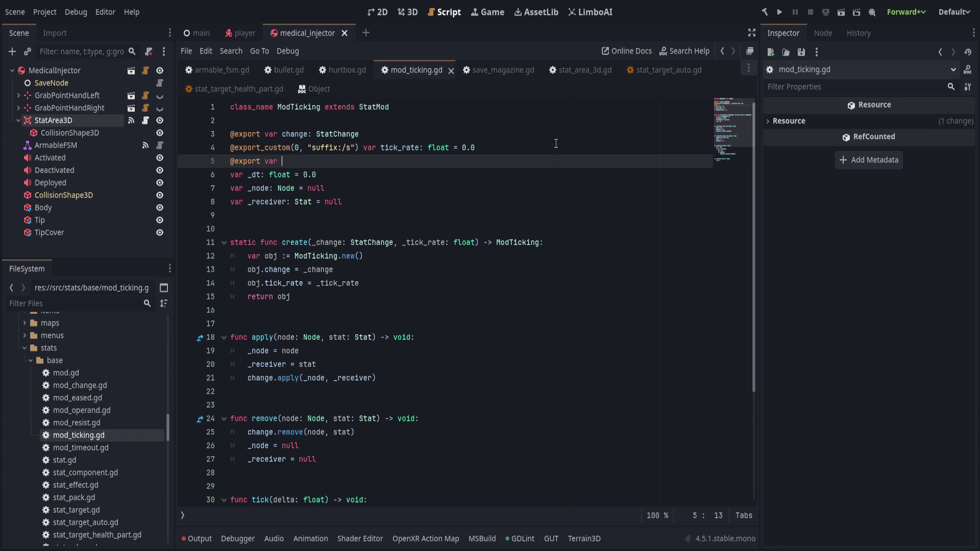
key("BackSpace")
key("BackSpace")
key("BackSpace")
type("_cust")
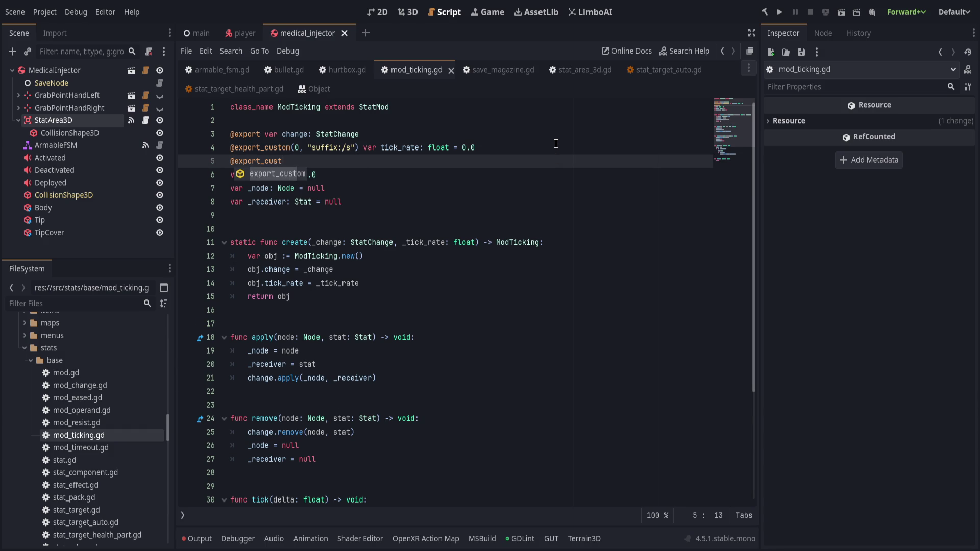
key("Return")
type("0, \"suffi")
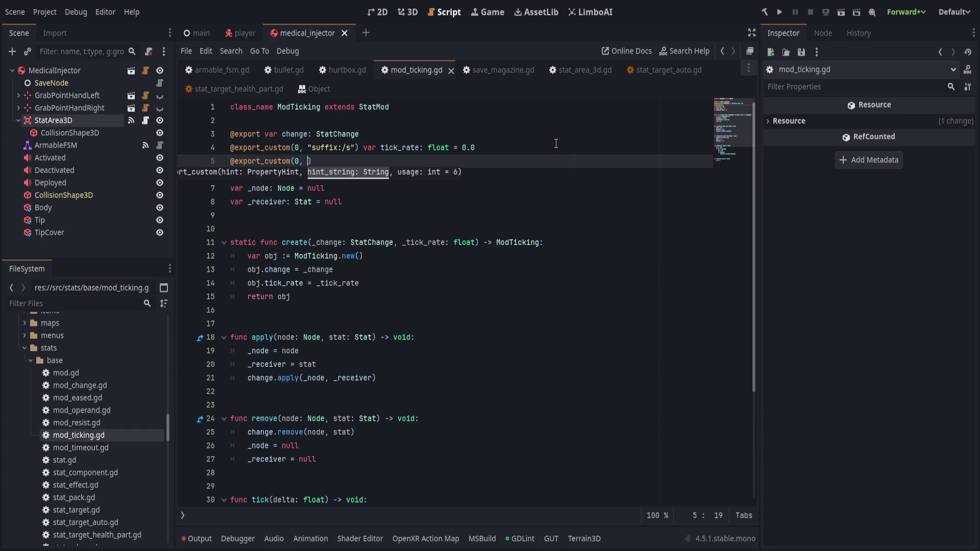
type("x:s\"")
type(") var duratio")
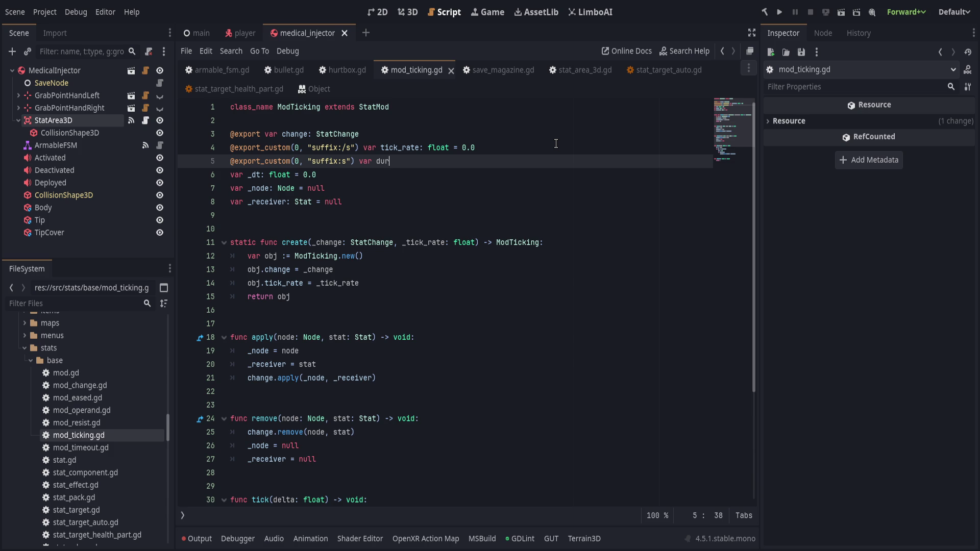
type("n: float = 0")
type(".0")
key("BackSpace")
key("BackSpace")
key("BackSpace")
type("1.0")
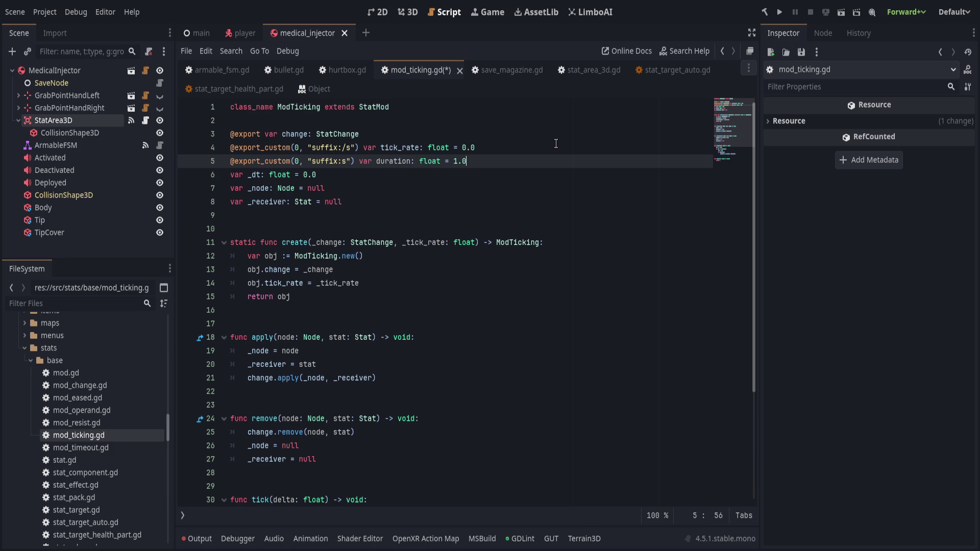
key("ctrl+s")
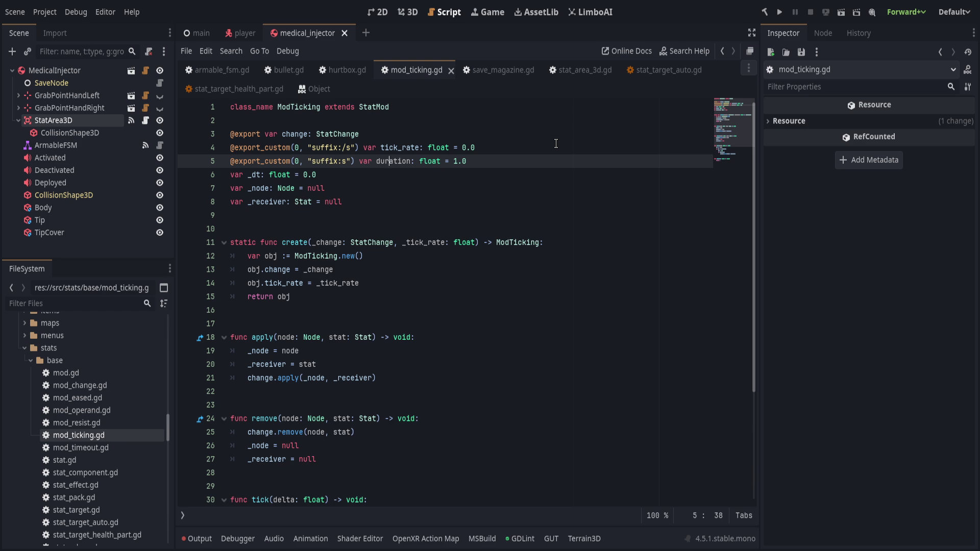
left_click(510, 283)
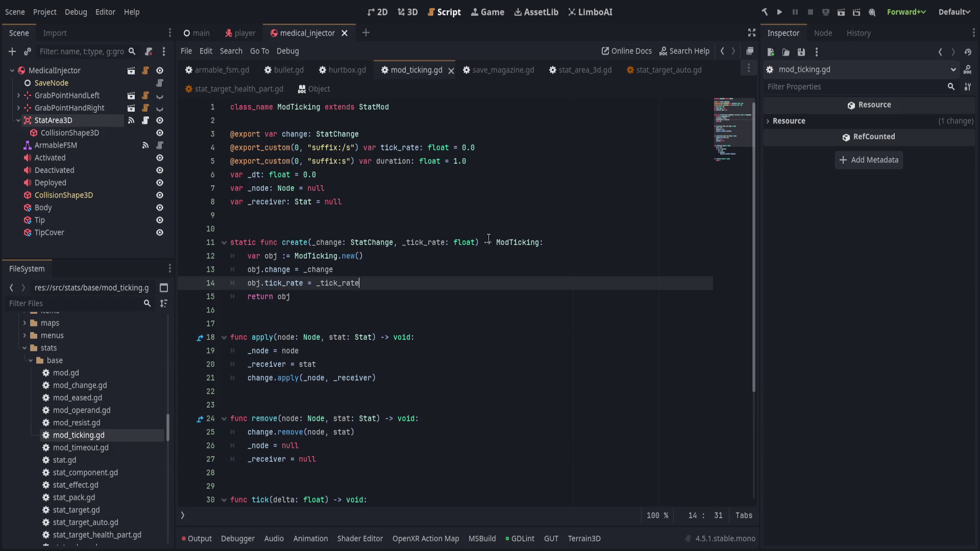
left_click(453, 380)
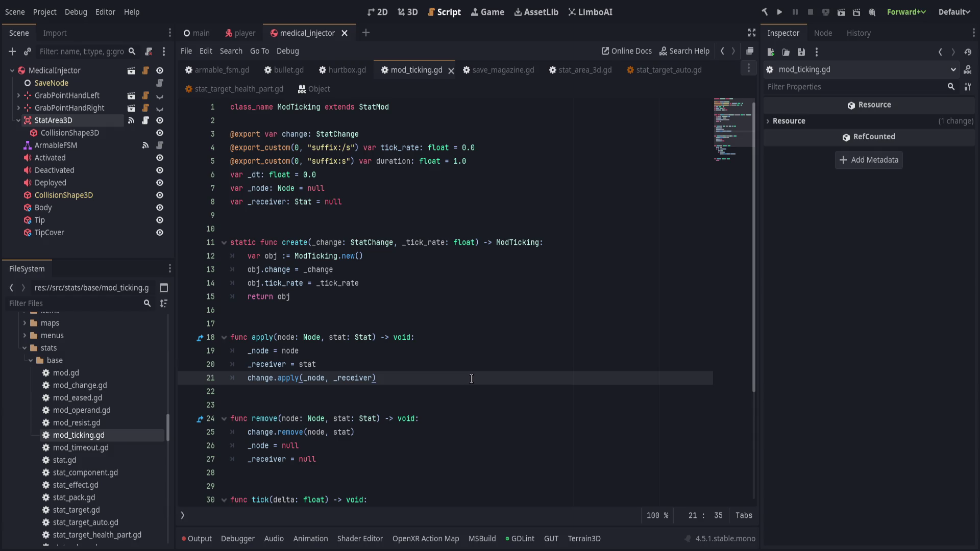
Write the '## The change.value will' doc comment, save, and open mod_eased.gd
left_click(474, 106)
key("Return")
key("Return")
type("@@")
key("BackSpace")
key("BackSpace")
type("## Th")
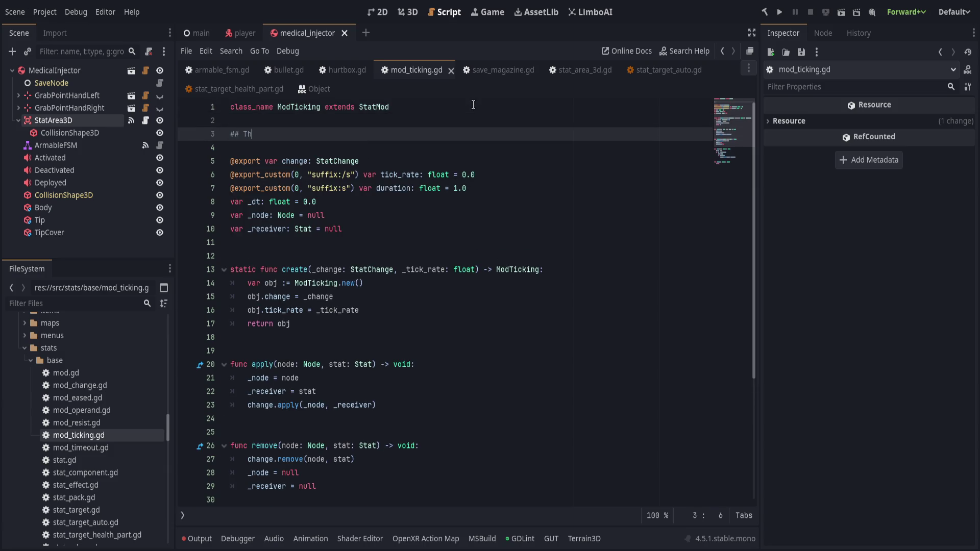
type("ee ")
type("change.")
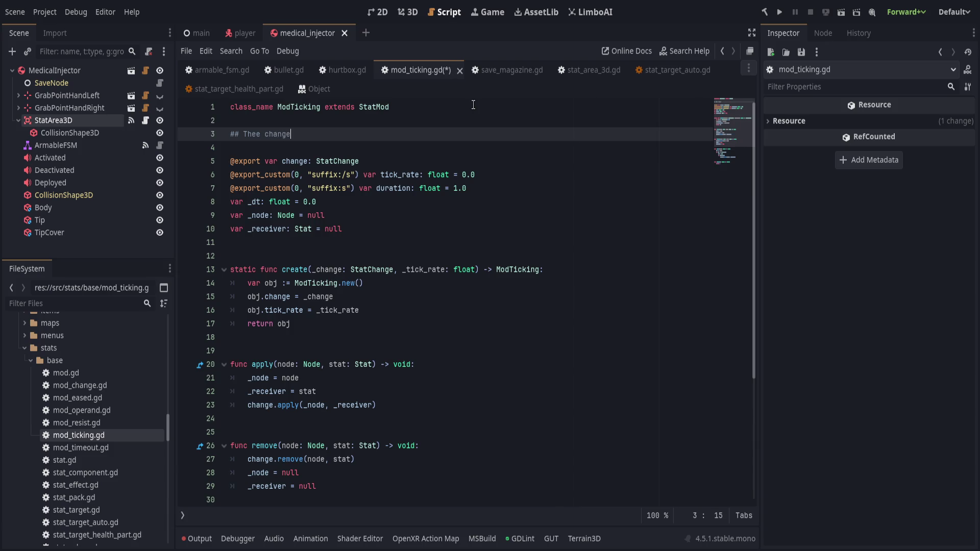
key("BackSpace")
key("BackSpace")
key("BackSpace")
type("change.value will")
key("ctrl+s")
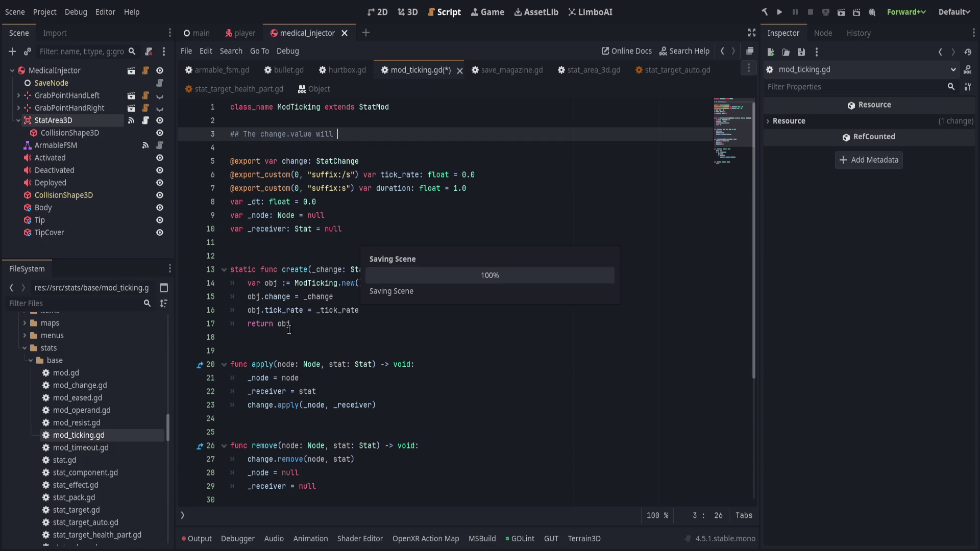
left_click(86, 397)
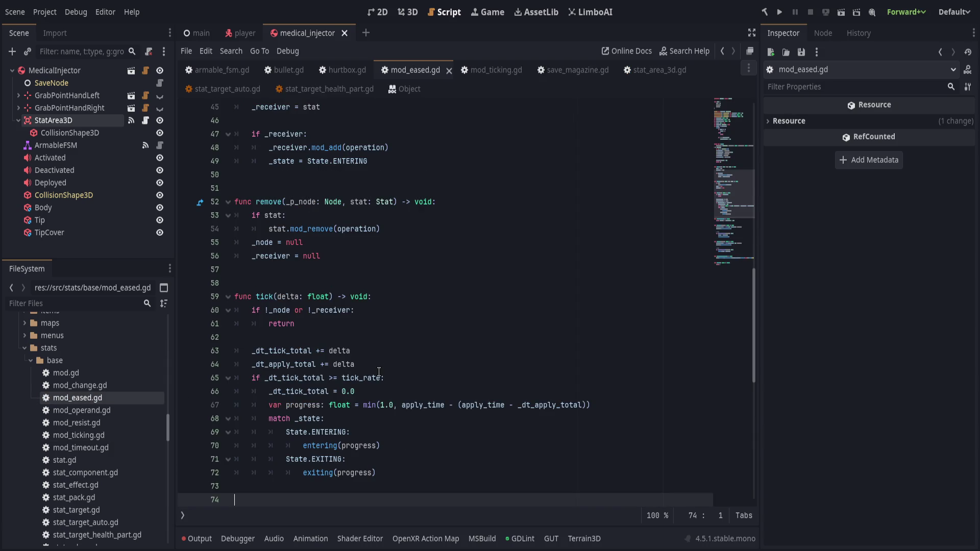
scroll(450, 327, "up", 15)
Highlight every apply_time use and scroll through ModEased's tick logic
left_click(526, 284)
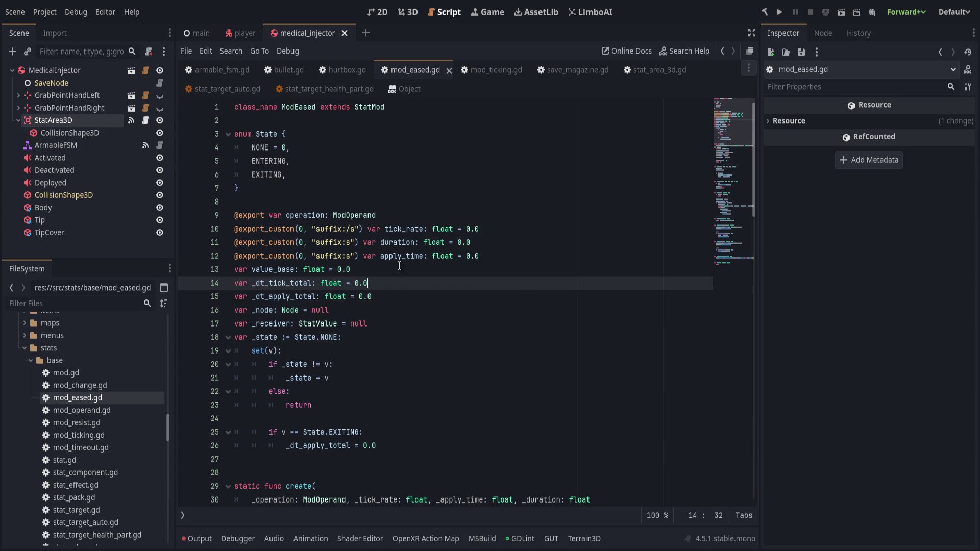
left_click(423, 256)
scroll(474, 415, "down", 8)
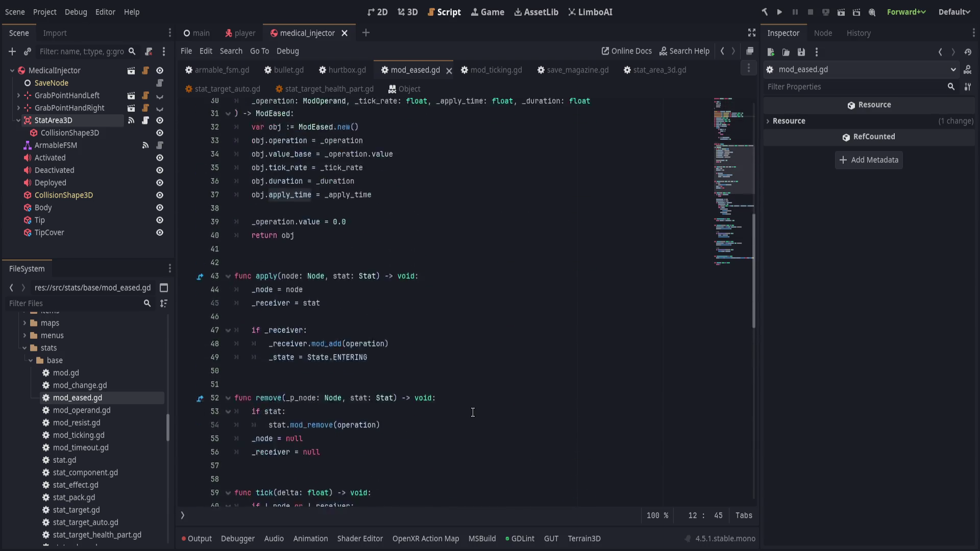
scroll(473, 412, "up", 1)
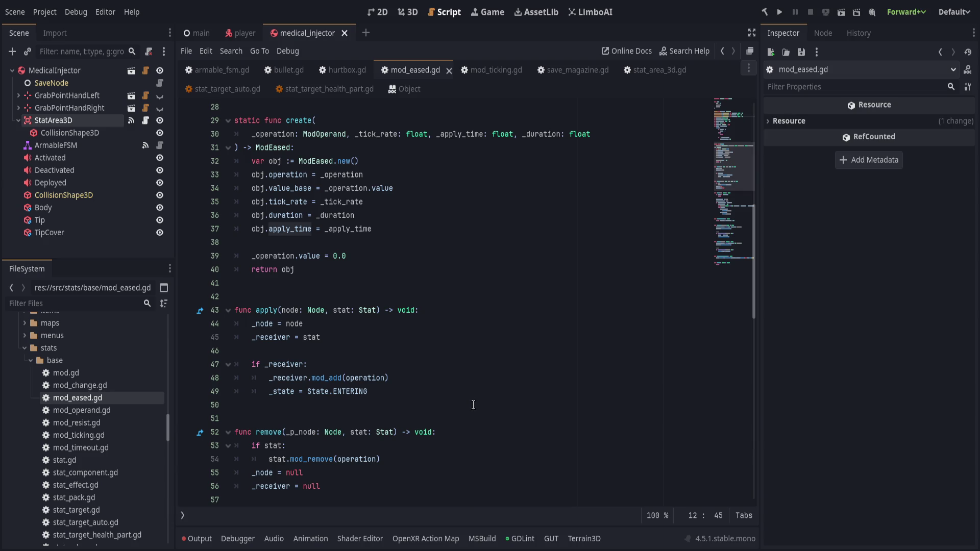
scroll(473, 405, "up", 9)
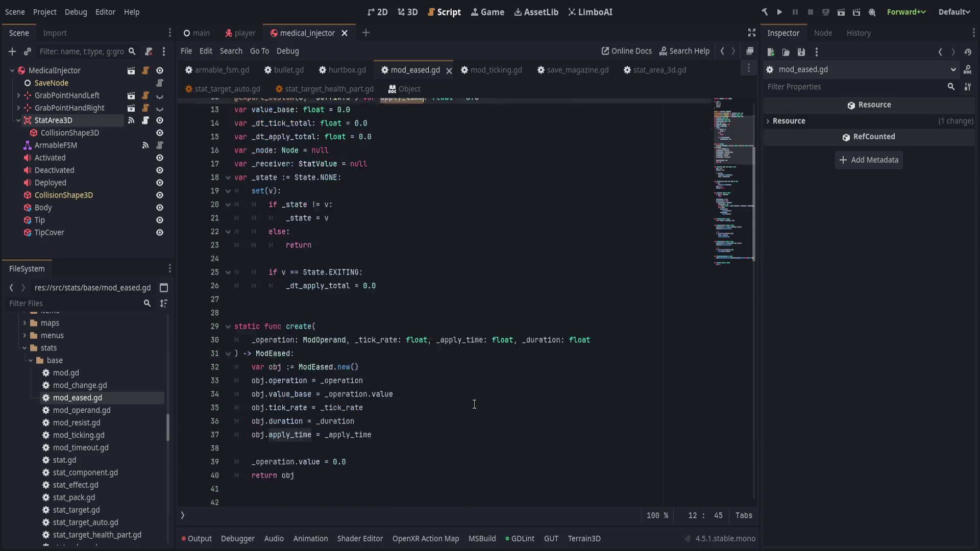
scroll(416, 402, "down", 18)
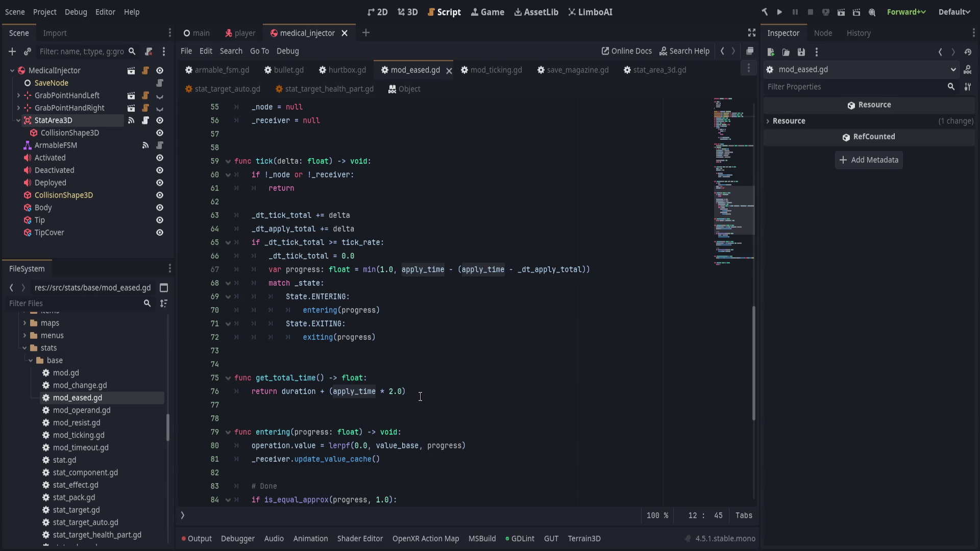
scroll(420, 397, "down", 4)
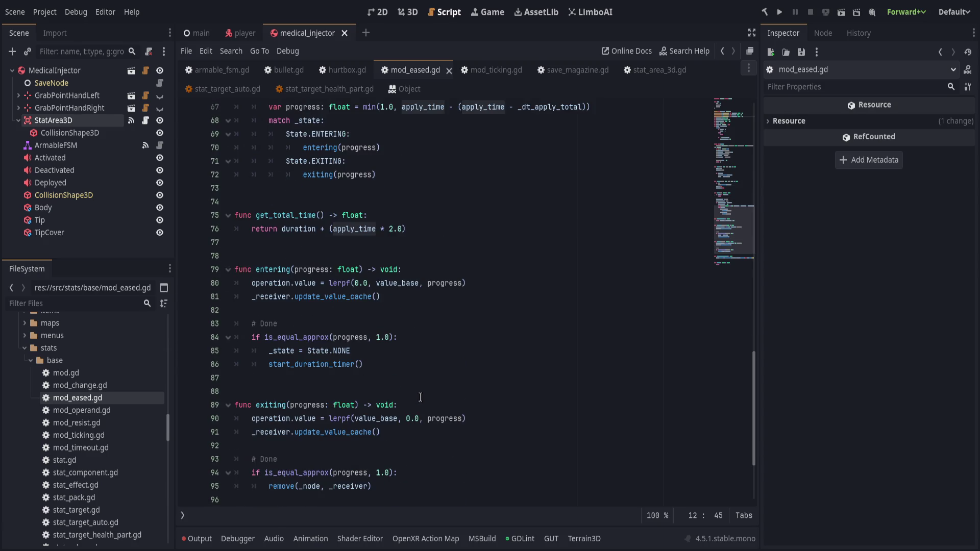
scroll(420, 398, "up", 20)
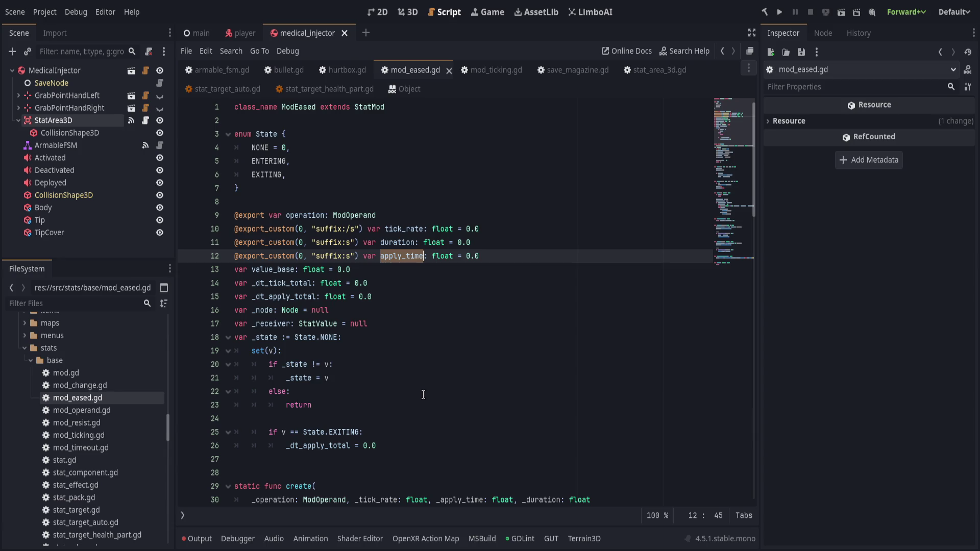
left_click(502, 332)
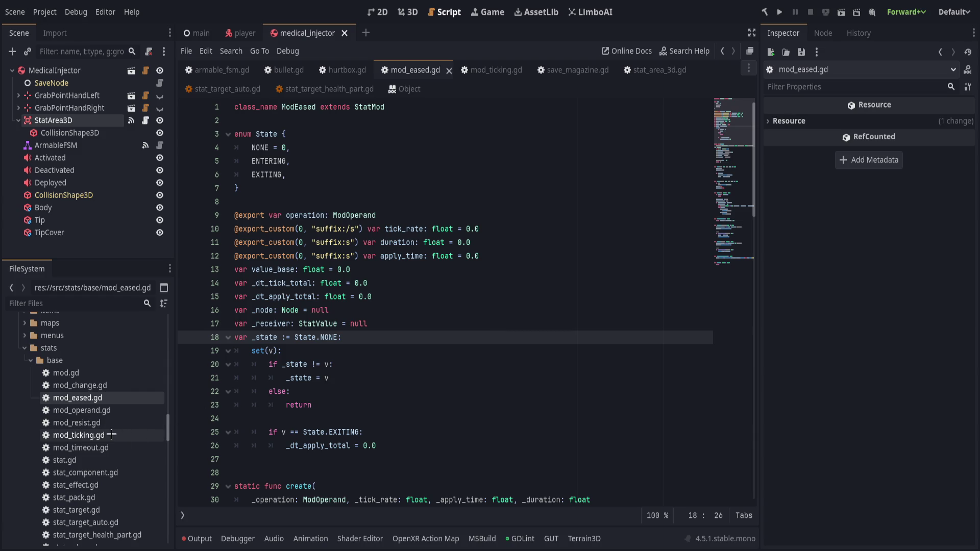
Reopen mod_ticking.gd from the FileSystem dock
left_click(79, 435)
double_click(111, 434)
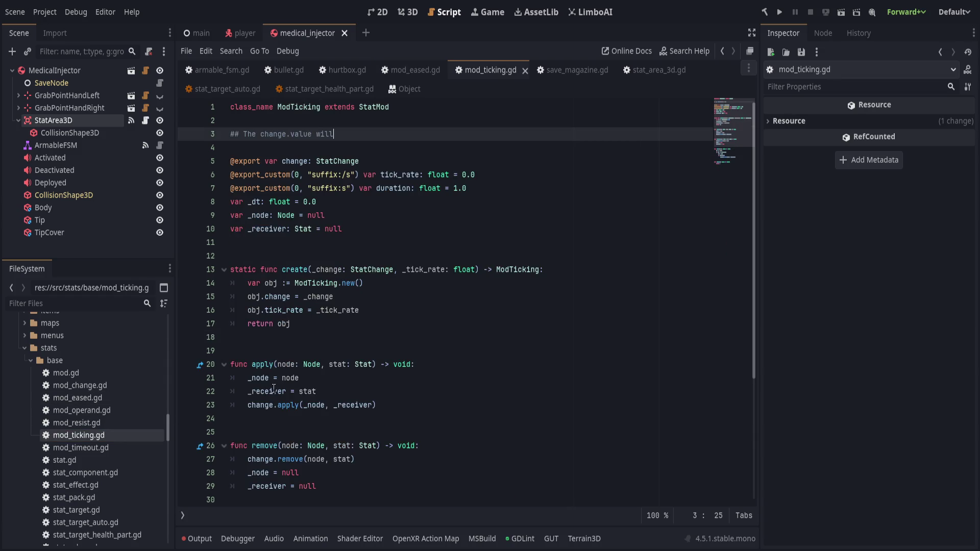
left_click(97, 450)
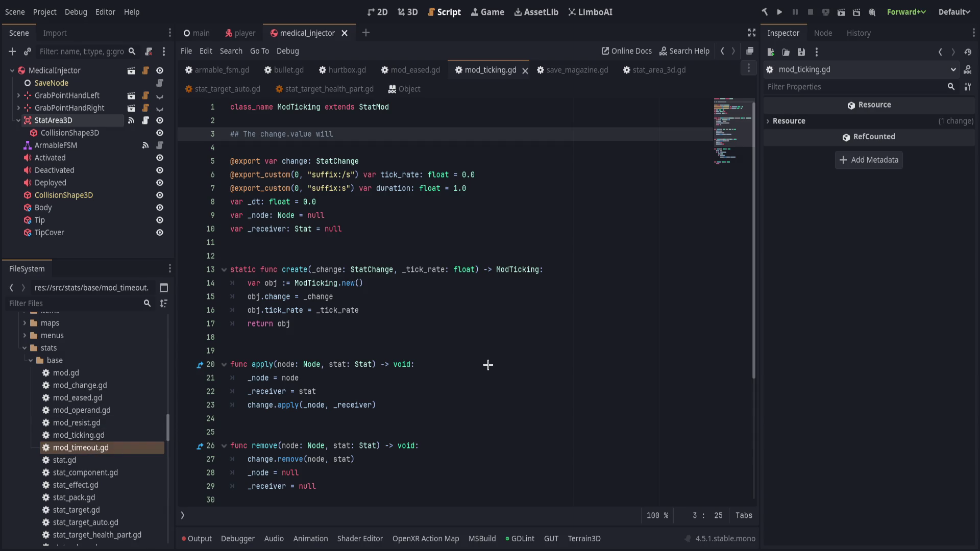
Open mod_timeout.gd and look over its apply() code
key("Return")
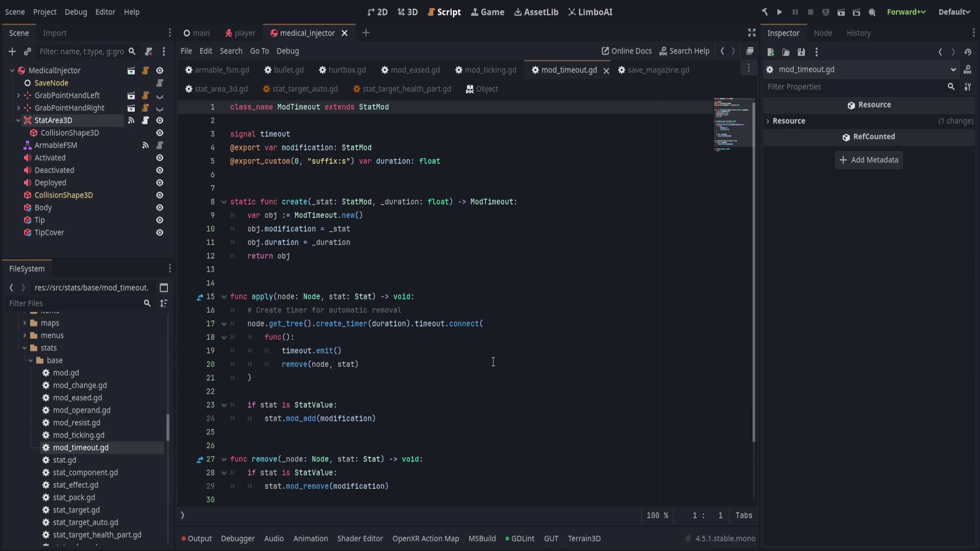
scroll(493, 362, "down", 2)
scroll(493, 362, "up", 2)
left_click(347, 381)
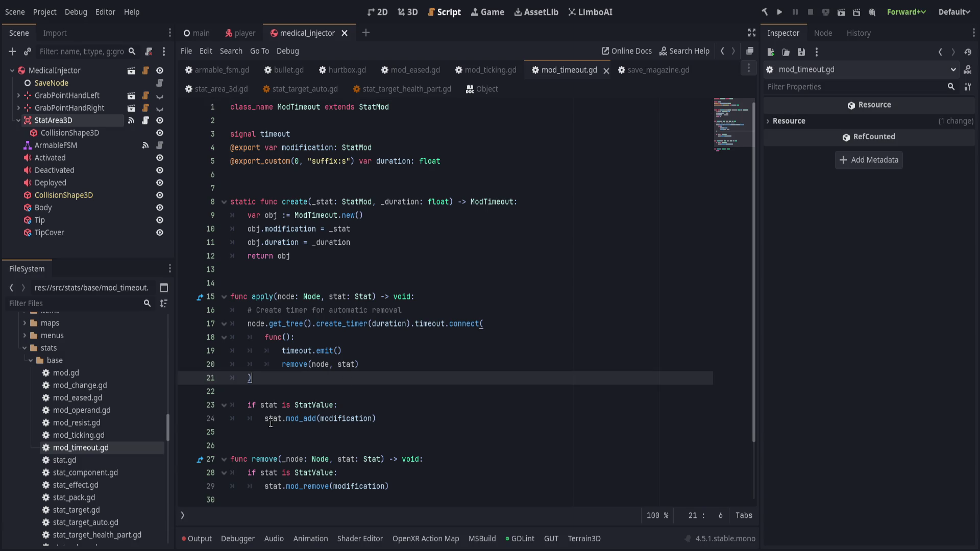
Try a stat call under the StatValue check, undo it and save the script
left_click(373, 404)
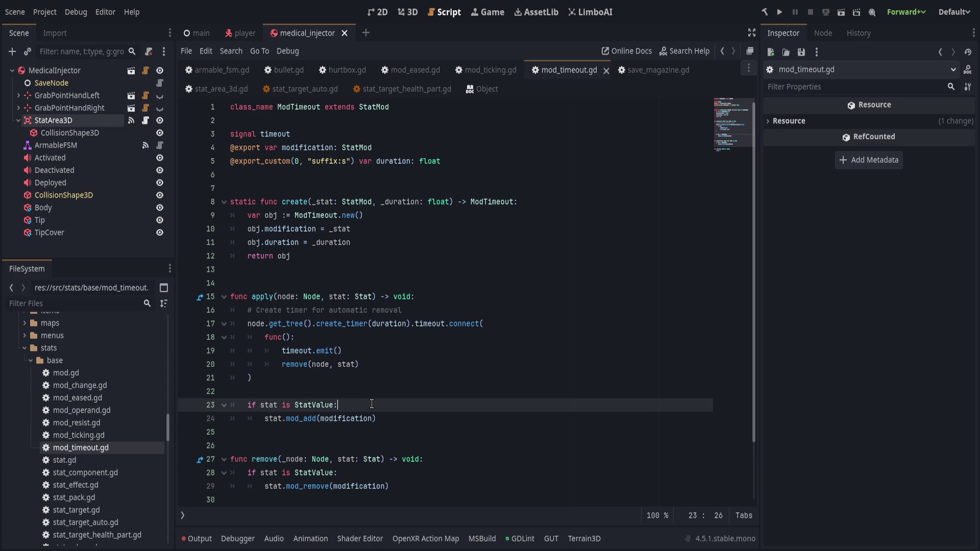
key("Return")
type("stat.app")
key("ctrl+BackSpace")
key("ctrl+BackSpace")
key("ctrl+BackSpace")
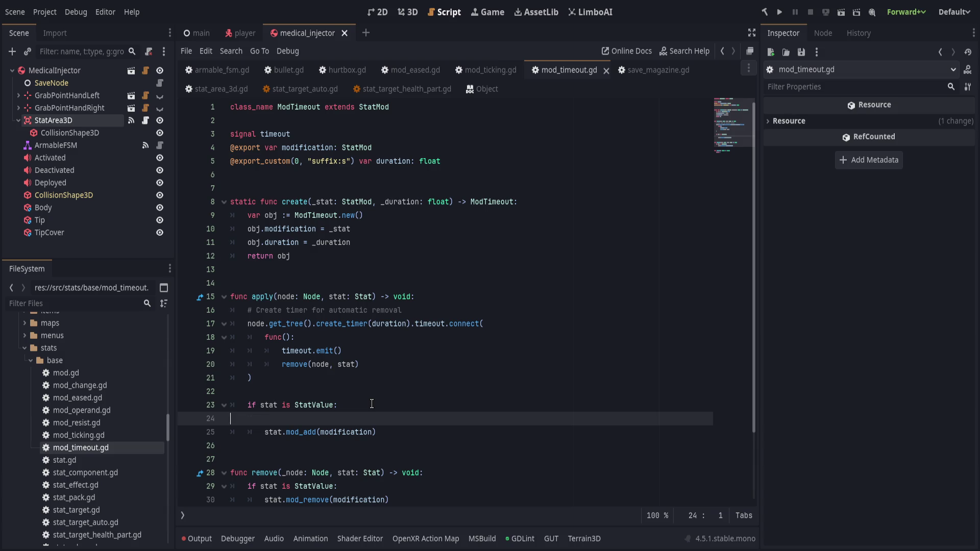
key("BackSpace")
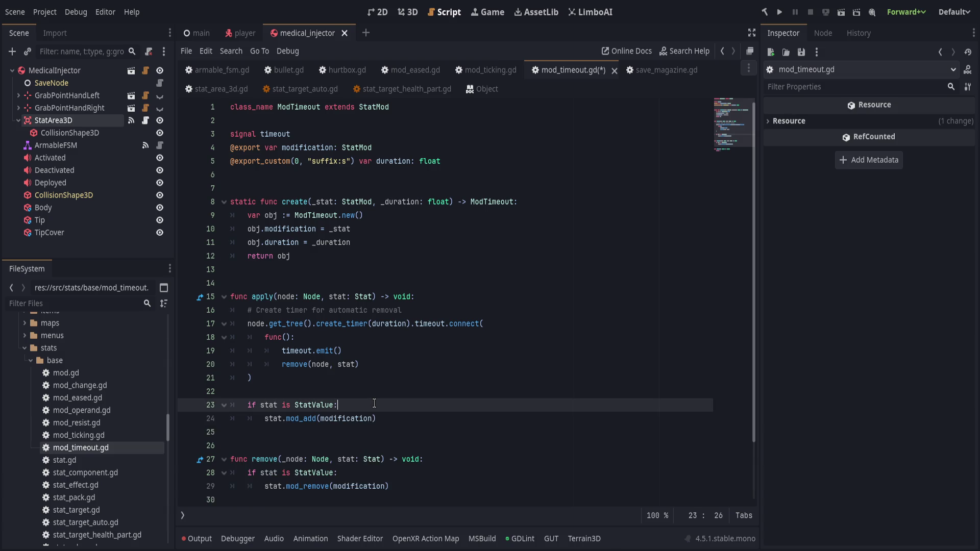
key("ctrl+s")
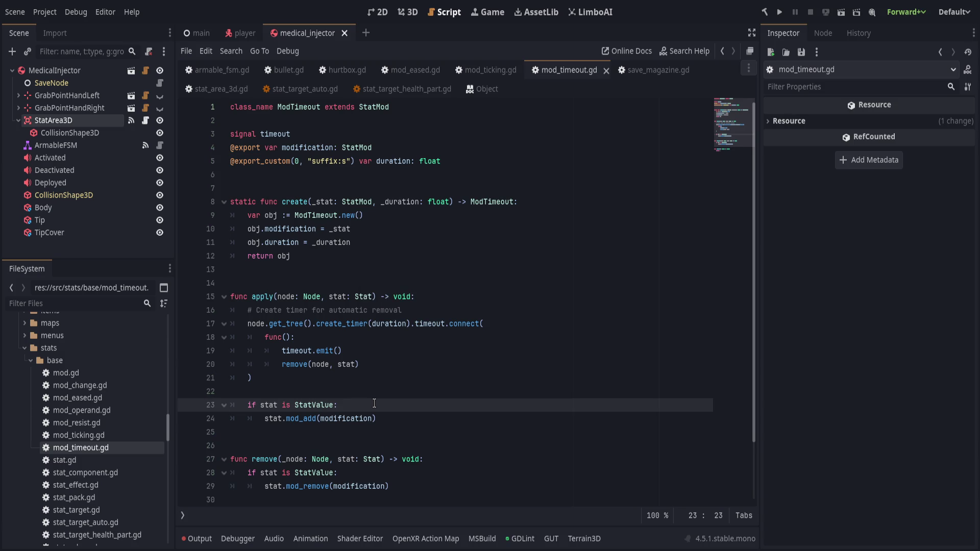
Check the value_base addition in mod_change.gd's apply() for reference
scroll(118, 459, "down", 3)
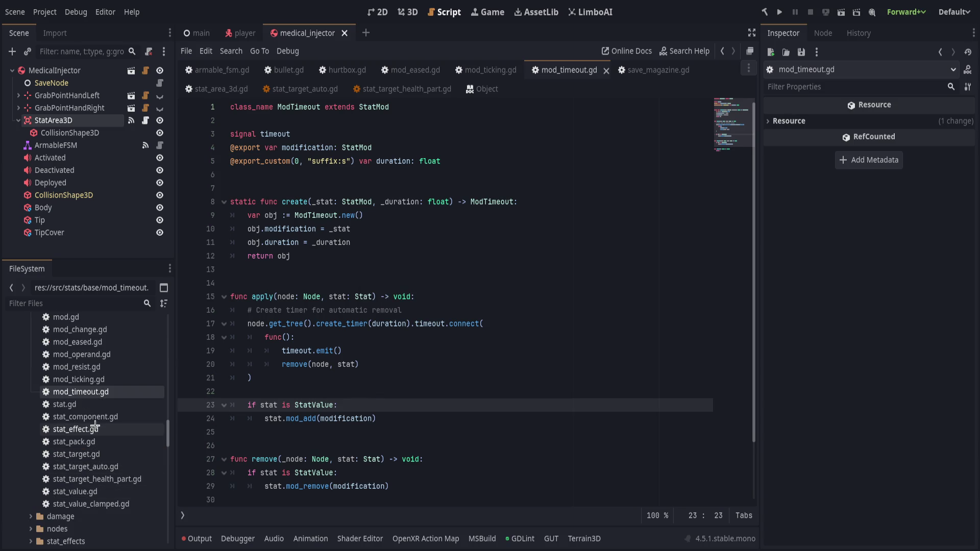
scroll(100, 442, "up", 2)
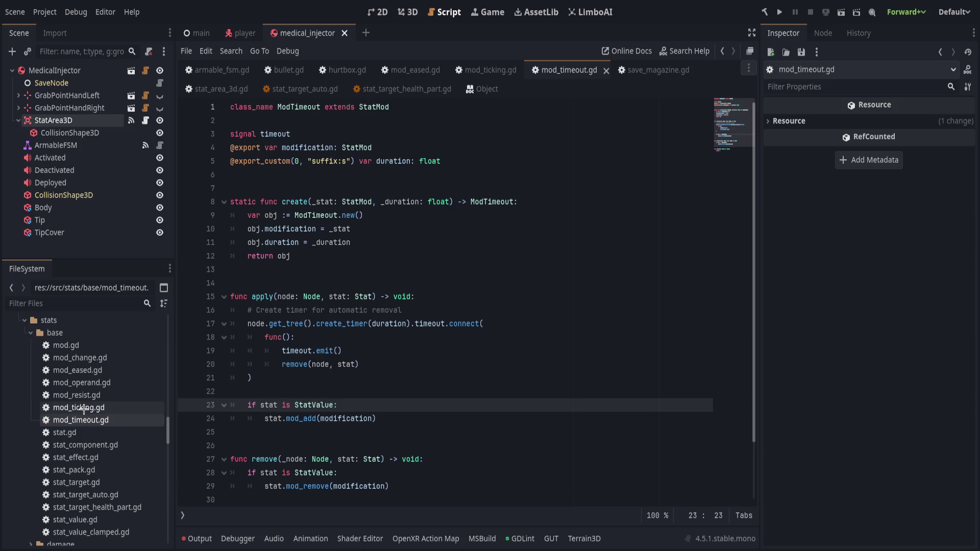
double_click(102, 357)
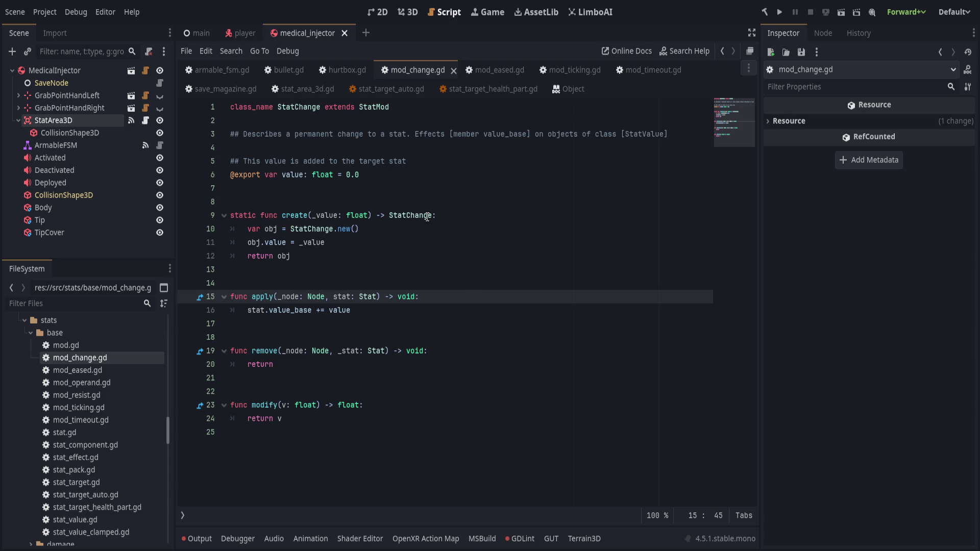
left_click(453, 215)
key("Down")
key("Down")
key("Down")
key("shift+Up")
left_click(489, 304)
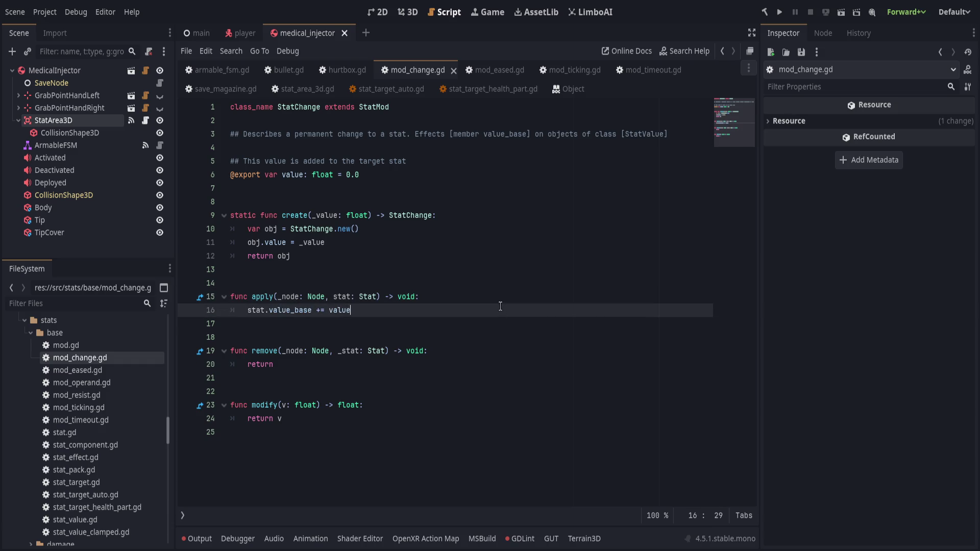
Back in mod_timeout.gd, insert a new line inside the StatValue check
double_click(114, 418)
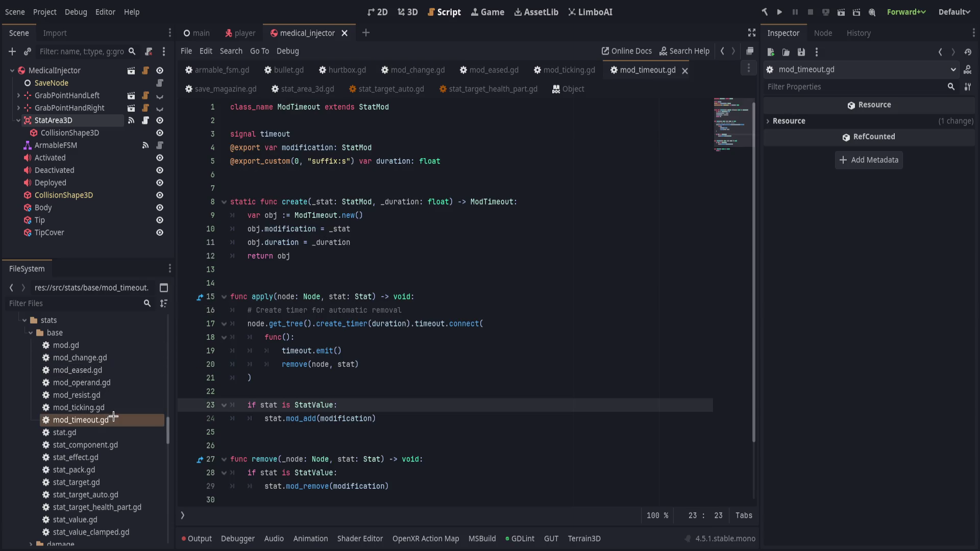
scroll(347, 383, "down", 2)
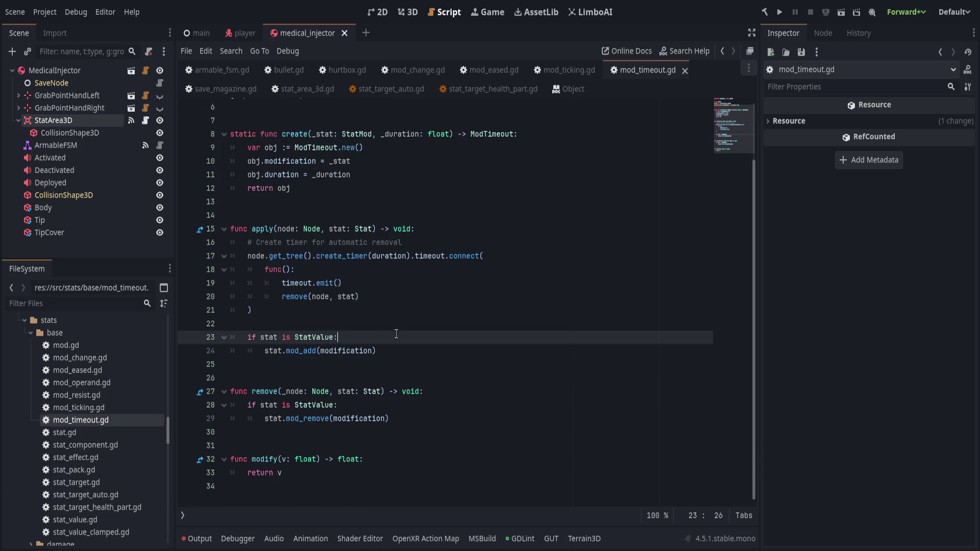
key("Return")
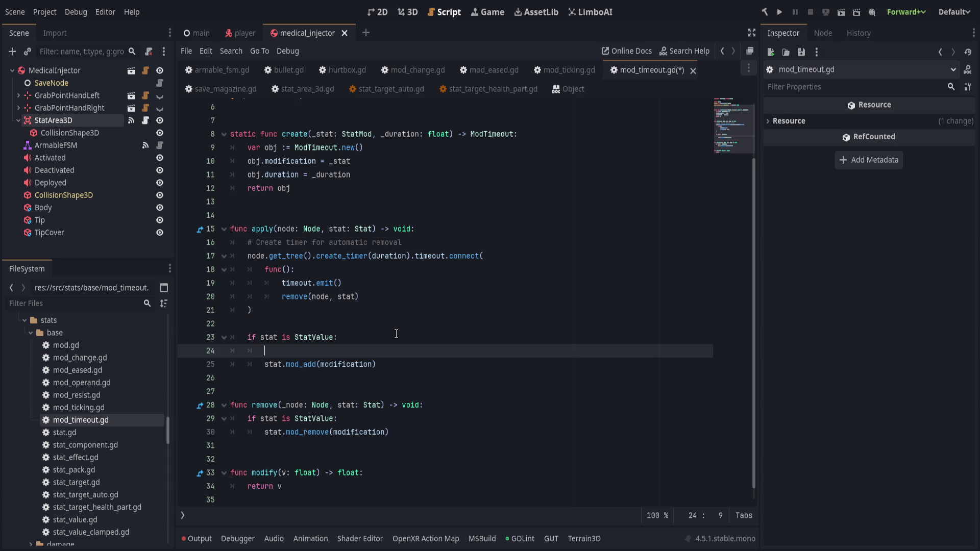
scroll(397, 334, "up", 2)
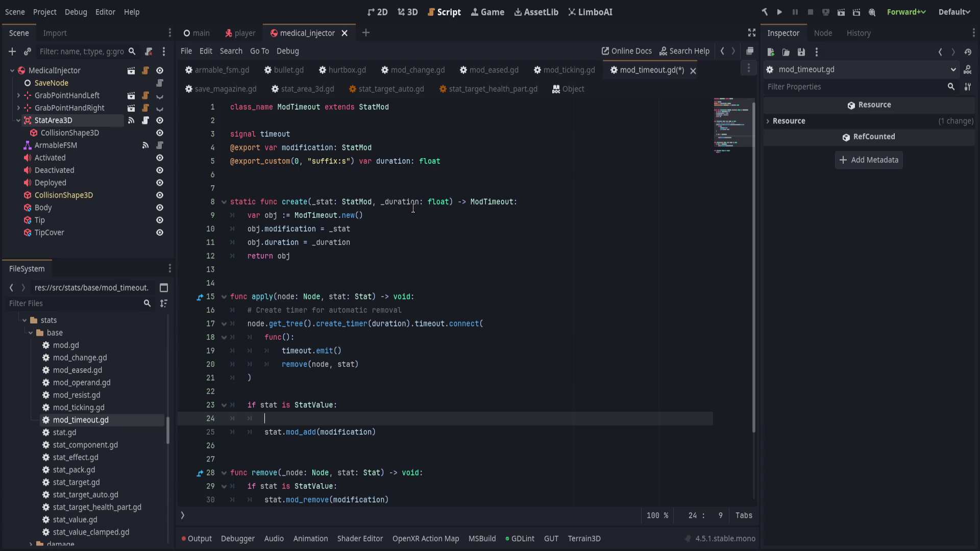
Consult the base StatMod script mod.gd, then return to the StatValue line in mod_timeout.gd
left_click(85, 345)
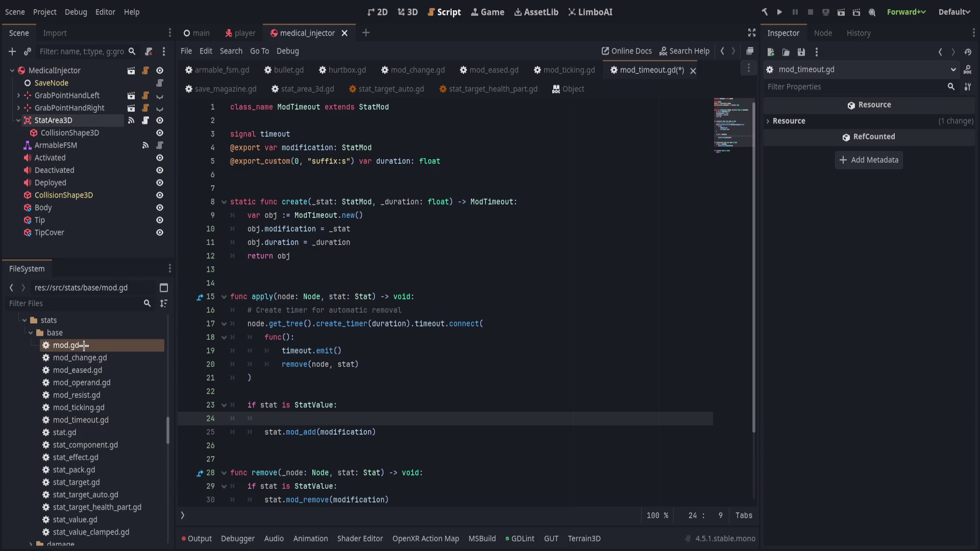
double_click(84, 345)
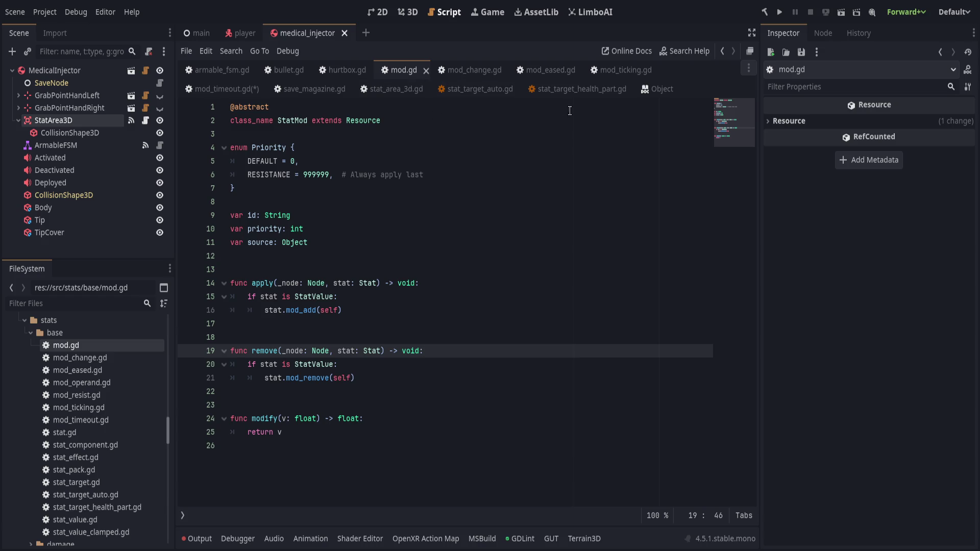
double_click(112, 415)
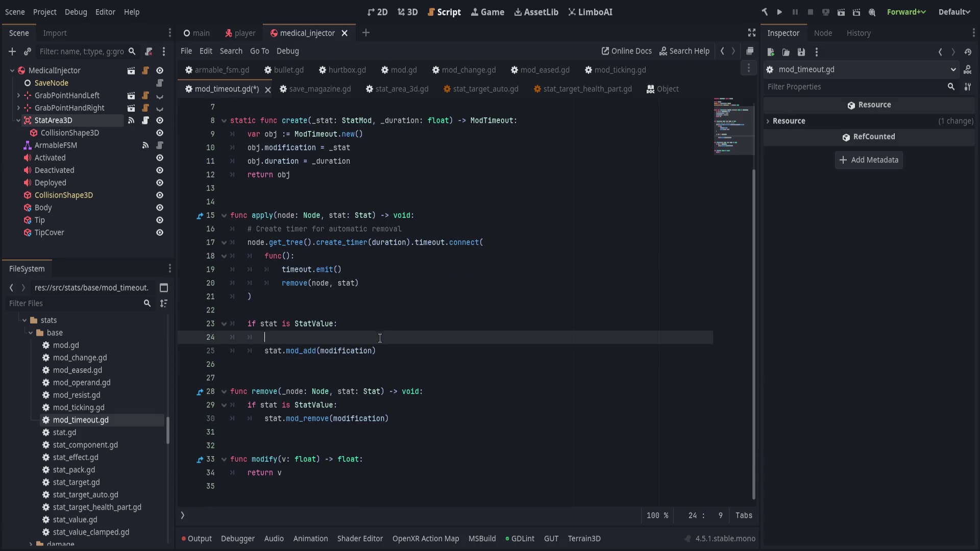
left_click(382, 330)
Write modification.apply(node, stat) on the new line in apply()
key("Down")
type("stat.")
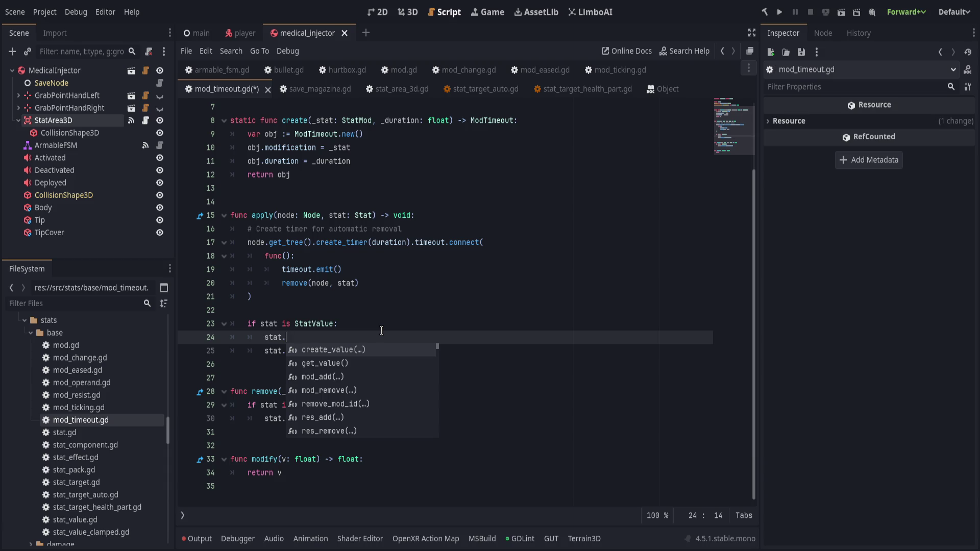
type("app")
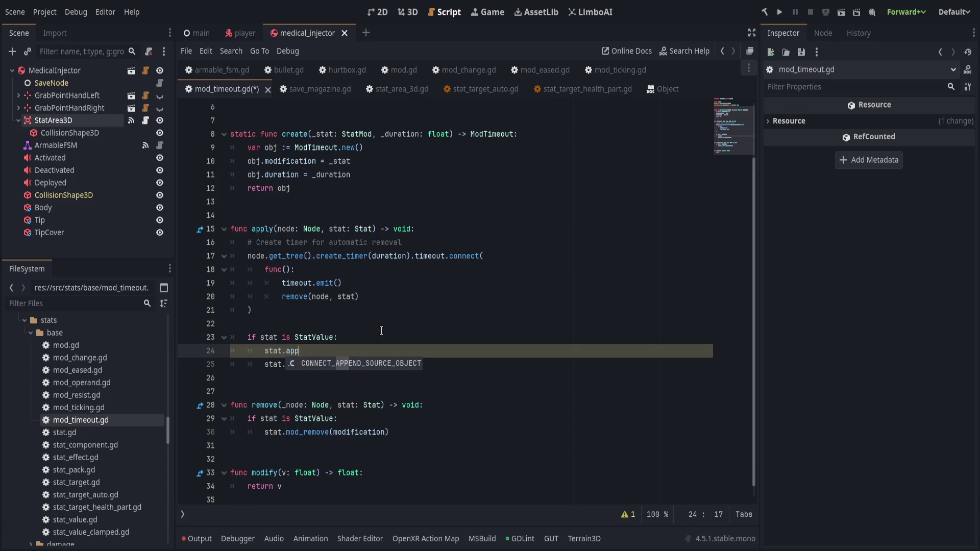
type("l")
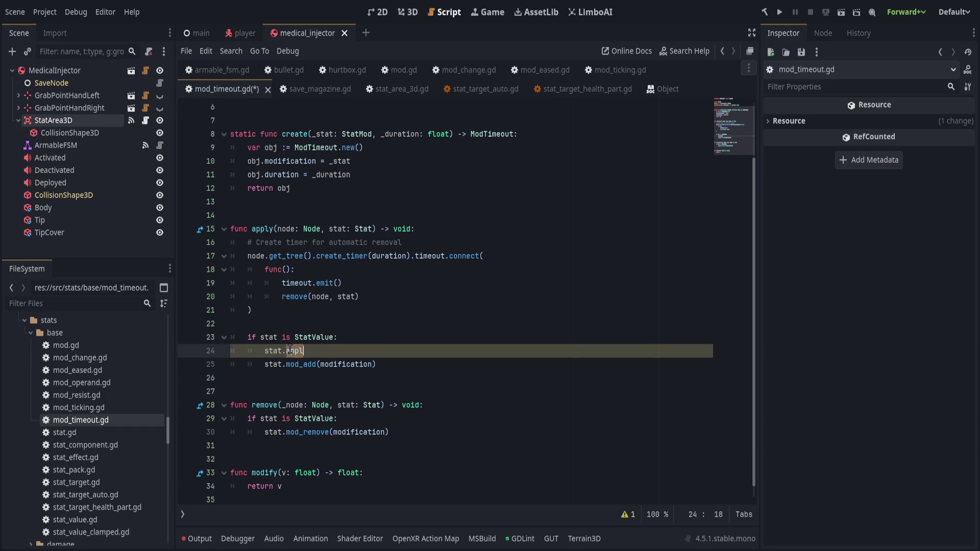
key("shift+Home")
type("mo")
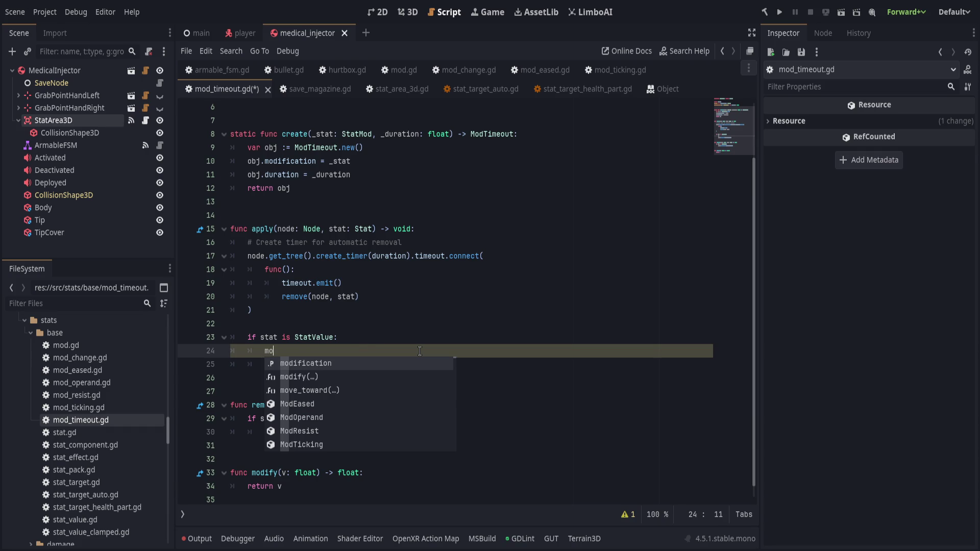
key("Return")
scroll(444, 350, "up", 2)
type(".apply")
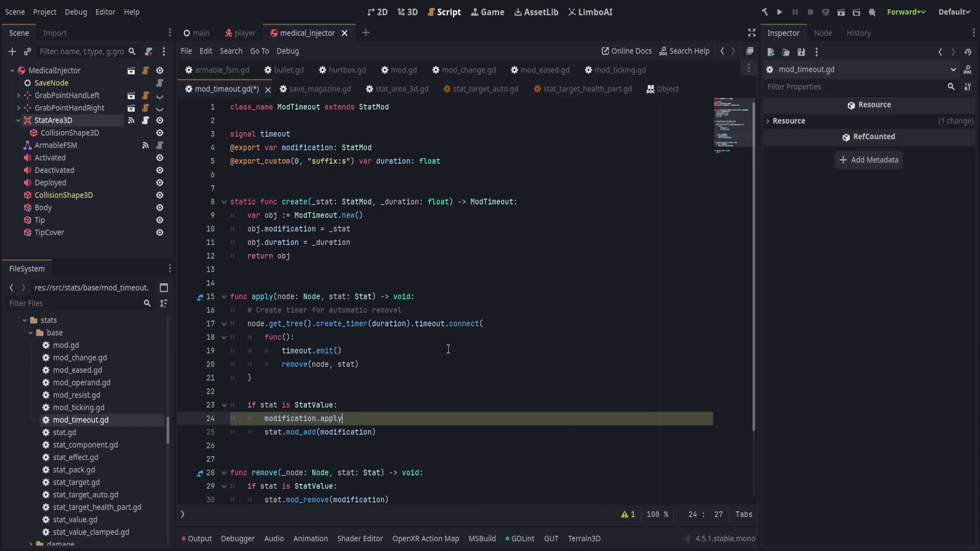
type("(node, stat)")
Delete apply()'s StatValue check and old mod_add line, and dedent the modification.apply call
key("Down")
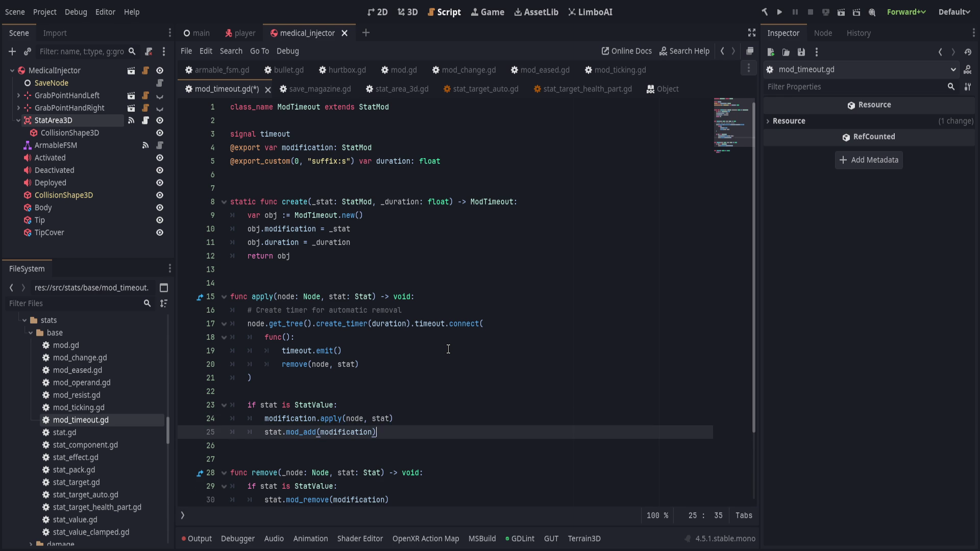
key("Up")
key("Up")
key("ctrl+shift+k")
key("Down")
key("ctrl+shift+k")
key("Up")
key("shift+Tab")
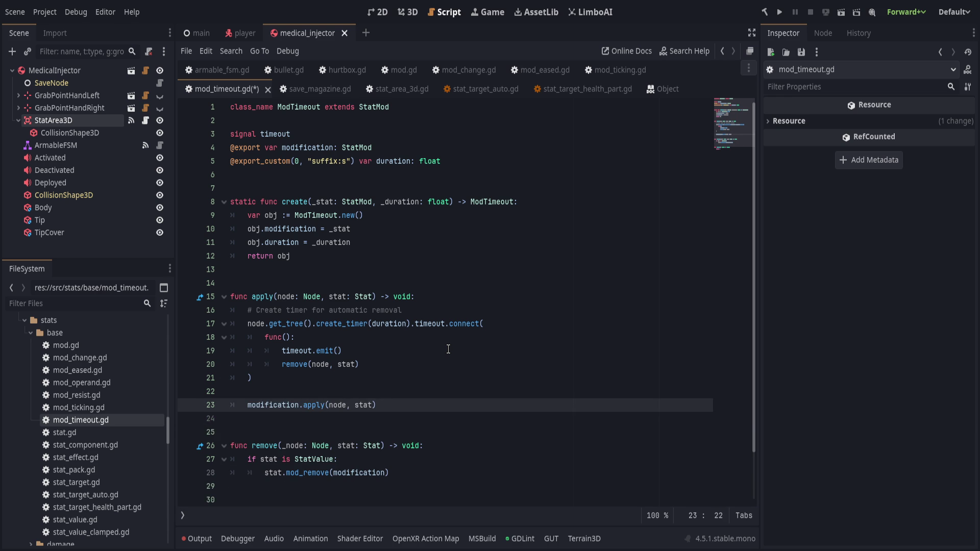
Replace remove()'s StatValue branch with modification.remove(node, stat) and save
key("Down")
key("Down")
key("Down")
key("End")
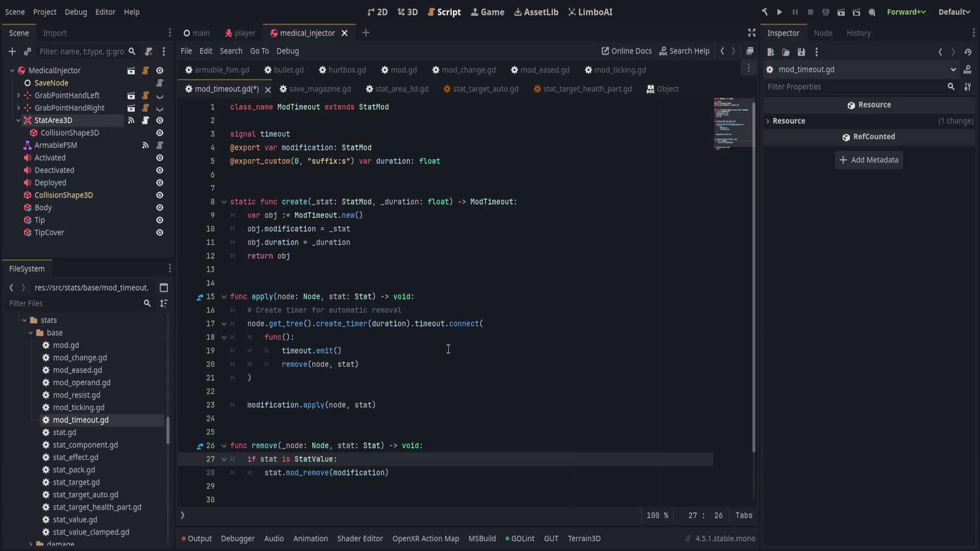
key("ctrl+shift+k")
key("ctrl+shift+k")
key("Up")
key("End")
key("Return")
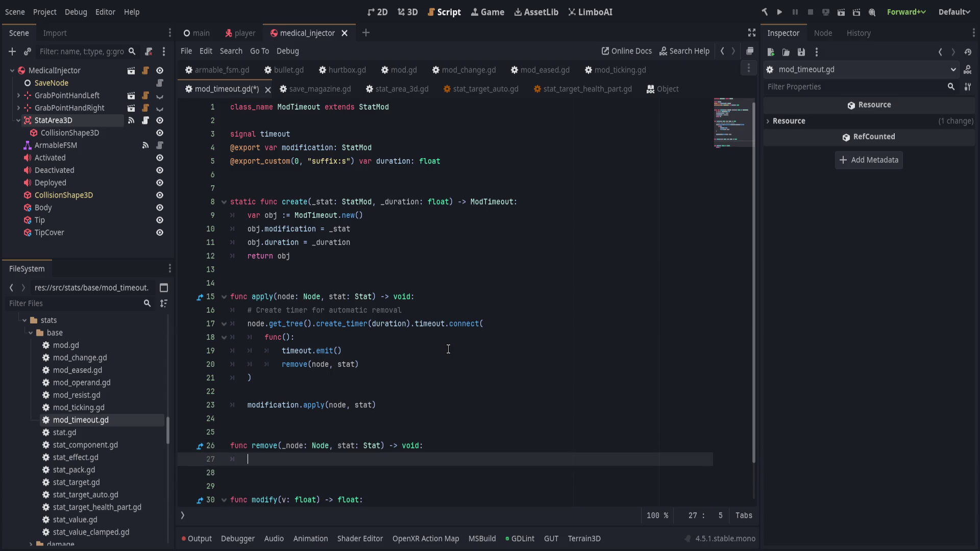
type("modification.remo")
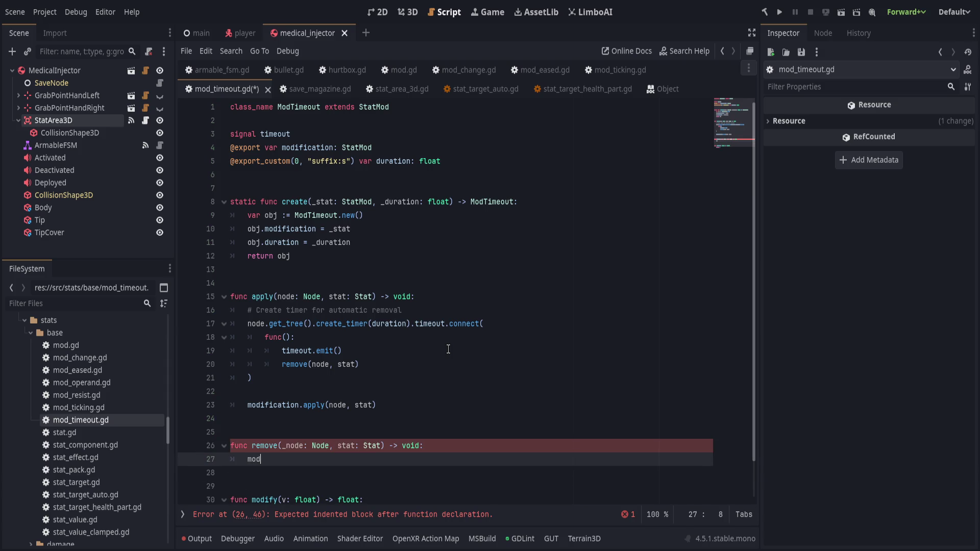
key("Return")
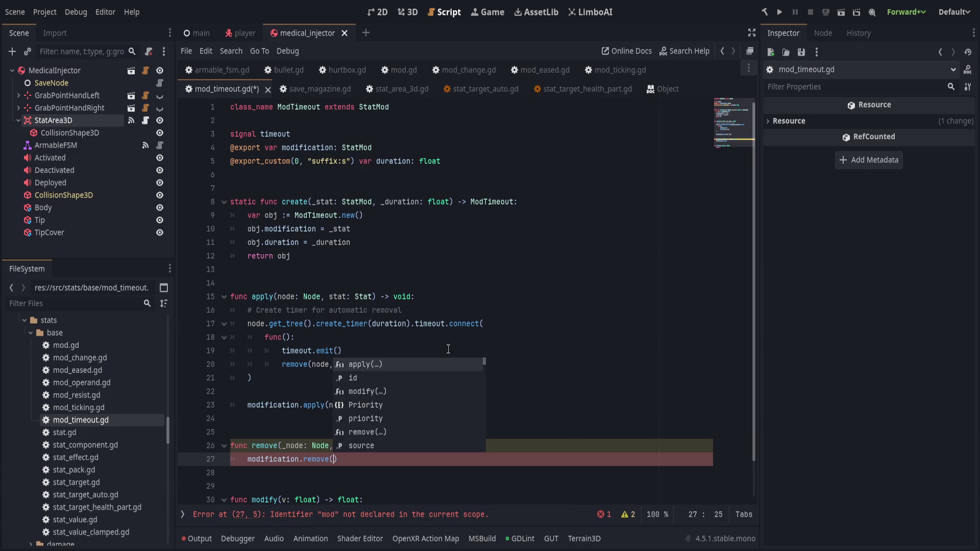
type("node, stat")
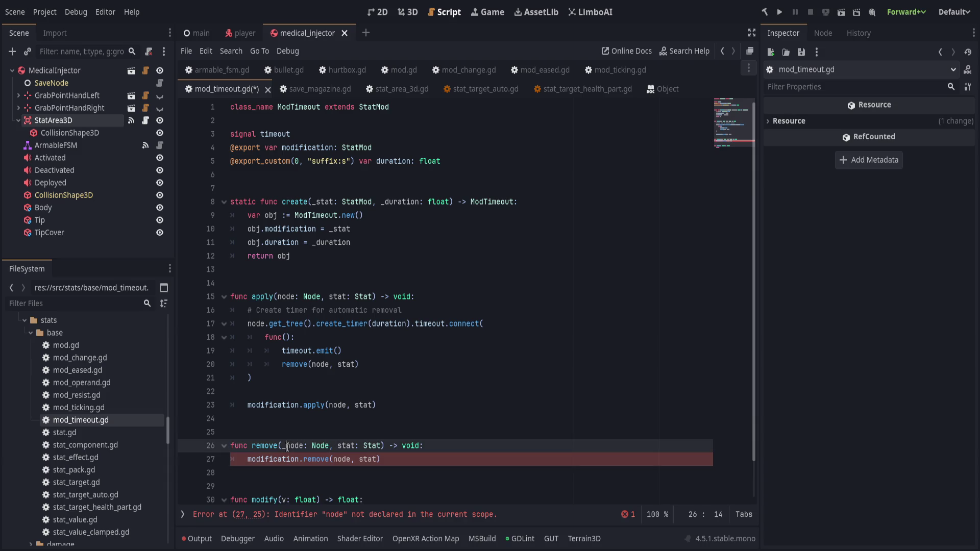
left_click(507, 434)
key("ctrl+s")
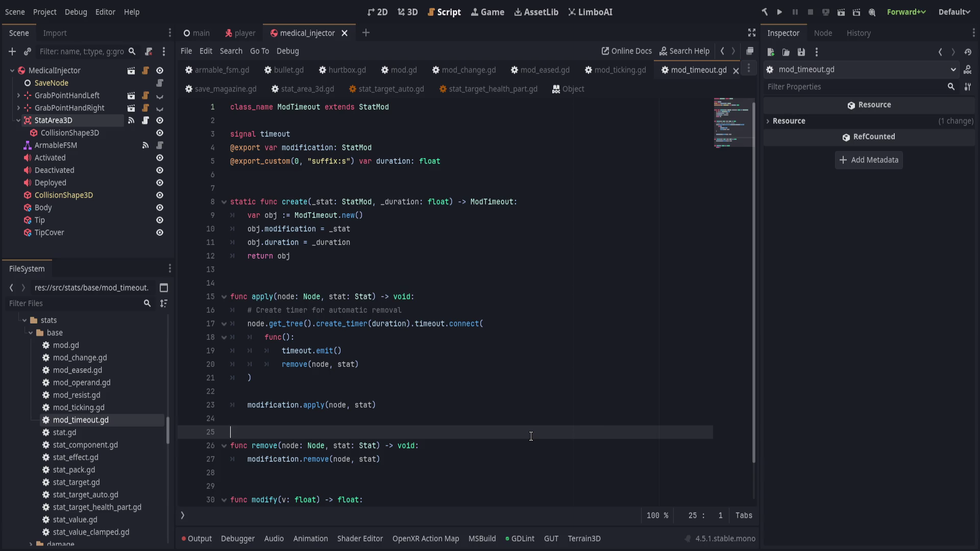
Review the updated timeout script, then switch to mod_ticking.gd
left_click(417, 378)
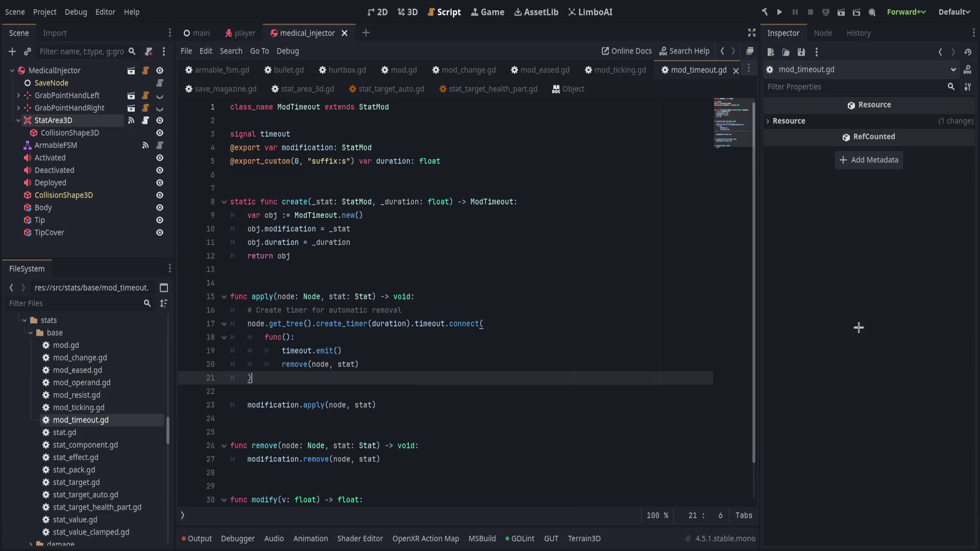
left_click(449, 287)
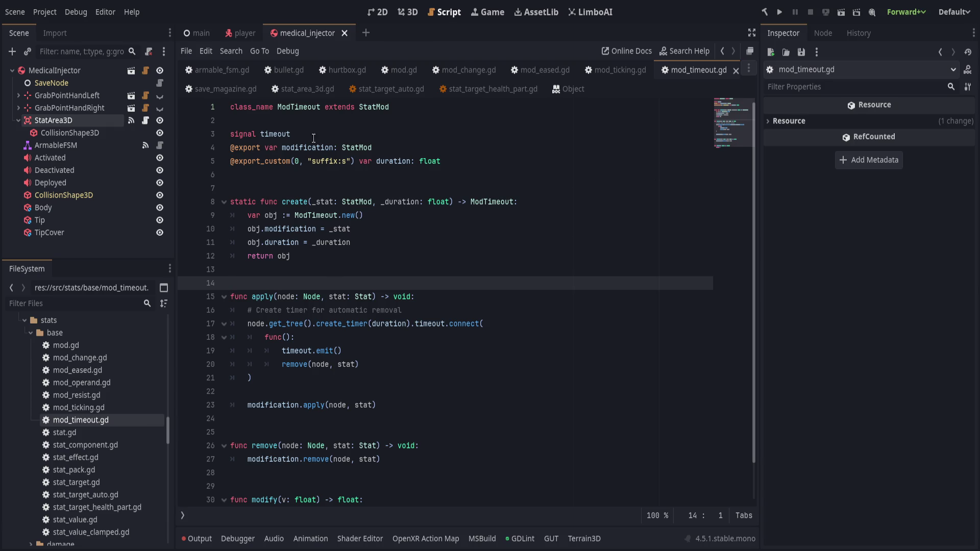
left_click(607, 65)
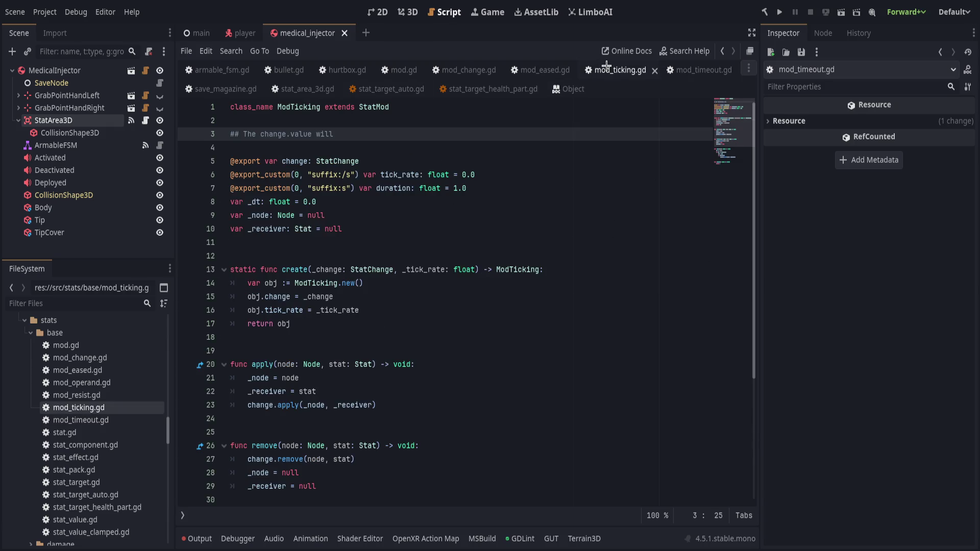
Cut the unfinished '## The change.value will' doc comment and save
left_click(525, 187)
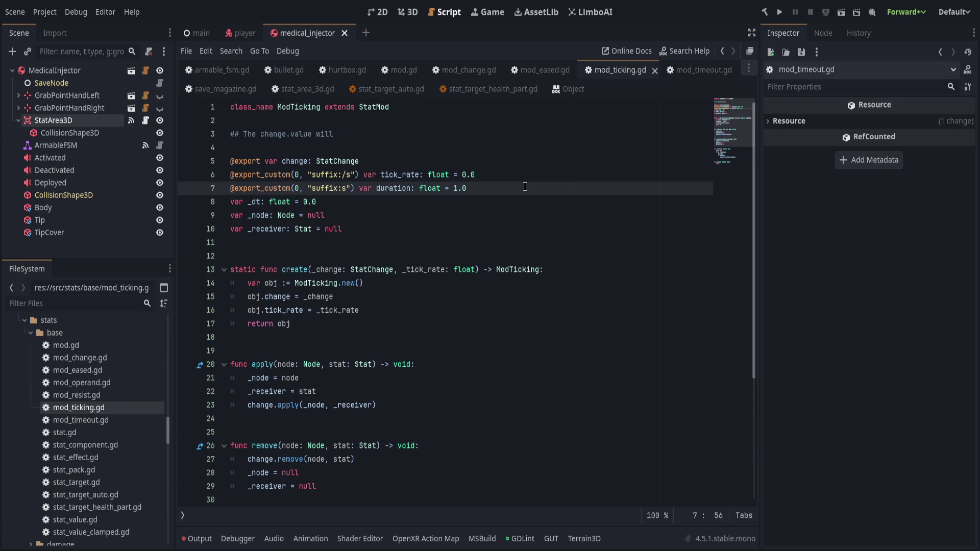
left_click(547, 134)
key("ctrl+x")
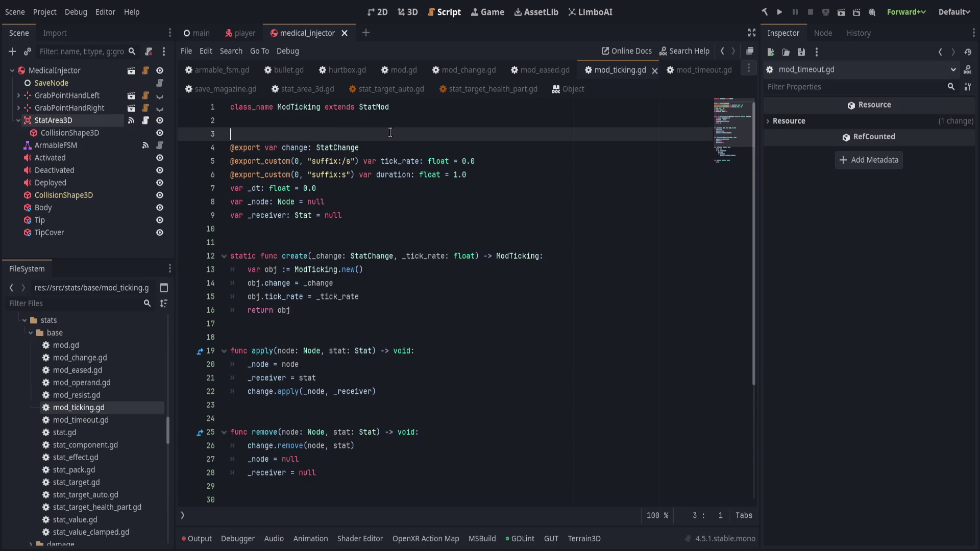
key("ctrl+x")
key("ctrl+s")
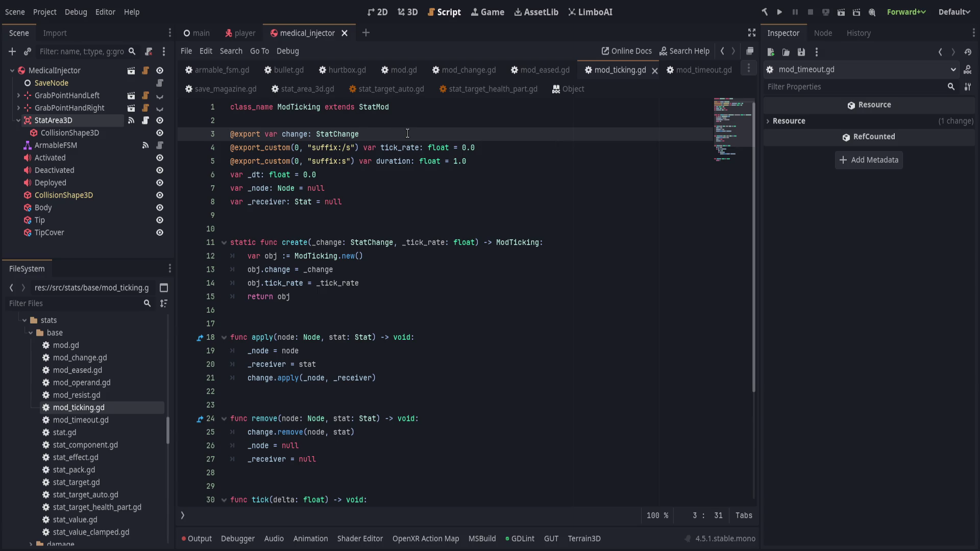
left_click(480, 159)
key("ctrl+shift+k")
key("ctrl+s")
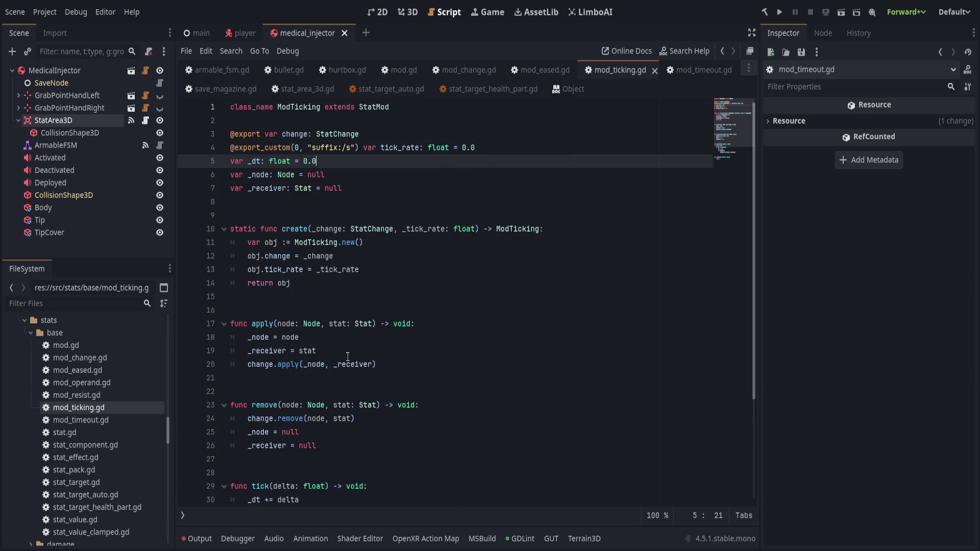
scroll(347, 356, "down", 3)
scroll(347, 356, "up", 3)
Select the base folder and look over lines 5–22 of the ticking script
left_click(103, 333)
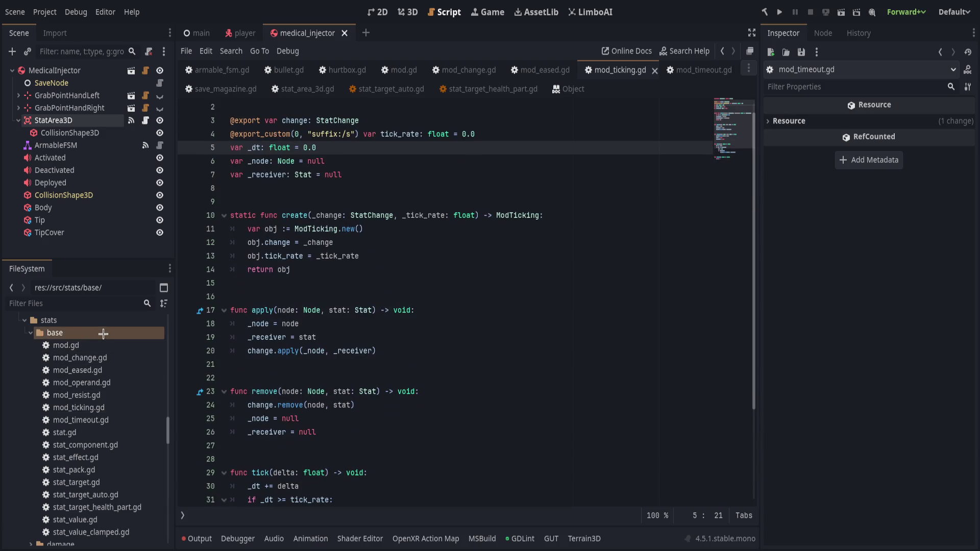
left_click(441, 381, "shift")
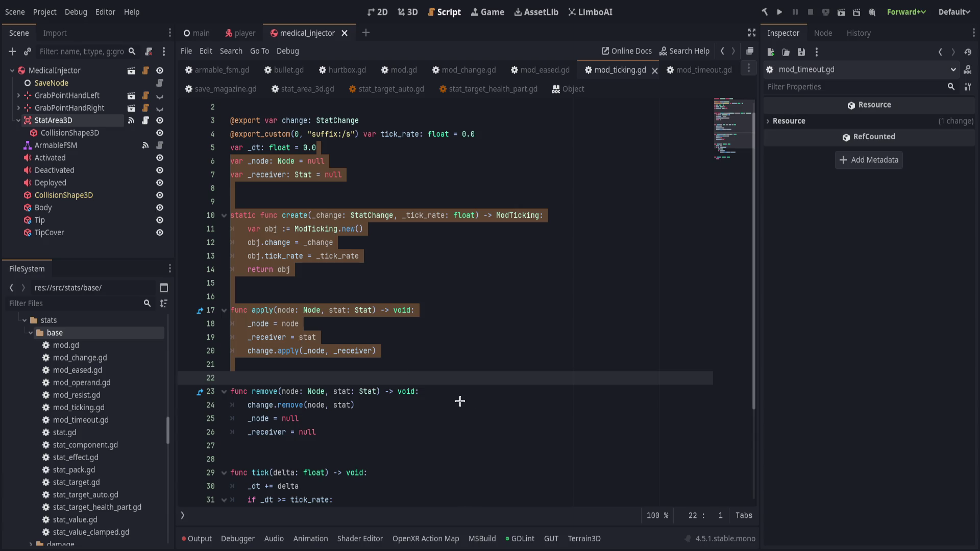
scroll(505, 289, "up", 1)
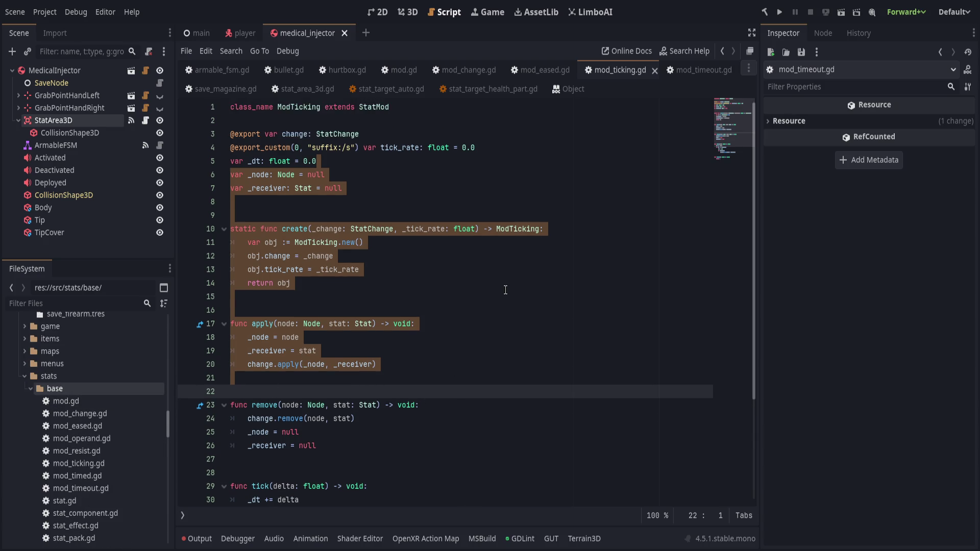
left_click(506, 289)
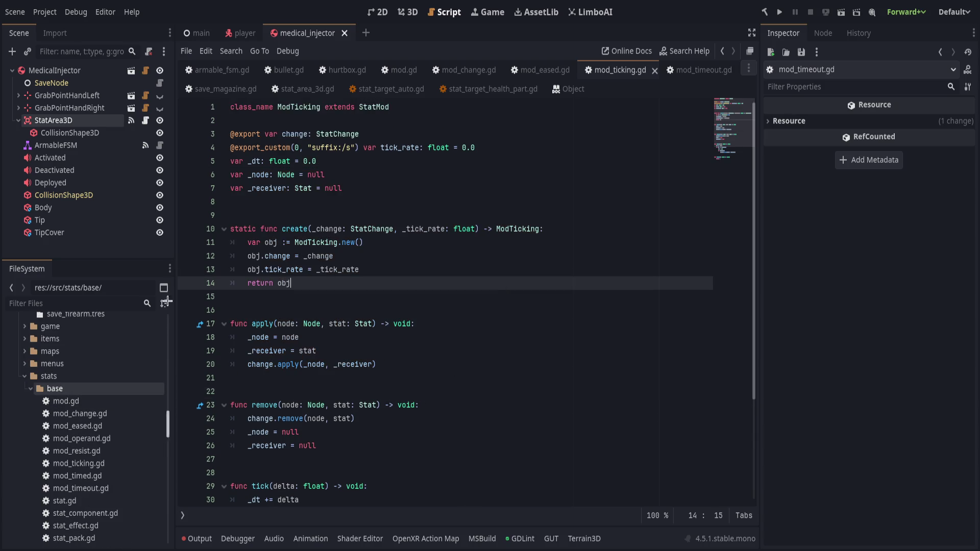
Open mod_timed.gd and declare class_name ModTimed
left_click(120, 476)
double_click(121, 476)
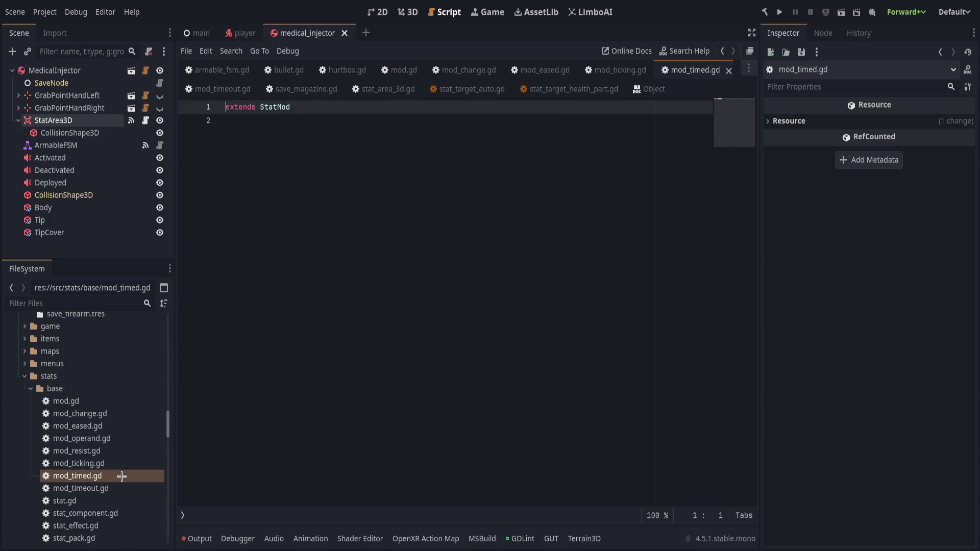
left_click(423, 384)
key("Up")
type("class_name Mo")
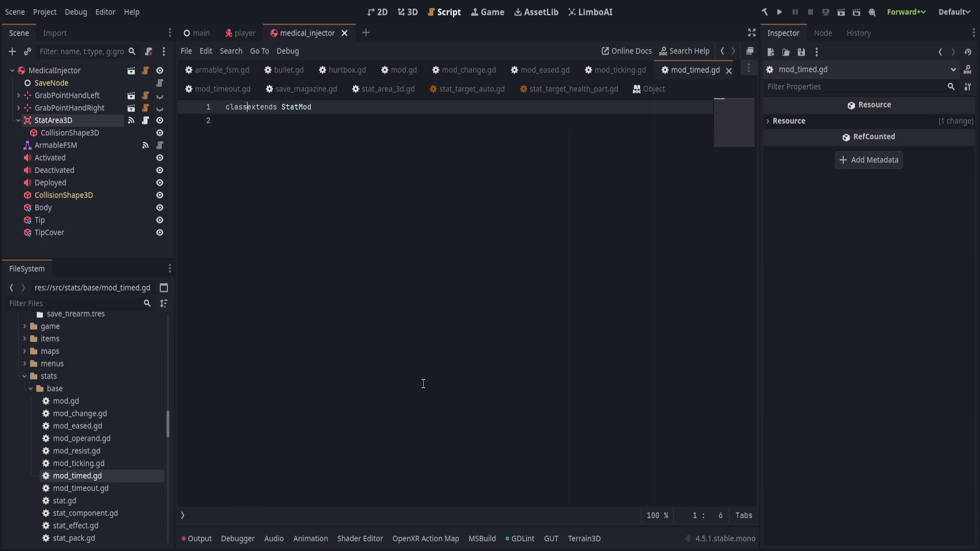
type("dTimed")
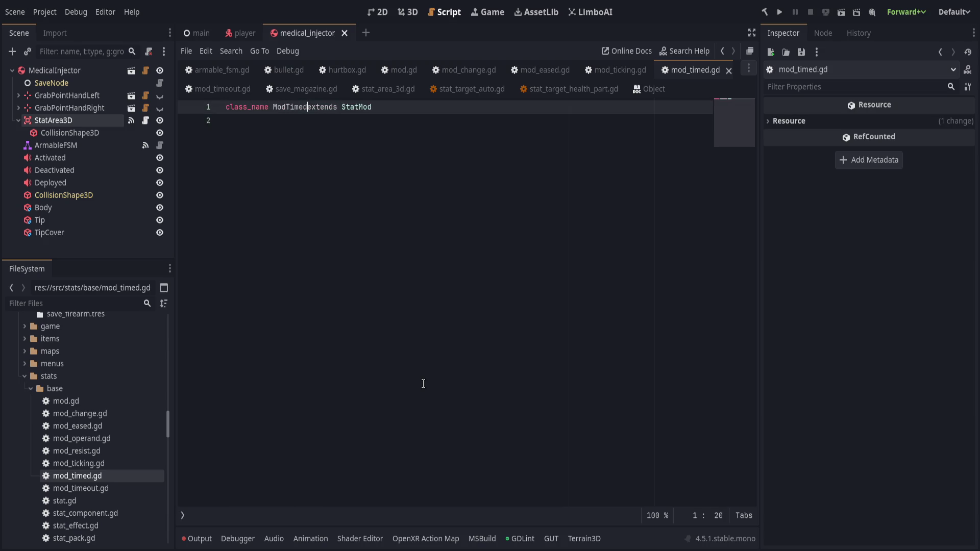
key("Down")
key("Return")
key("Return")
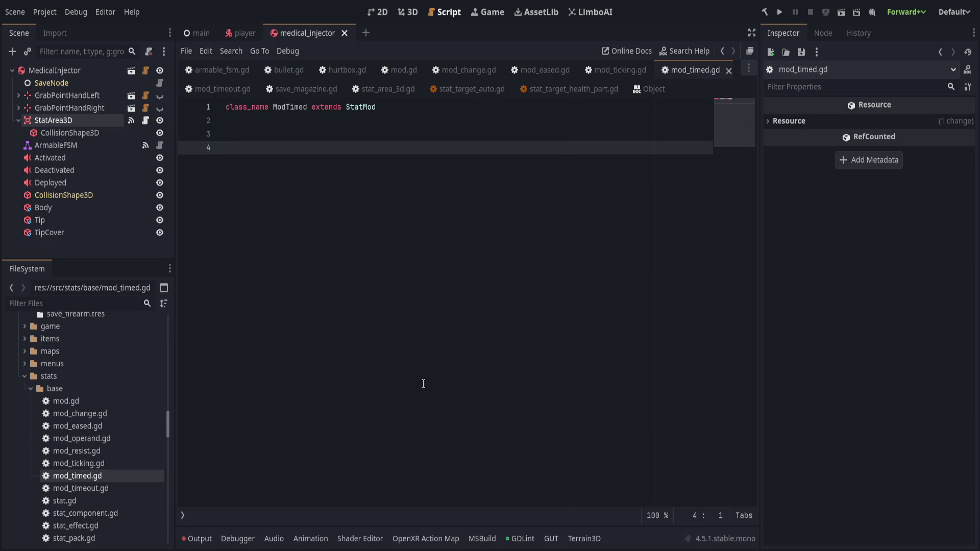
Add apply and remove(node: Node, stat: Stat) -> void stubs, each with pass
type("func apply(node")
type(": Node, Stat")
key("BackSpace")
key("BackSpace")
key("BackSpace")
type("stat: Stat")
type(") -> voi")
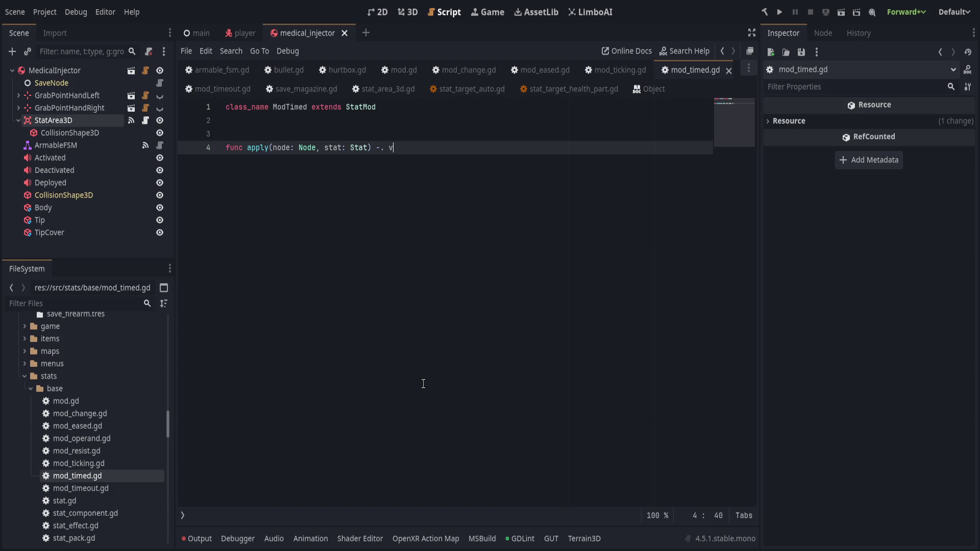
type("d:")
key("Return")
type("pass")
key("Return")
key("Return")
key("Return")
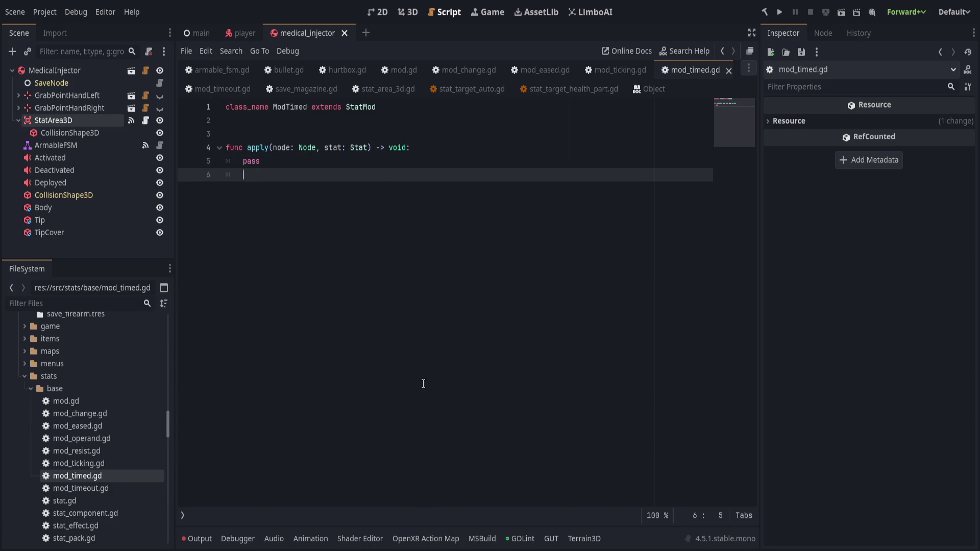
type("func remove(node: ")
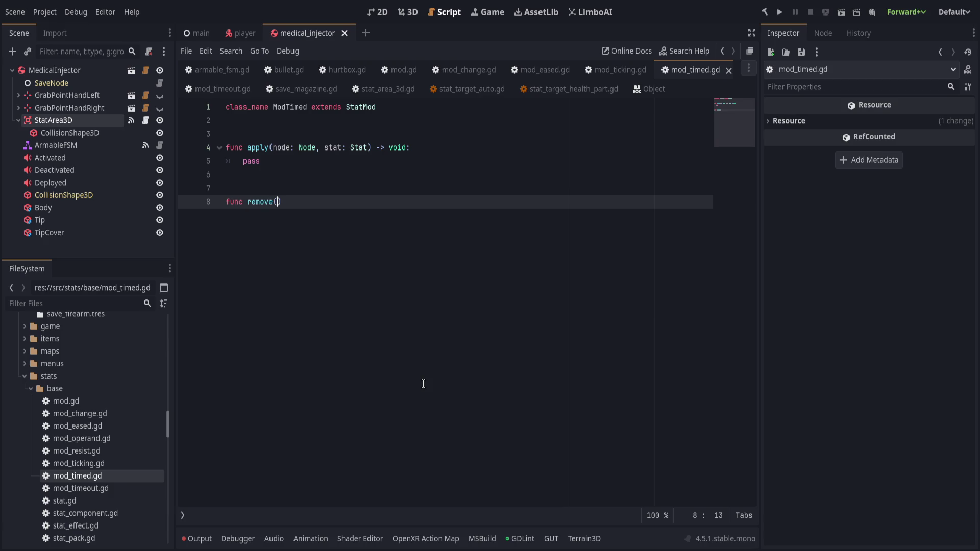
type("Node, stat")
type(": Stat) -> v")
type("oid:")
key("Return")
type("pass")
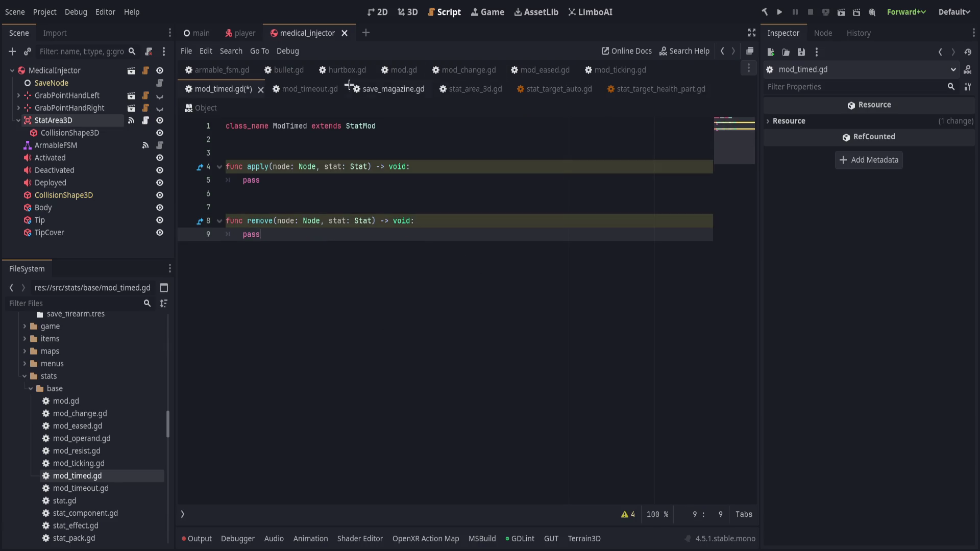
Compare mod_ticking.gd and mod_timeout.gd for reference
left_click(615, 70)
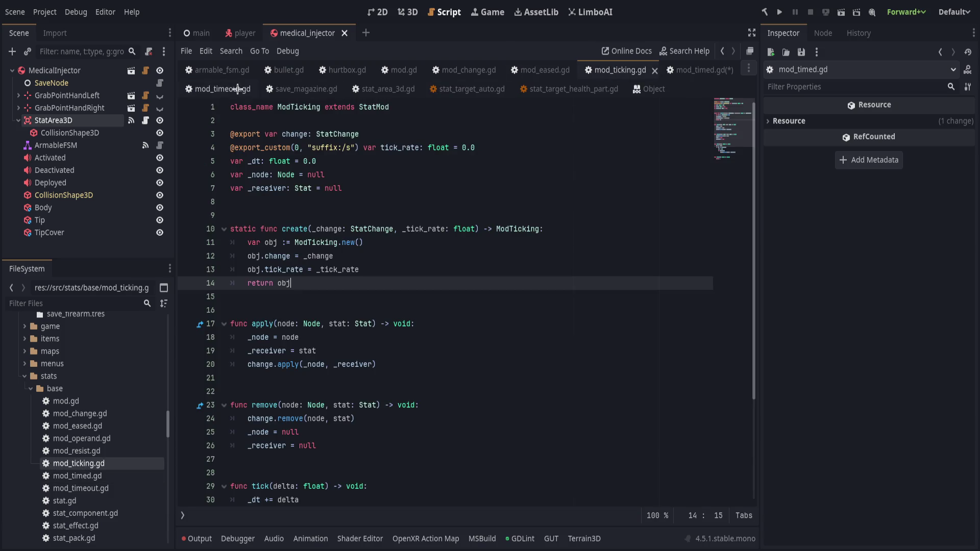
left_click(234, 90)
left_click(610, 73)
left_click(224, 89)
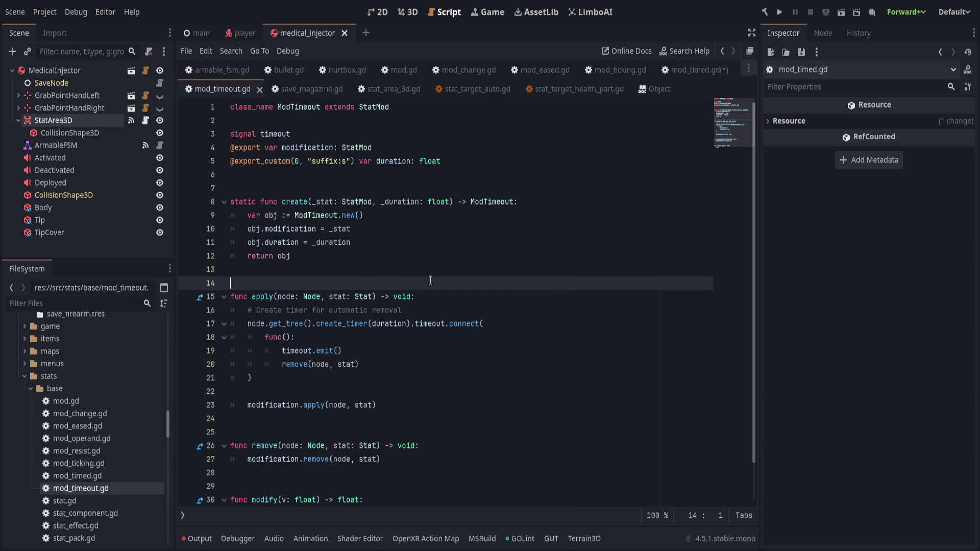
scroll(430, 281, "down", 1)
left_click_drag(241, 418, 454, 417)
left_click(454, 418)
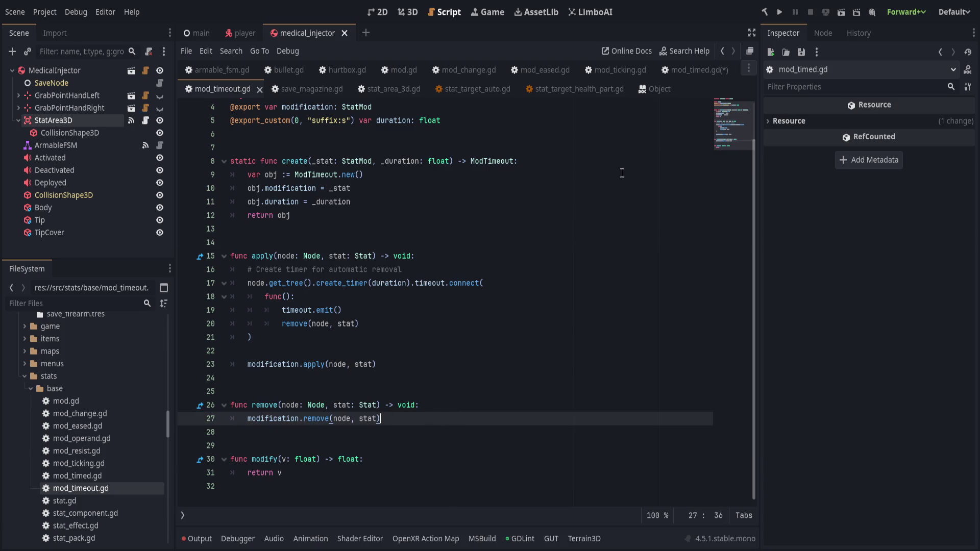
left_click(694, 70)
left_click(408, 145)
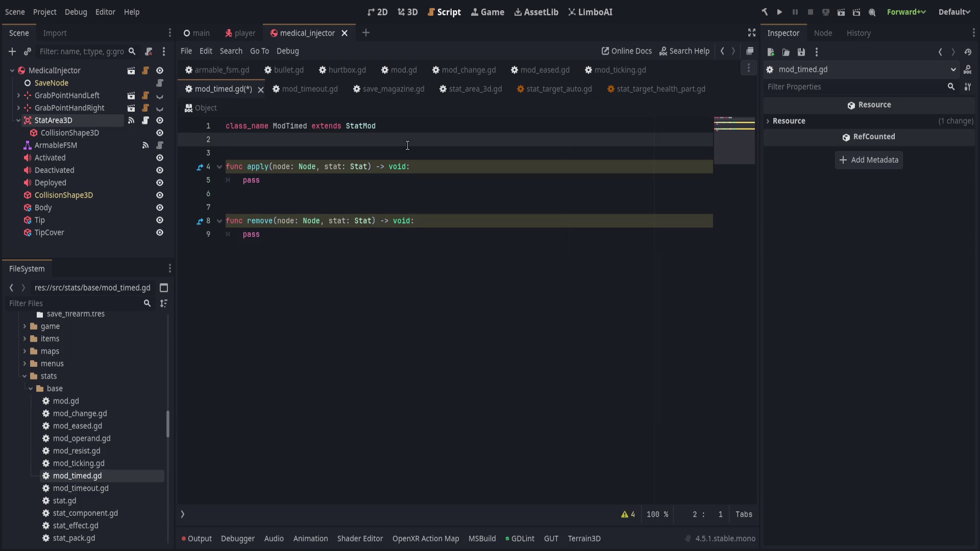
key("Return")
type("@export var modifier: StatMod")
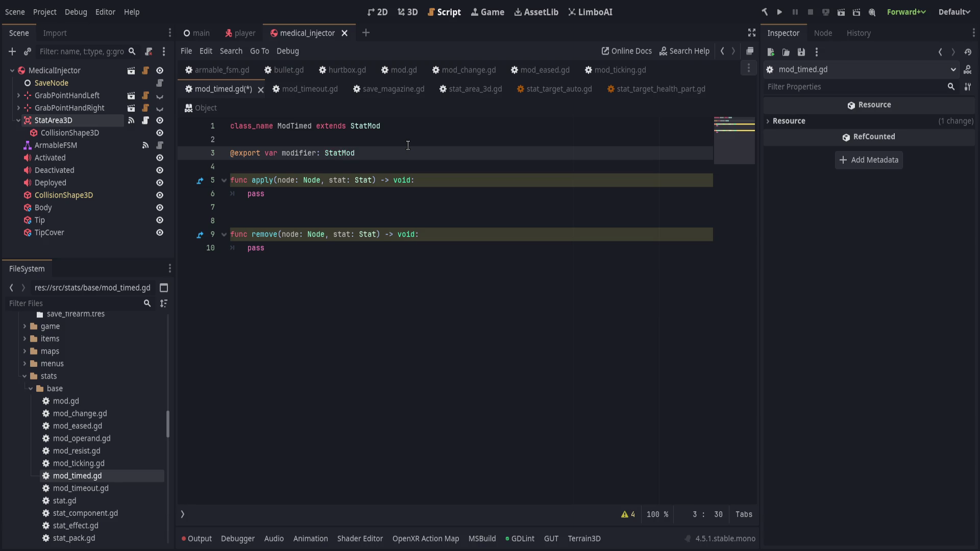
Space out the functions and replace remove()'s pass with modifier.remove(node, stat)
key("Down")
key("Return")
key("Down")
key("Down")
key("Down")
key("Return")
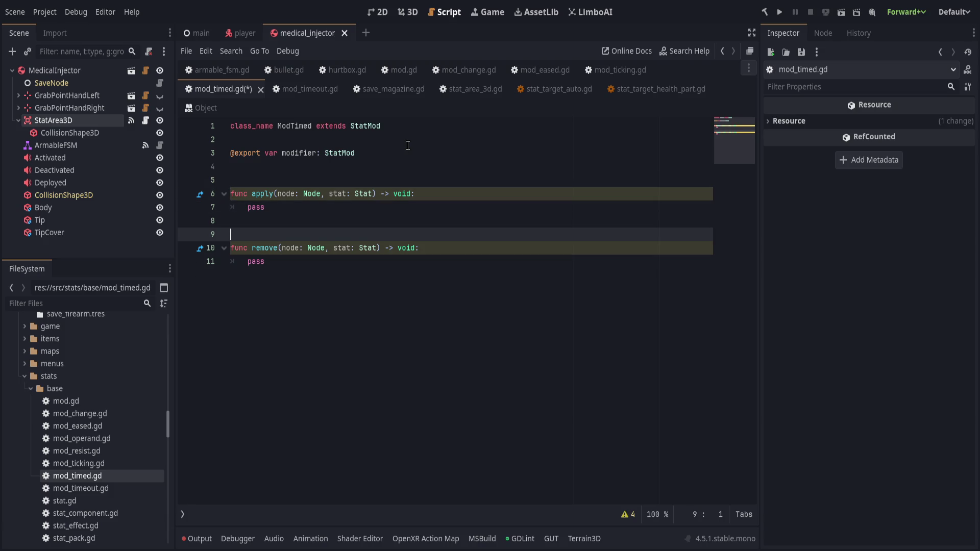
key("Down")
key("Down")
key("End")
key("ctrl+BackSpace")
type("modifie")
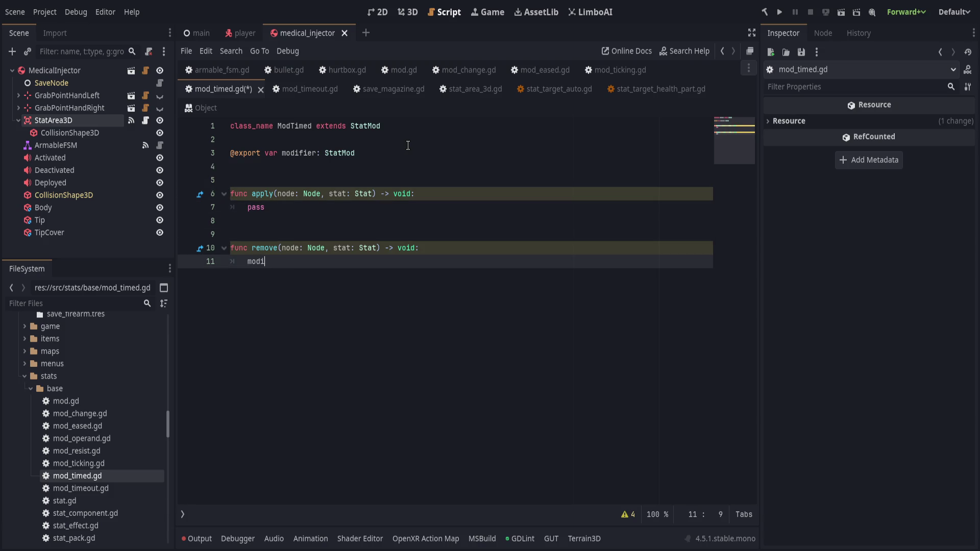
type("r.remove(node")
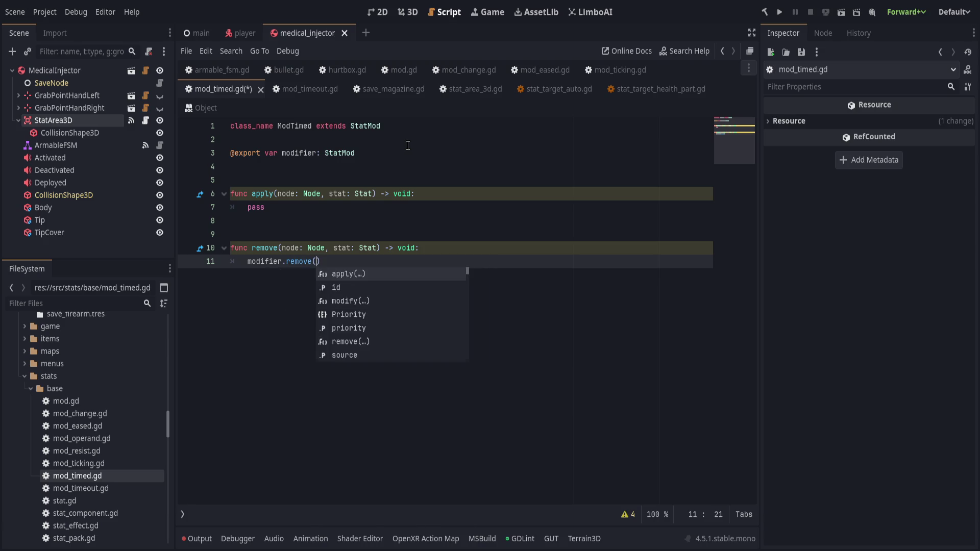
type(", stat")
key("Up")
key("Up")
key("Up")
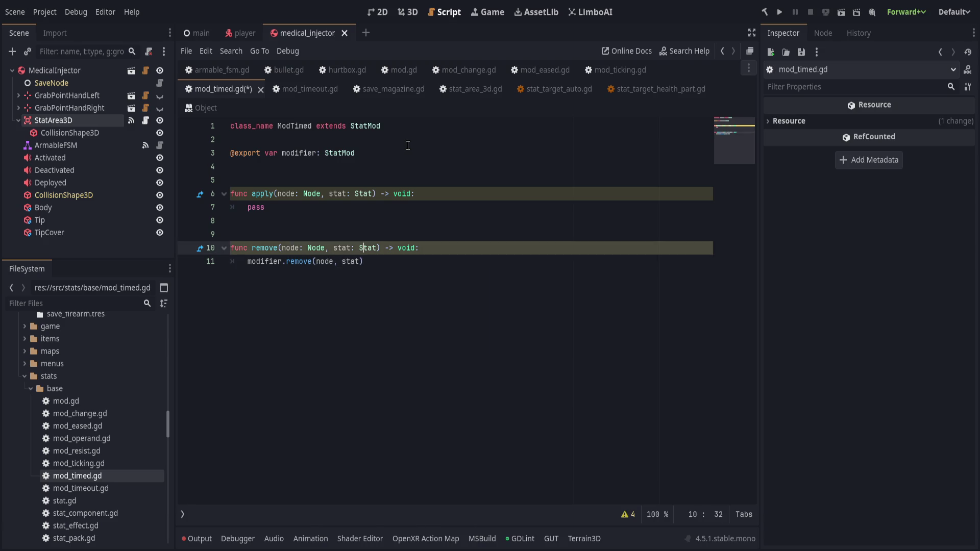
key("ctrl+shift+Left")
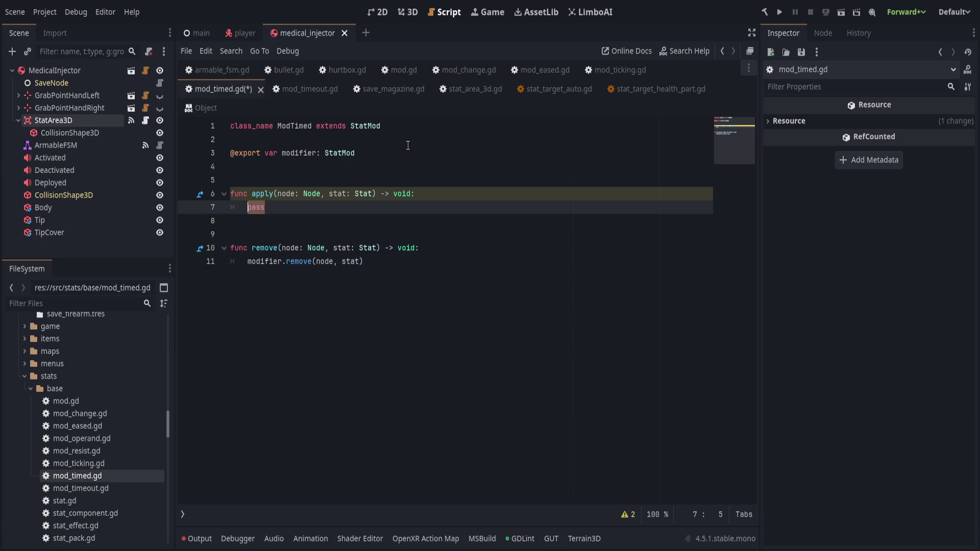
left_click(408, 145)
Add a tick(delta: float) -> void function with a pass body
left_click(440, 359)
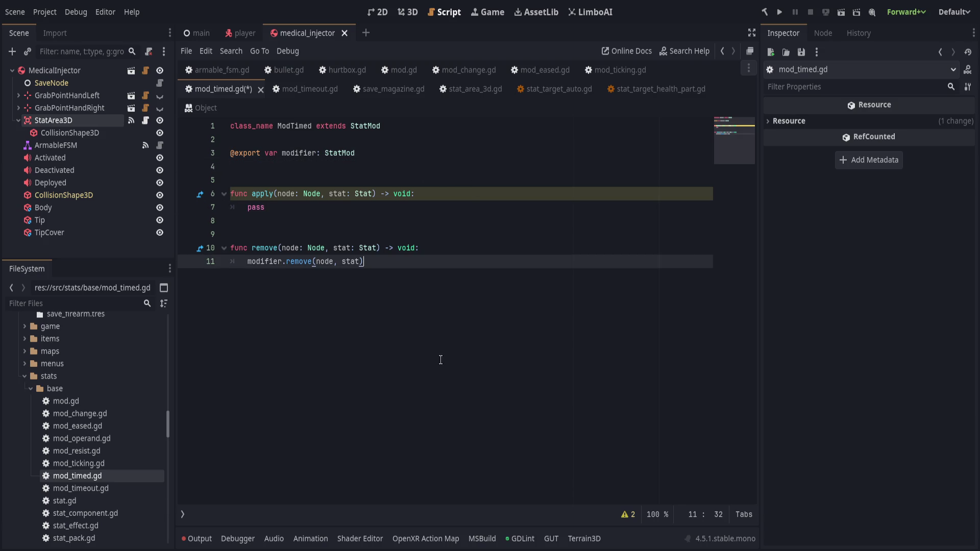
key("Return")
key("Return")
key("Return")
type("func tick")
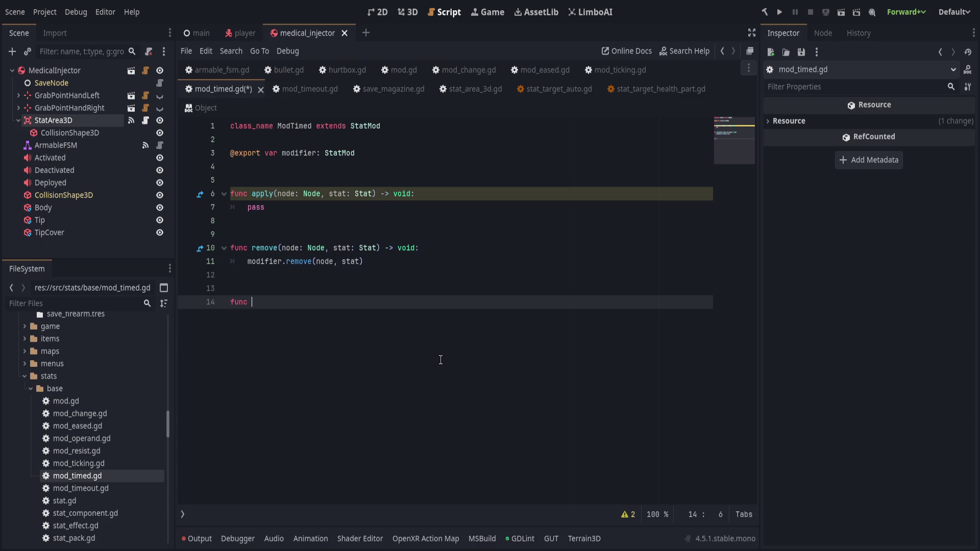
type("(delta: float")
type(") -> void:")
key("Return")
type("pass")
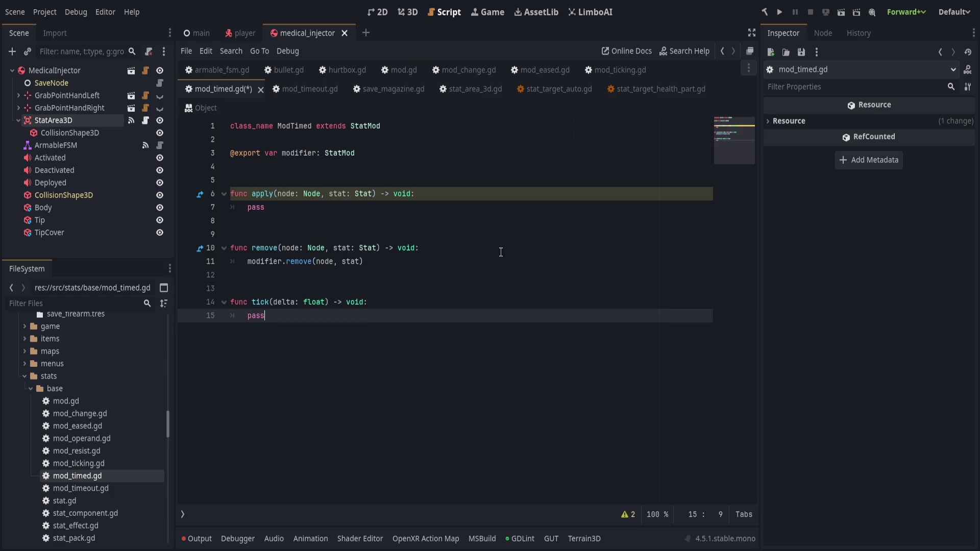
left_click(559, 88)
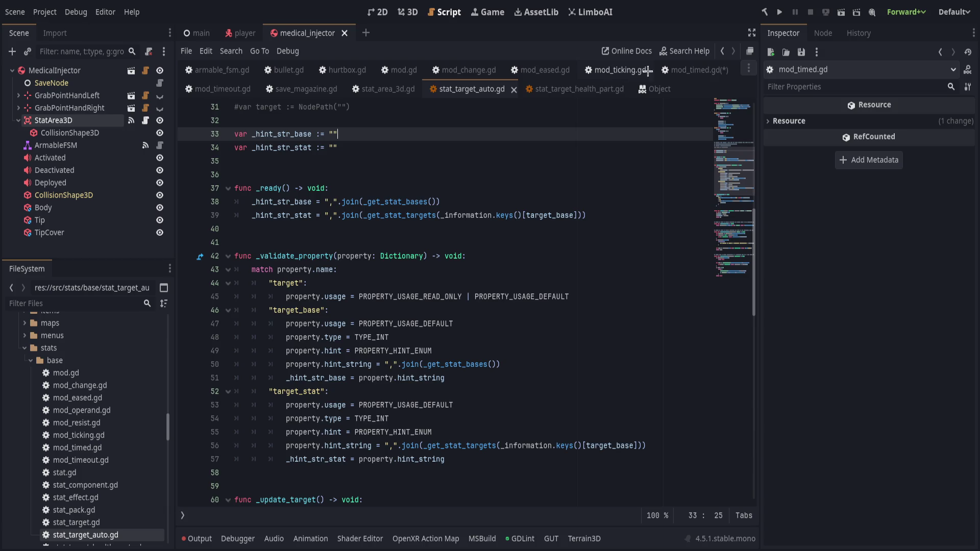
Review mod_ticking.gd for reference, then return to mod_timed.gd
left_click(647, 72)
scroll(479, 266, "down", 3)
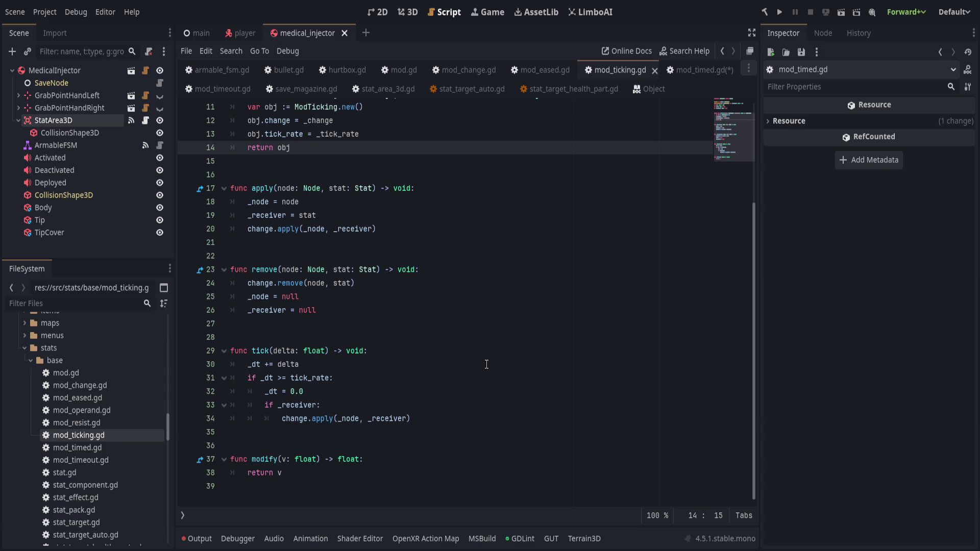
scroll(486, 364, "up", 3)
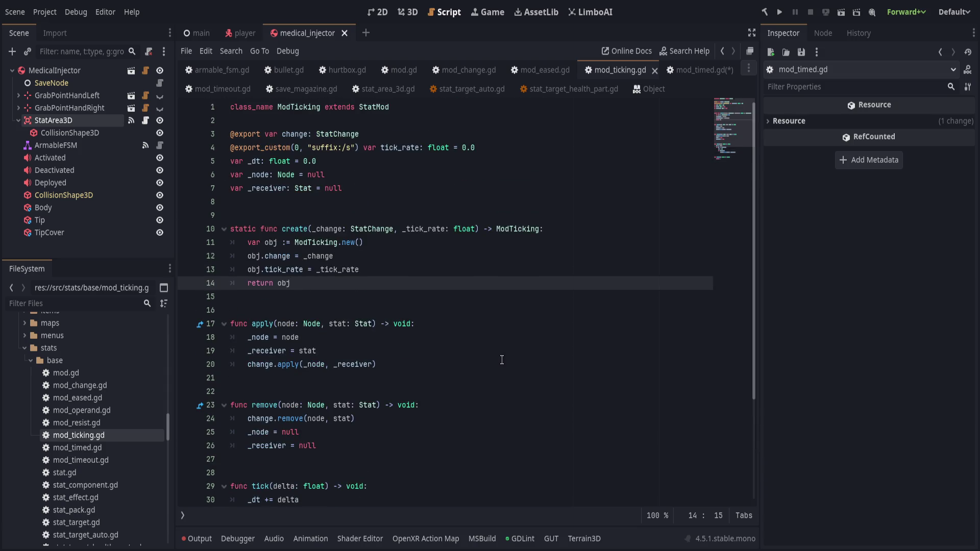
left_click(702, 70)
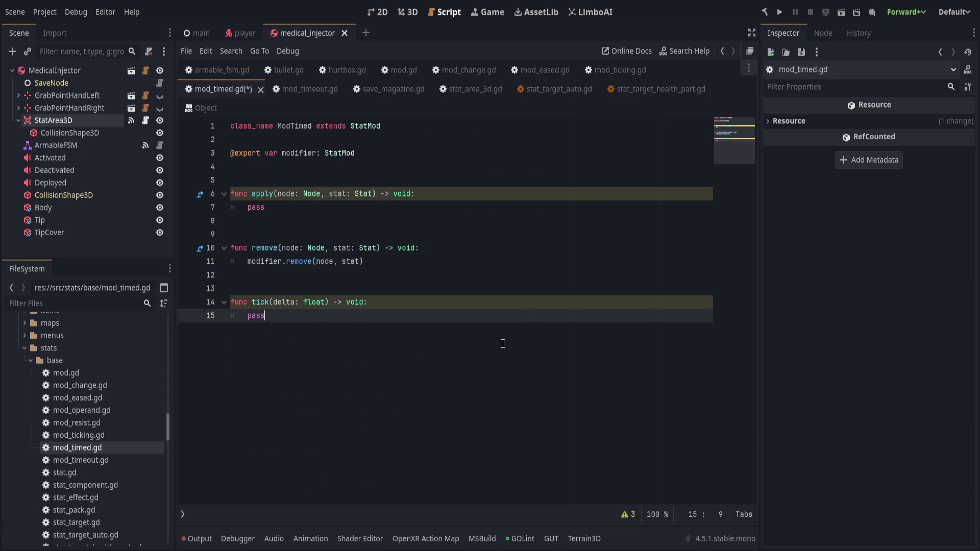
left_click_drag(273, 302, 304, 302)
left_click(436, 321)
Declare var _dt = 0.0 and var _dt_tick = 0.0 below the modifier export
left_click(475, 173)
type("var _")
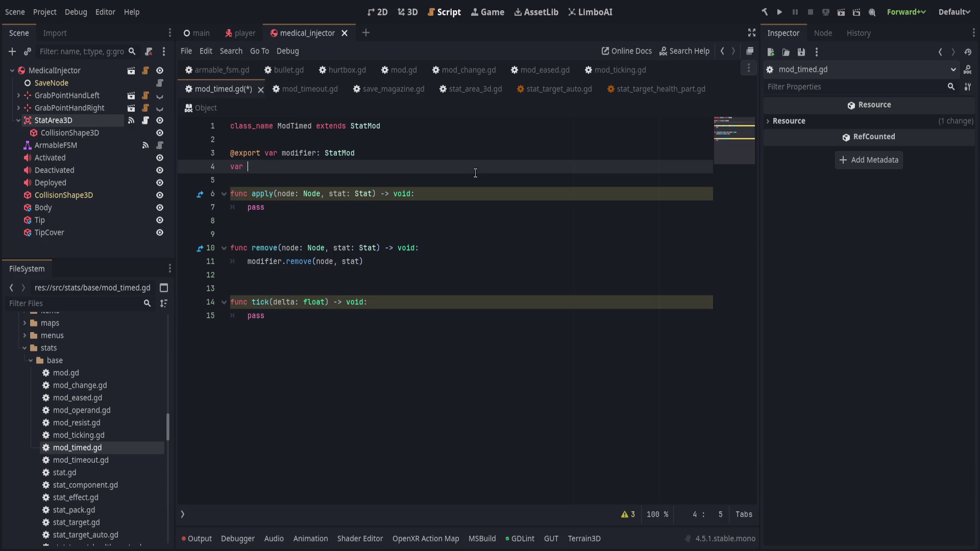
type("dt")
type(" = 0.0")
key("Down")
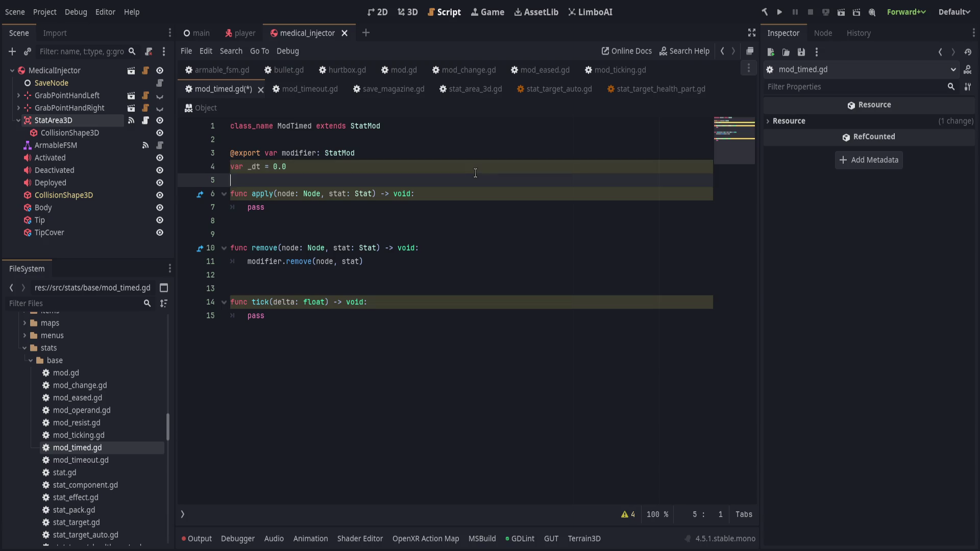
key("Return")
key("Up")
type("var _")
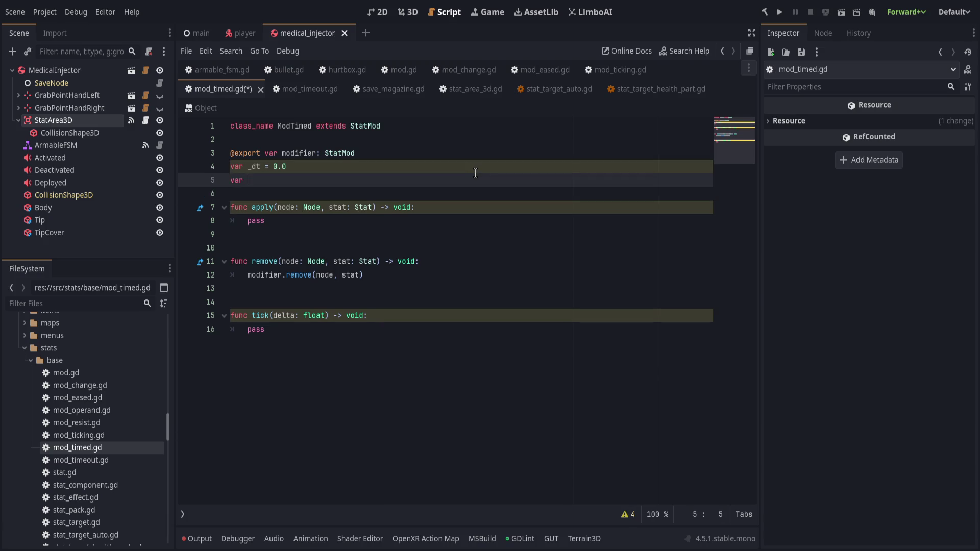
type("d")
type("t_tick")
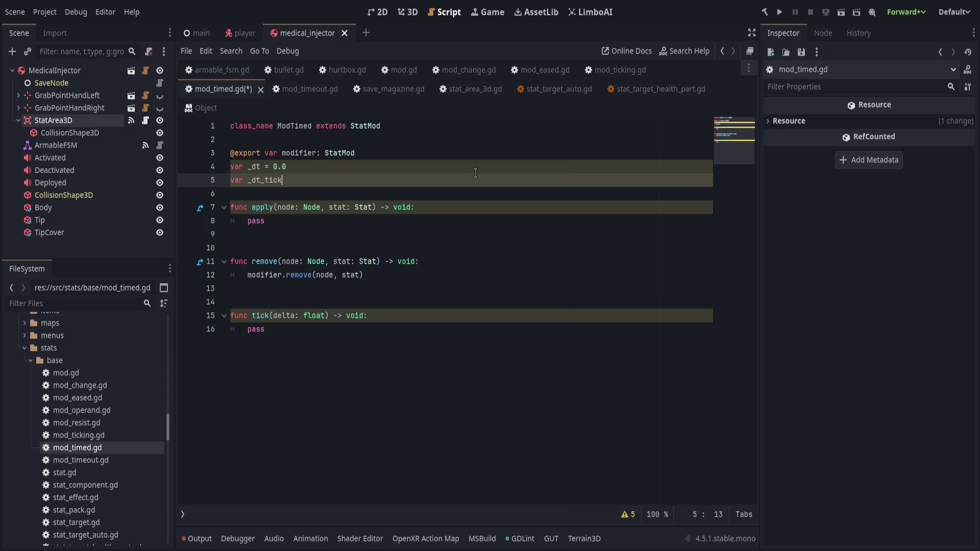
type(" = 0.0")
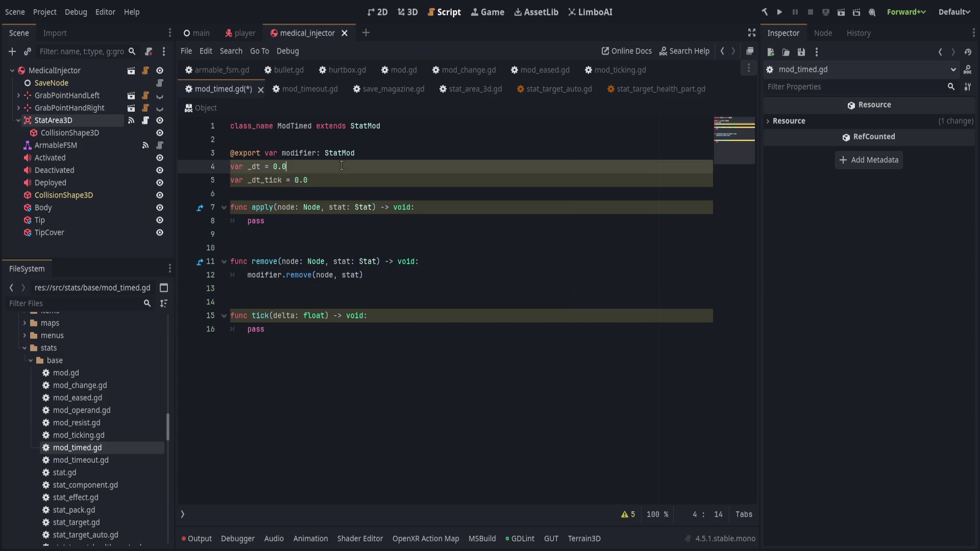
Add spacing above apply() and replace tick()'s pass with _dt += delta and _dt_tick += delta
key("Down")
key("Down")
key("Down")
left_click(406, 196)
key("Return")
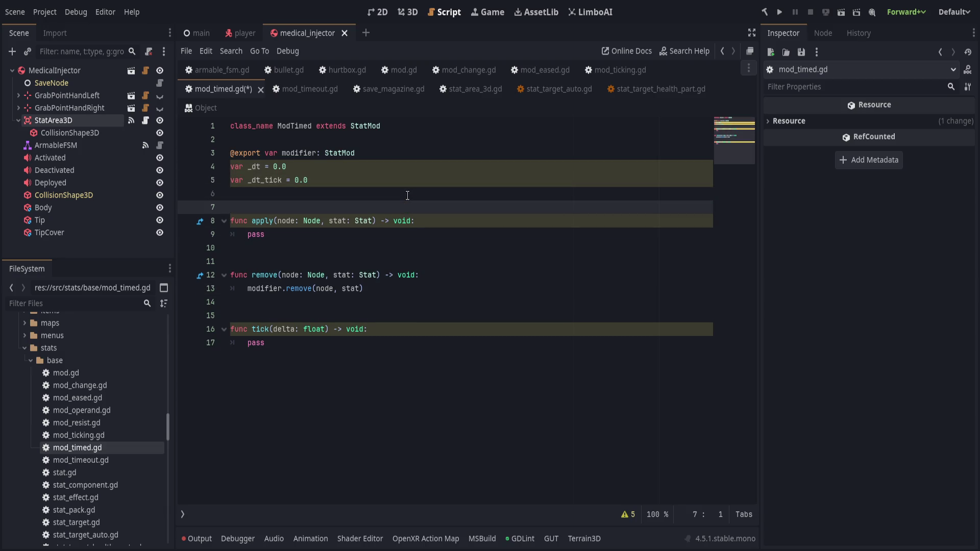
left_click(370, 240)
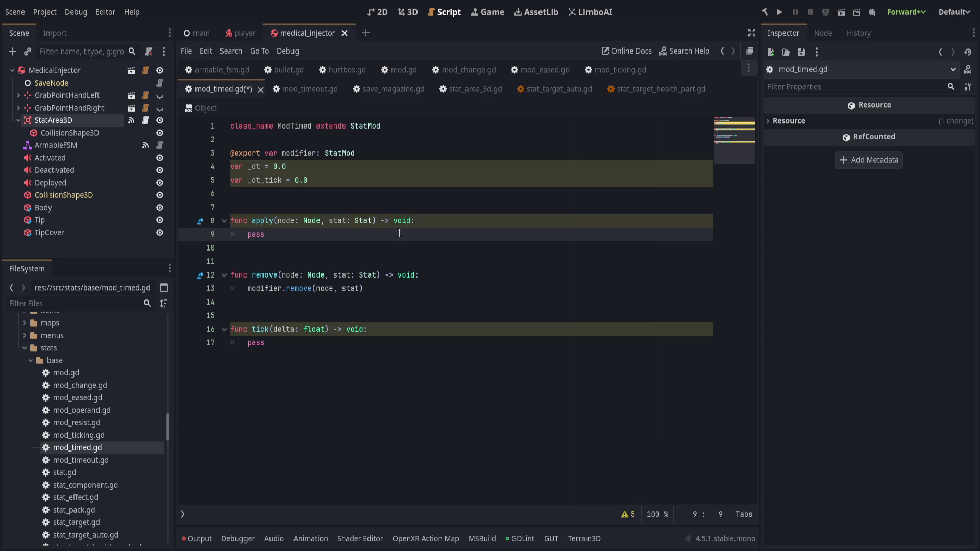
left_click(451, 180)
left_click(477, 224)
left_click(460, 291)
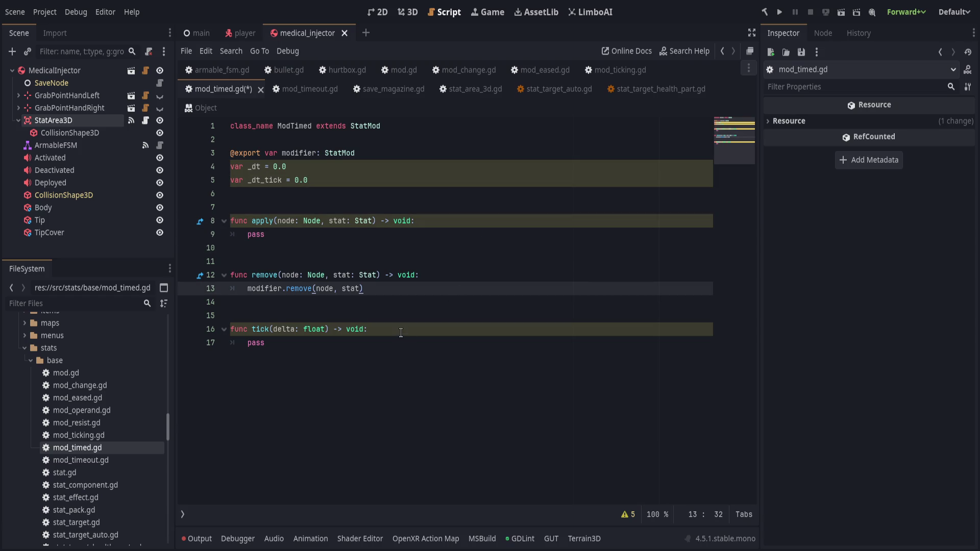
left_click(431, 344)
key("BackSpace")
key("BackSpace")
key("BackSpace")
type("_dt += delta")
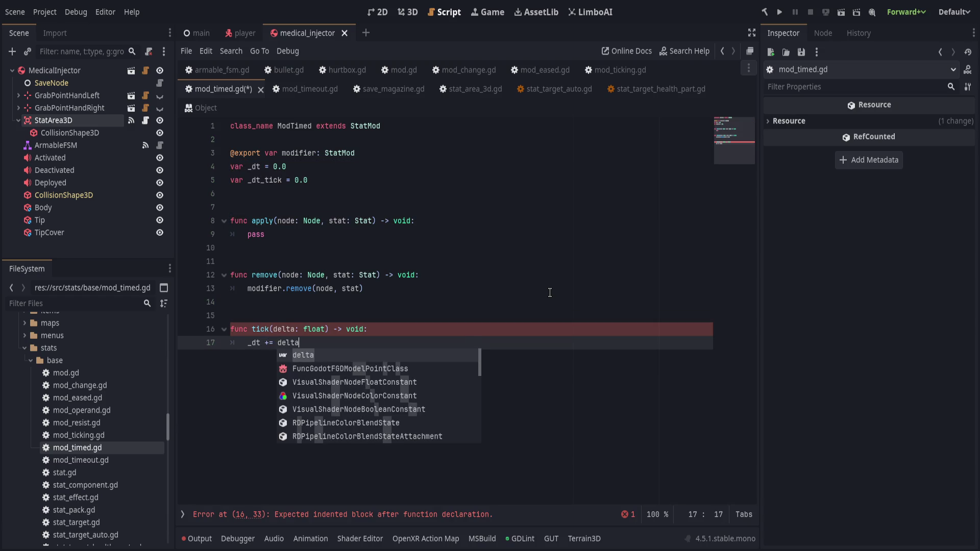
key("Return")
type("_dt_tick += ")
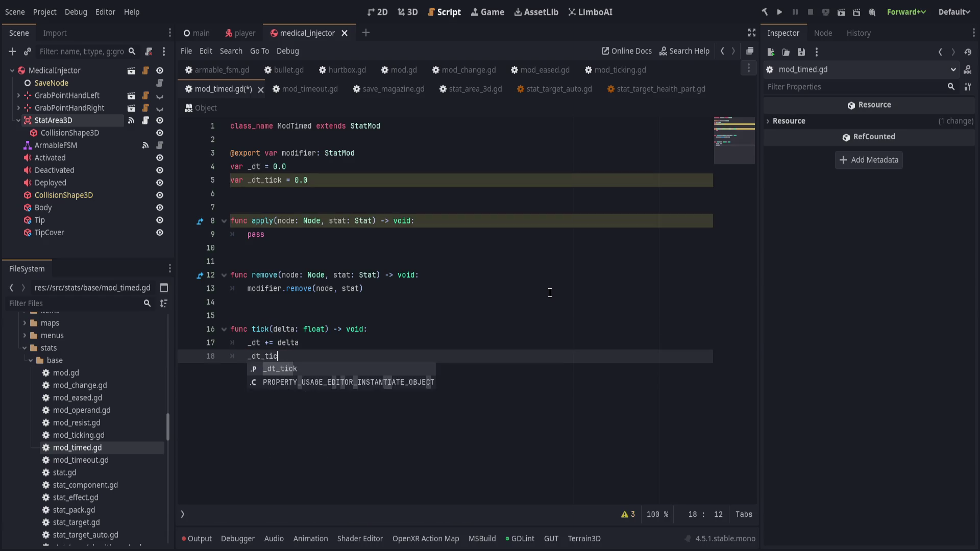
type("delta")
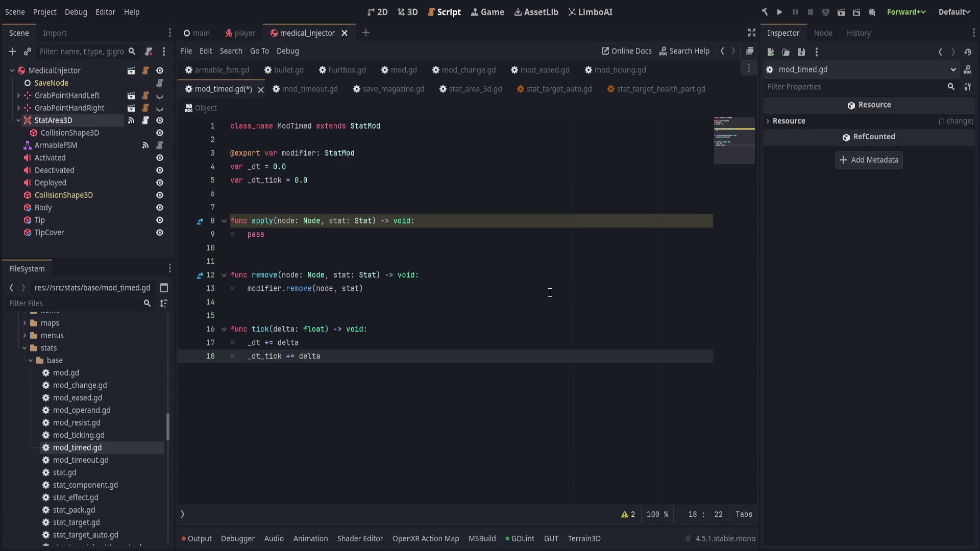
Start an if check in tick() and open a new line at the top for another export
key("Return")
type("if")
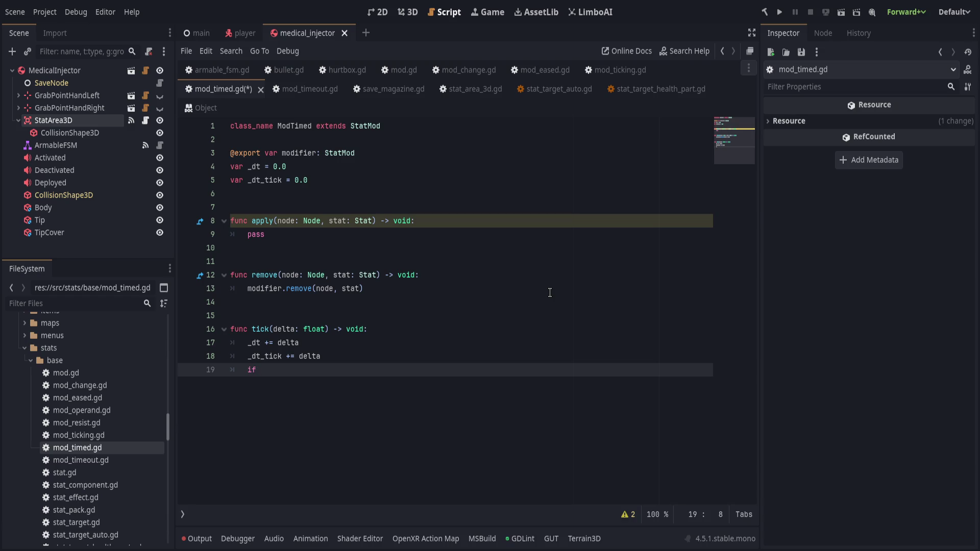
left_click(451, 146)
key("Return")
Declare an exported duration defaulting to 1.0 and an exported tick_rate variable
type("@er")
key("BackSpace")
key("BackSpace")
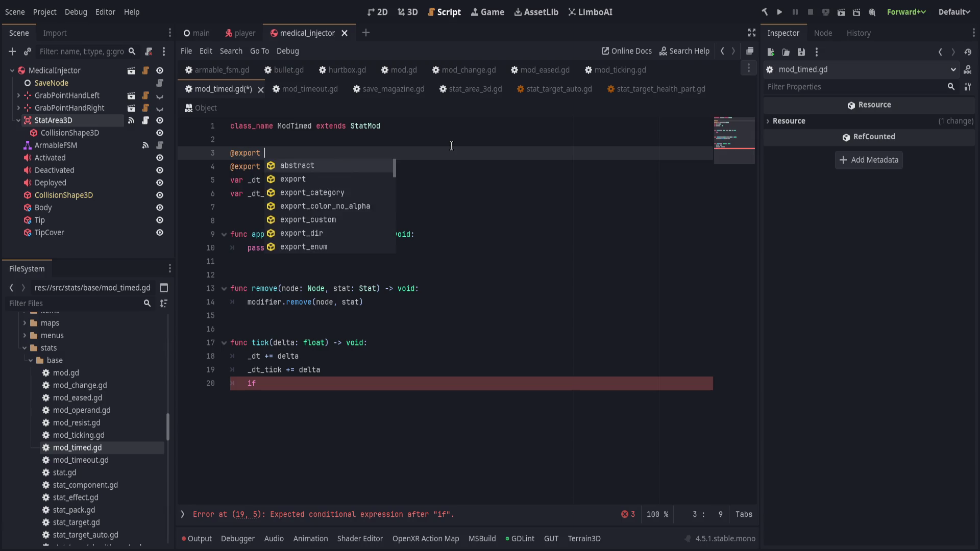
type("export var duration:= ")
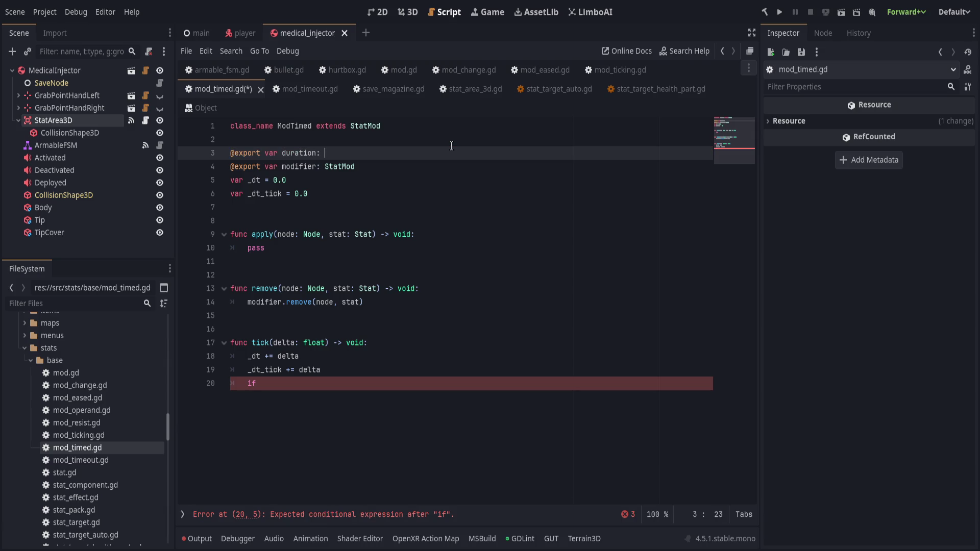
type("0.0")
key("BackSpace")
key("BackSpace")
key("BackSpace")
type("1.0")
key("Return")
type("@export var ti")
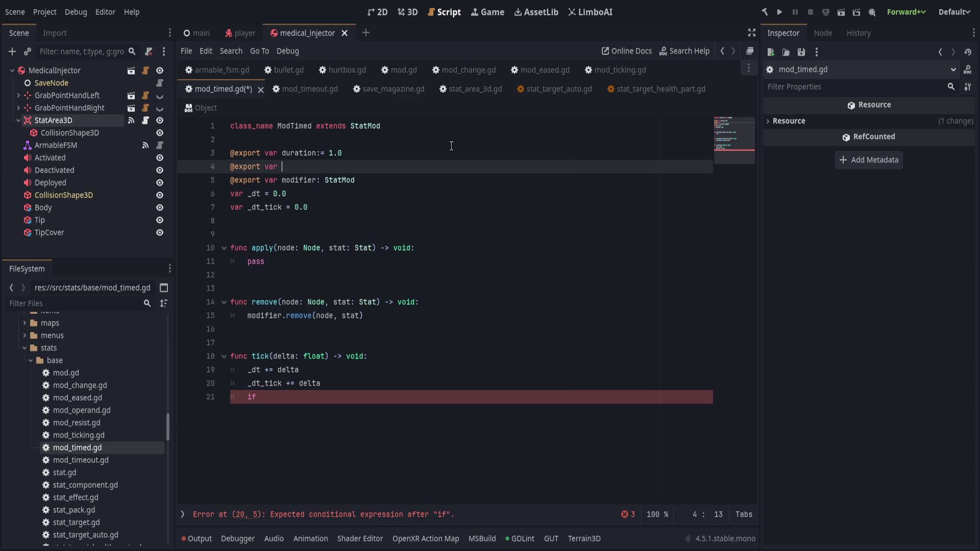
type("ck")
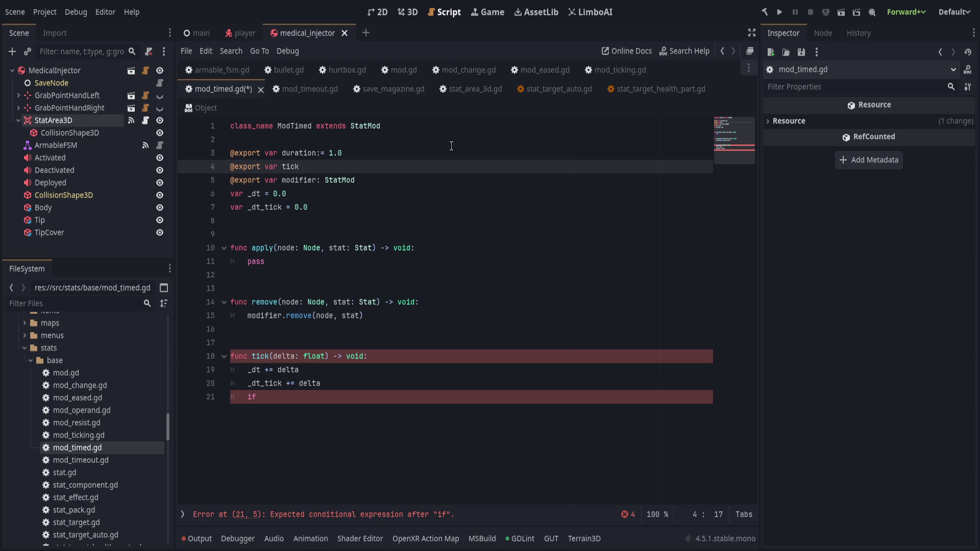
type("_rate")
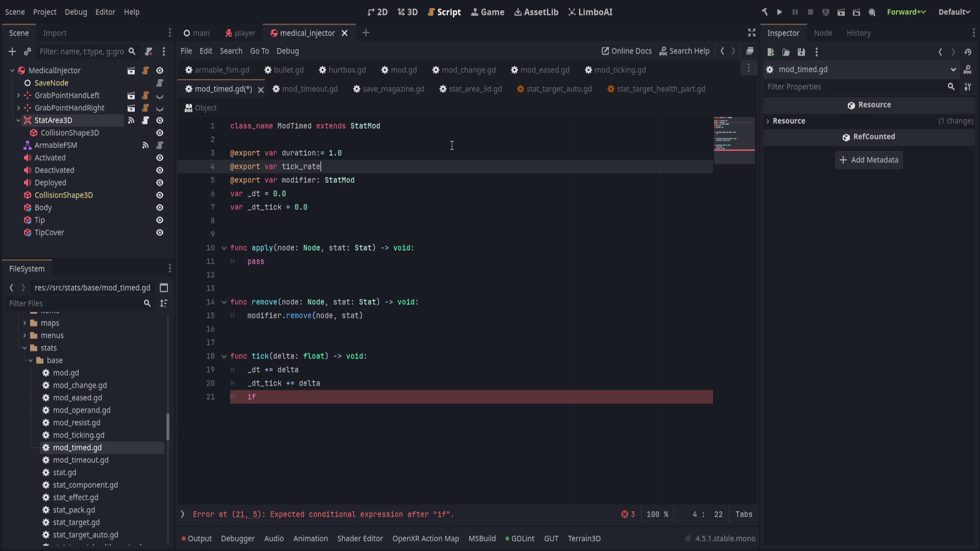
left_click(260, 153)
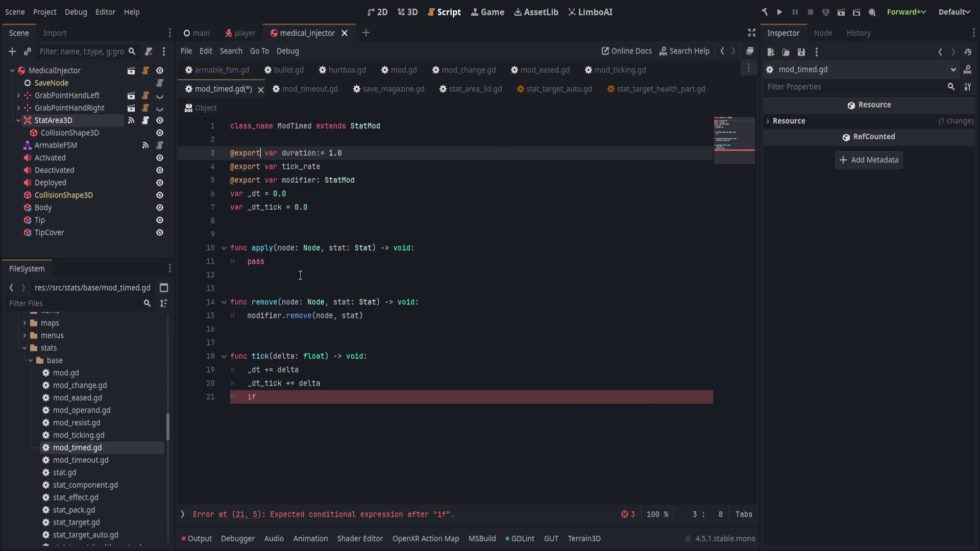
left_click(261, 166, "alt")
type("_")
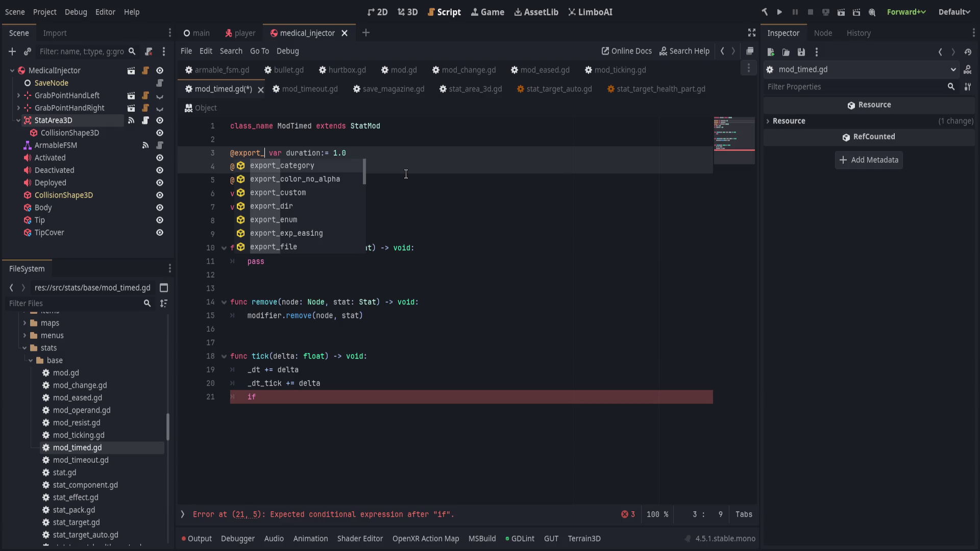
key("Down")
key("Down")
key("Return")
type("0, \"suffix:")
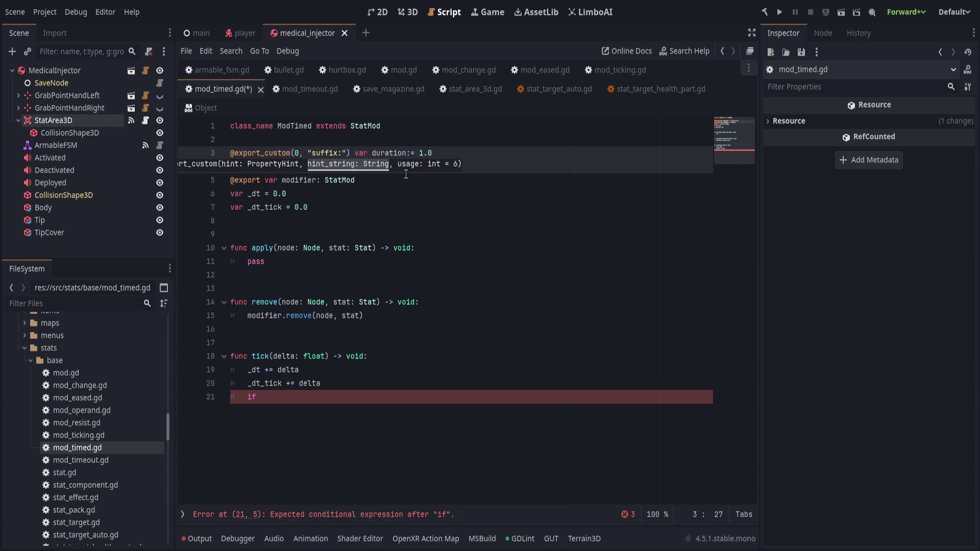
type("s")
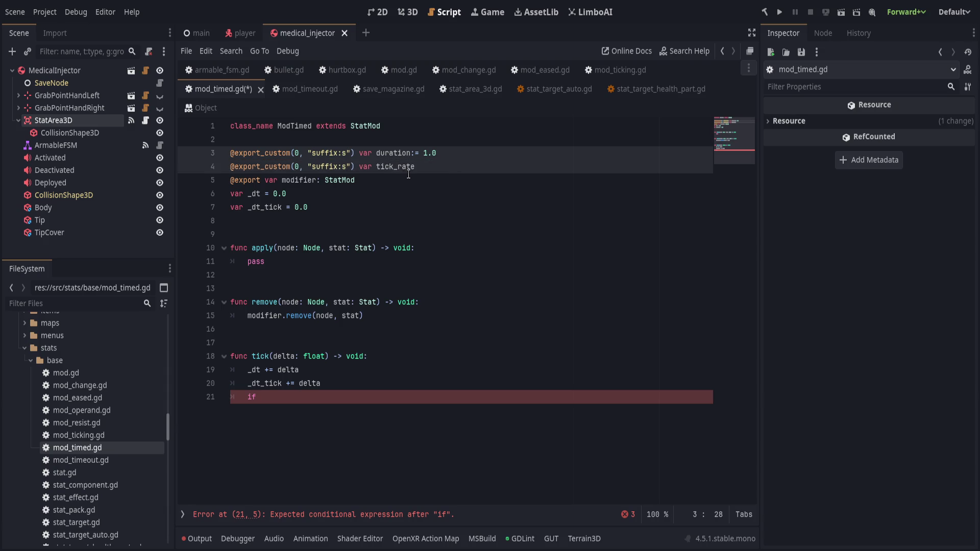
Make tick_rate's suffix "suffix:/s" with a 0.0 default, and save the script
left_click(342, 152)
key("Down")
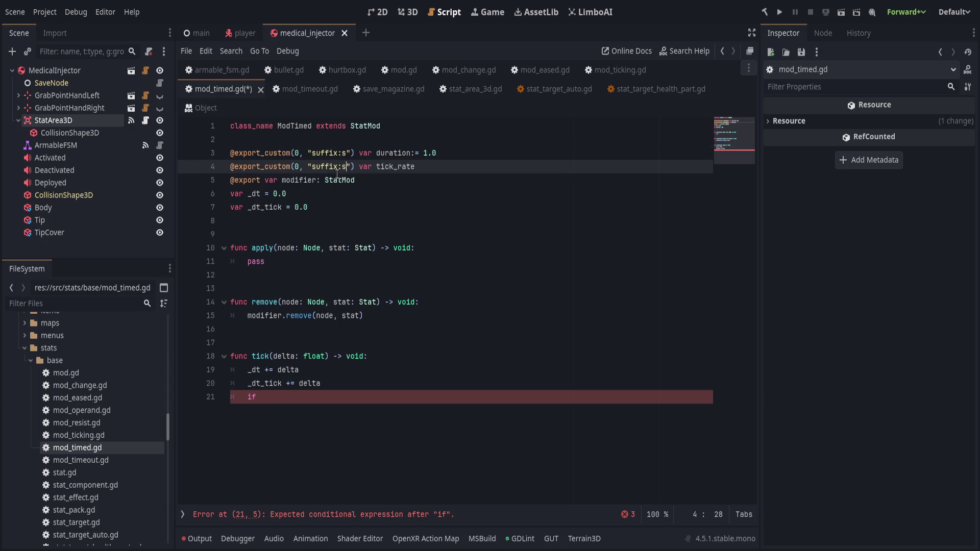
type("/")
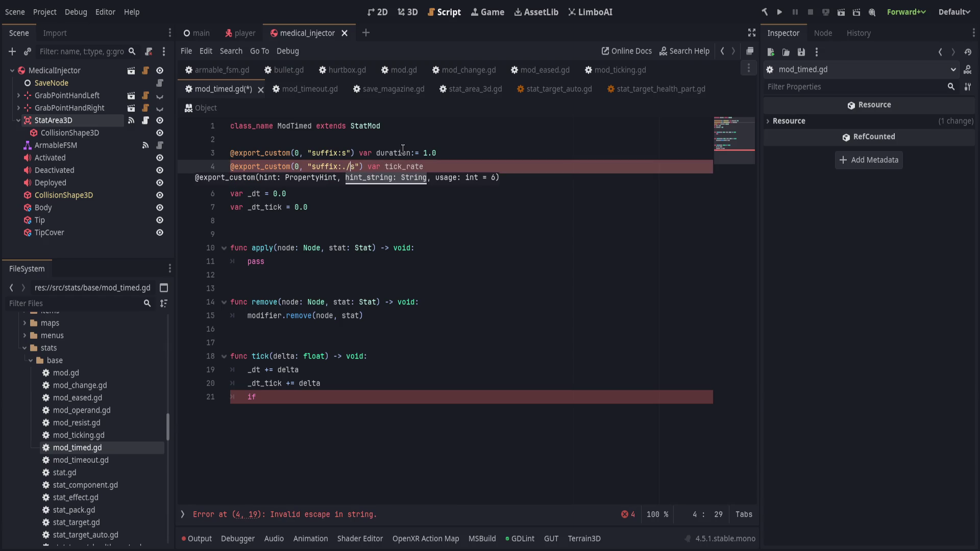
key("End")
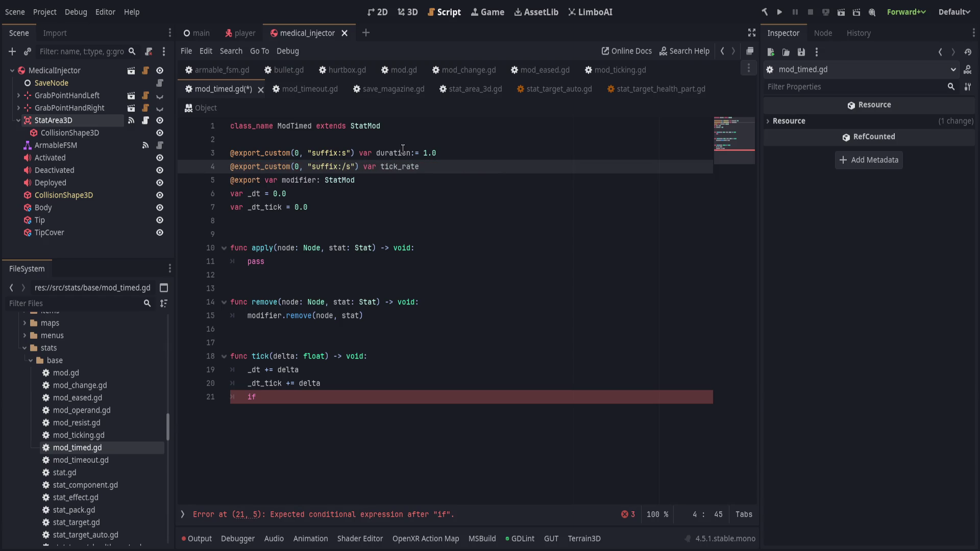
type("= 0.0")
key("ctrl+s")
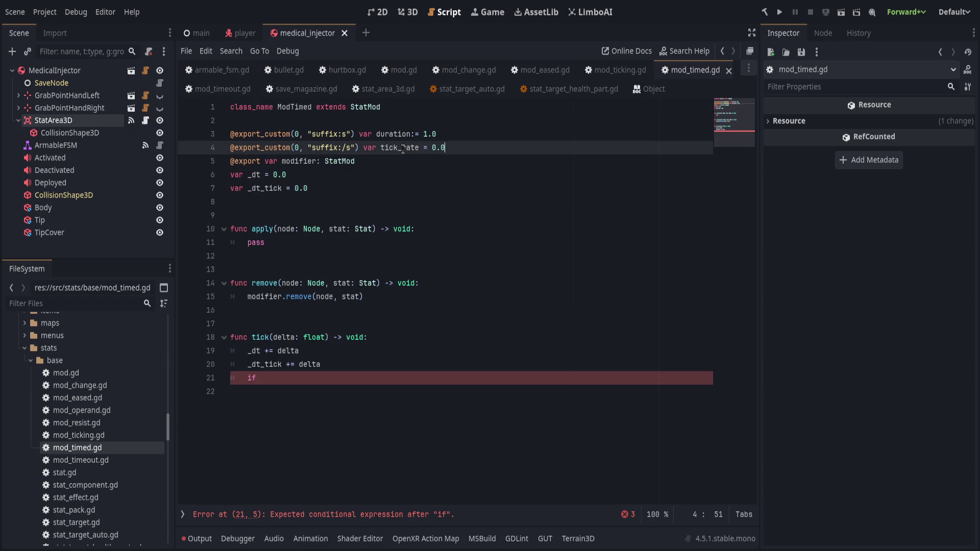
left_click(412, 133)
key("ctrl+s")
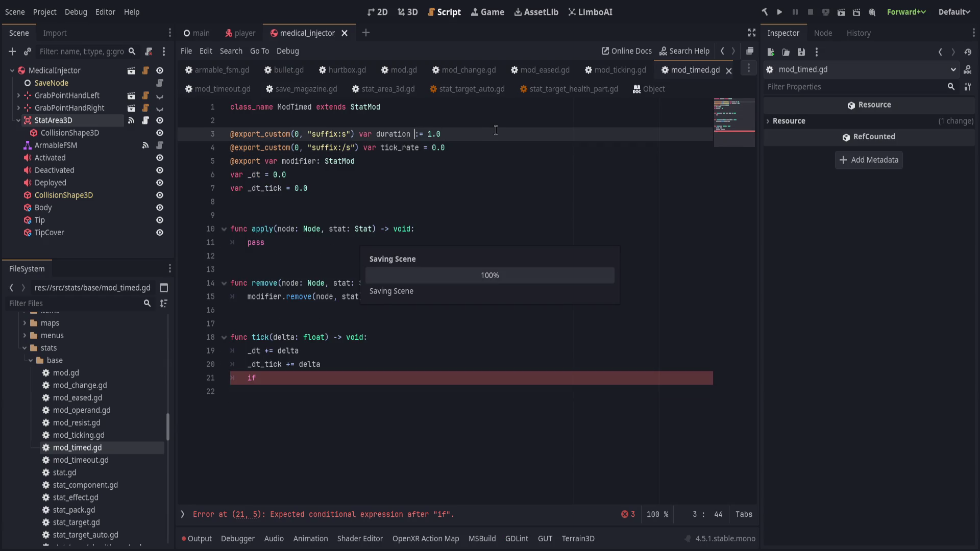
Complete line 21's condition as 'if _dt_tick >= tick_rate:'
left_click(415, 373)
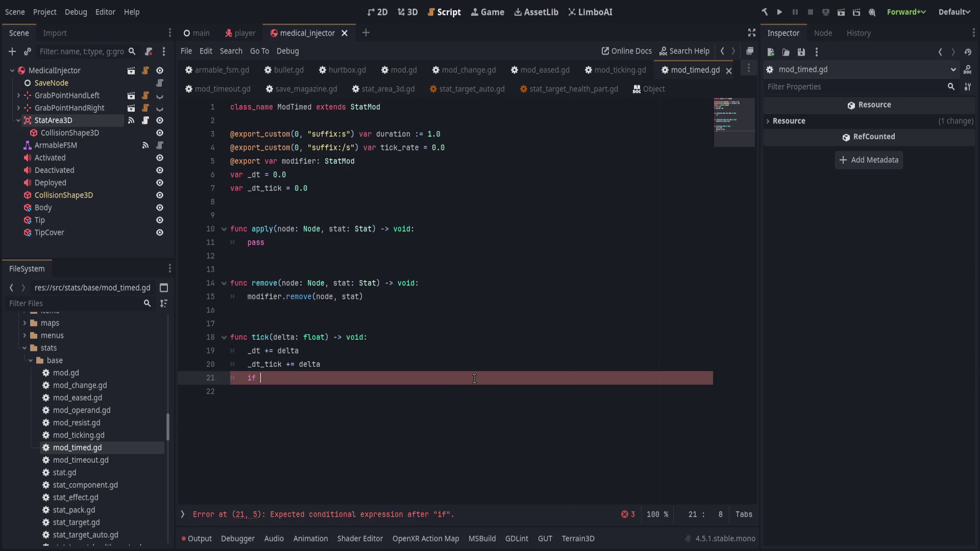
key("Up")
key("Up")
key("End")
left_click(424, 381)
type("dur")
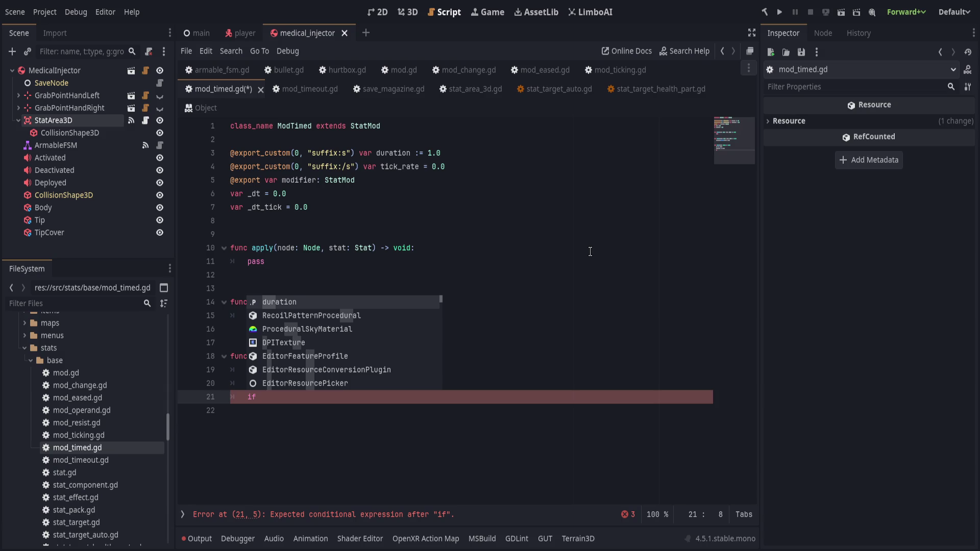
key("BackSpace")
key("BackSpace")
key("BackSpace")
type("tick")
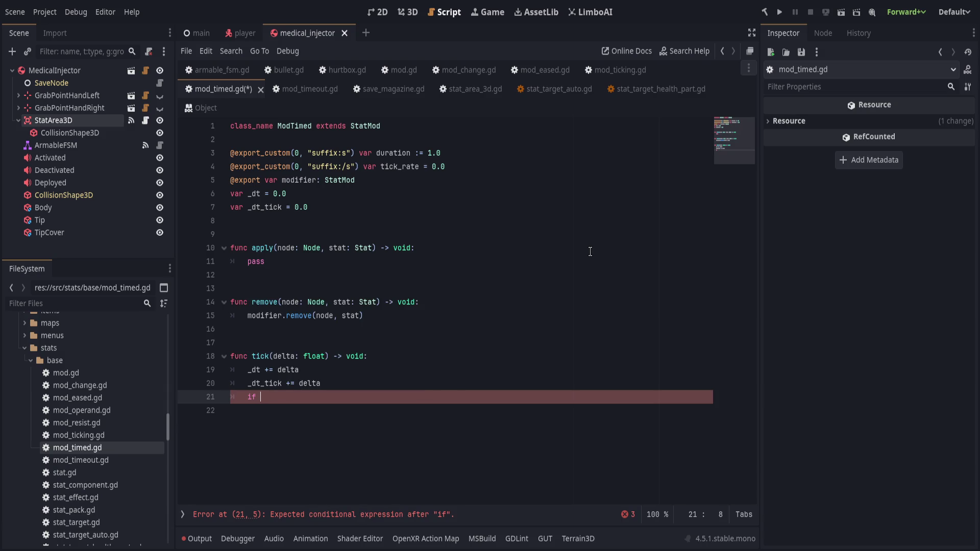
type("_dt_tick ")
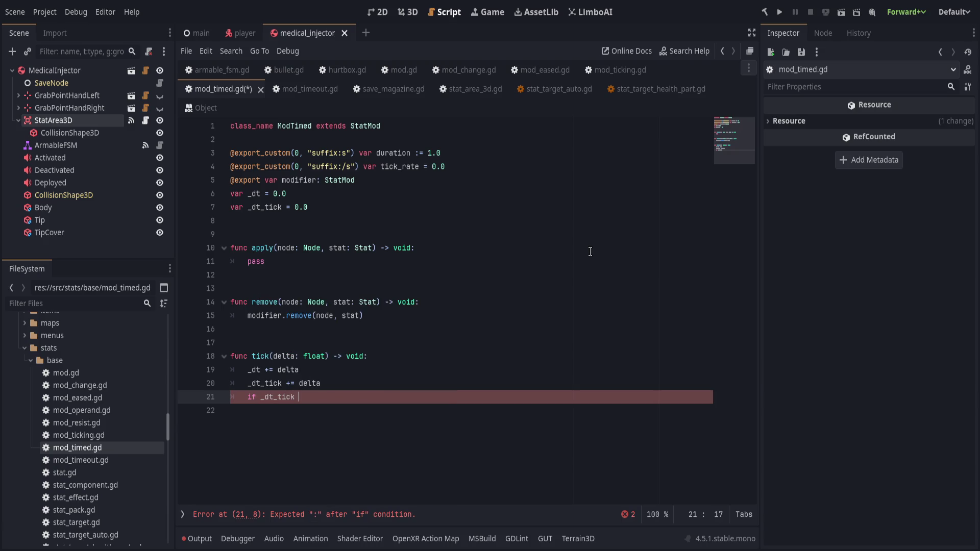
type(">")
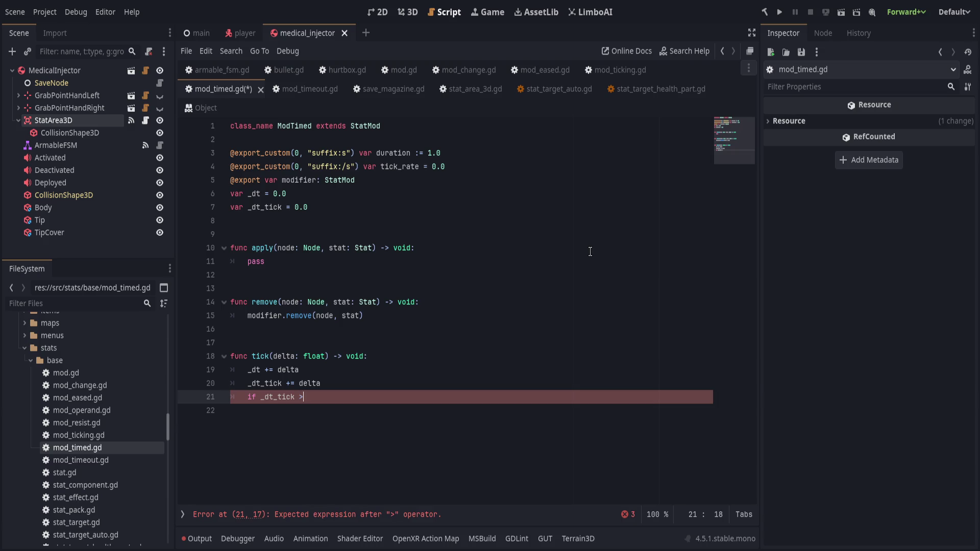
type("= tick_rate")
type(":")
Reset _dt_tick = 0.0 inside the if and add a '# tick timeout' comment above it
key("Return")
type("_dtyt")
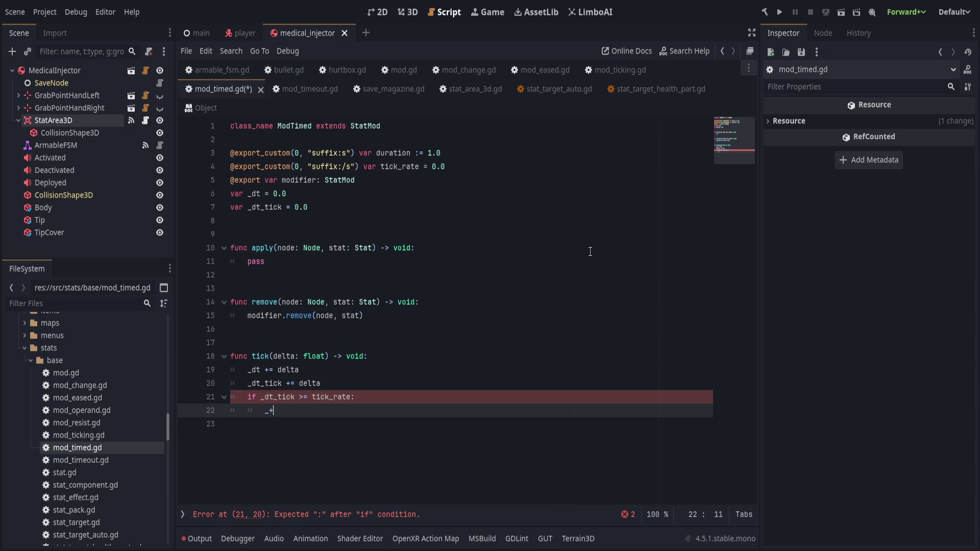
key("BackSpace")
key("BackSpace")
type("_t")
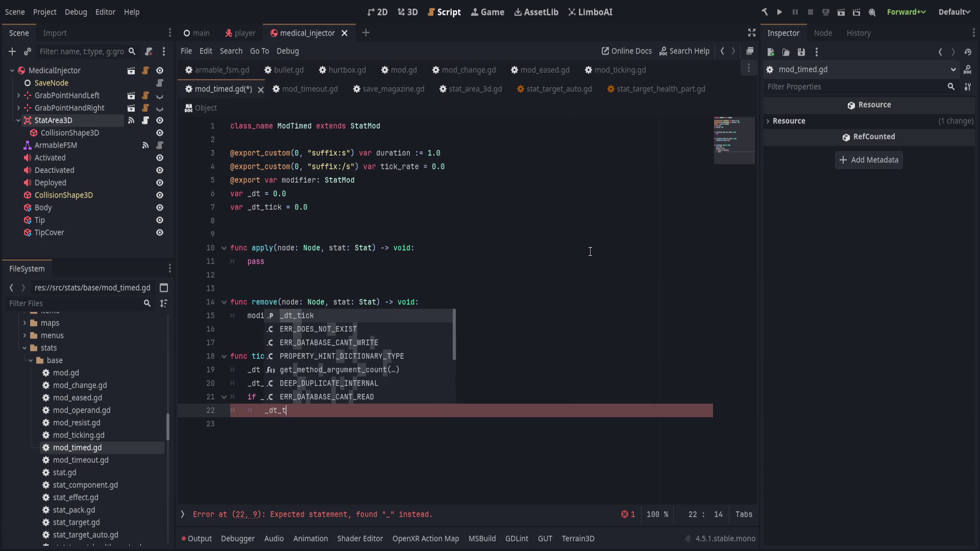
key("Return")
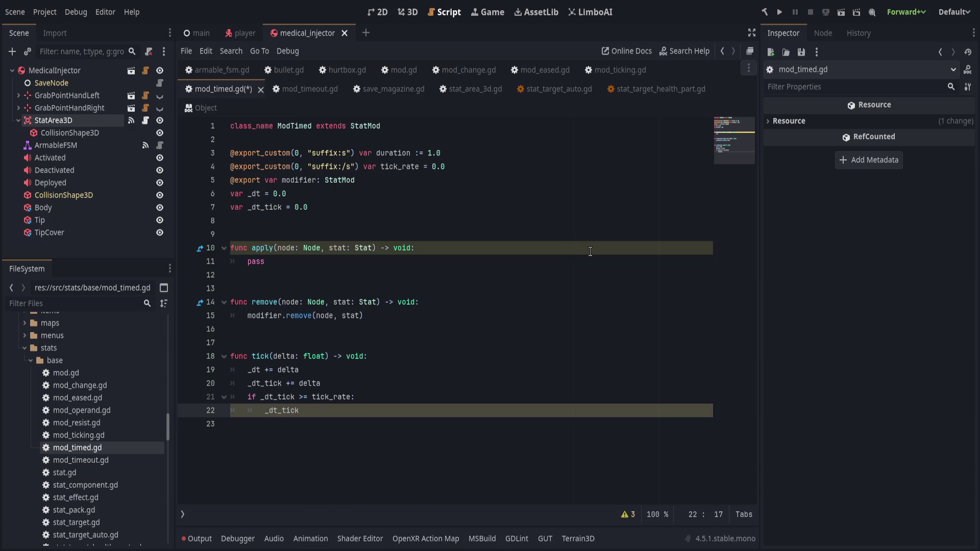
type("= 0.0")
key("Return")
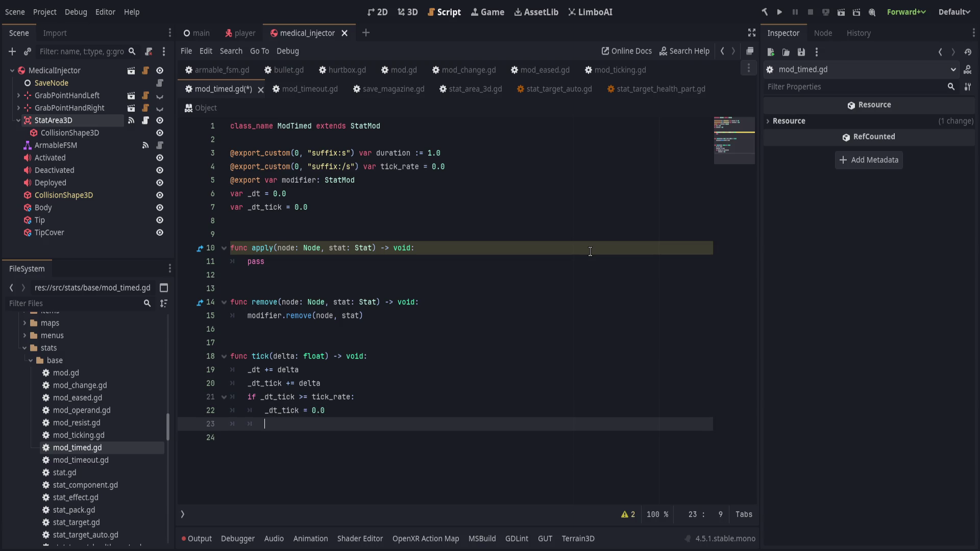
key("Up")
key("Up")
key("Up")
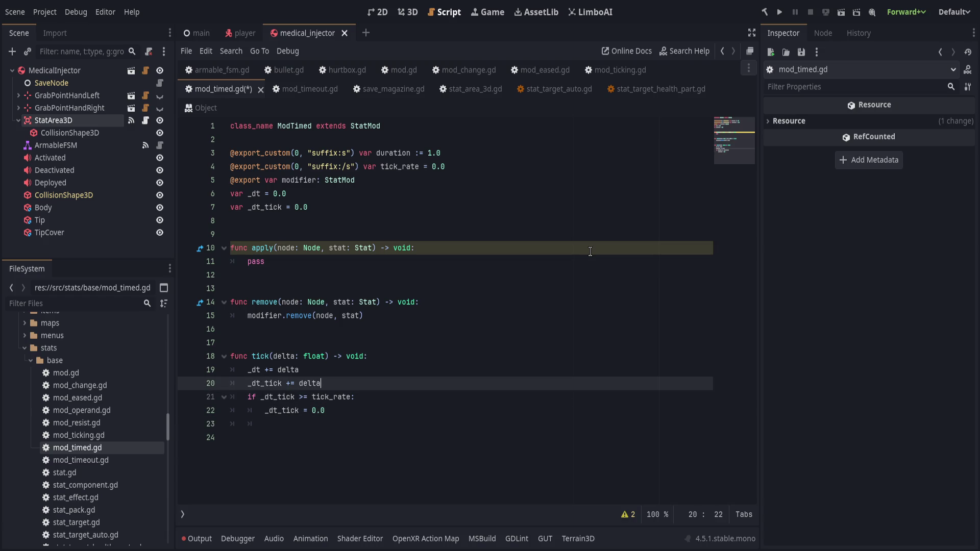
key("End")
key("Return")
key("Return")
type("# tick timeout")
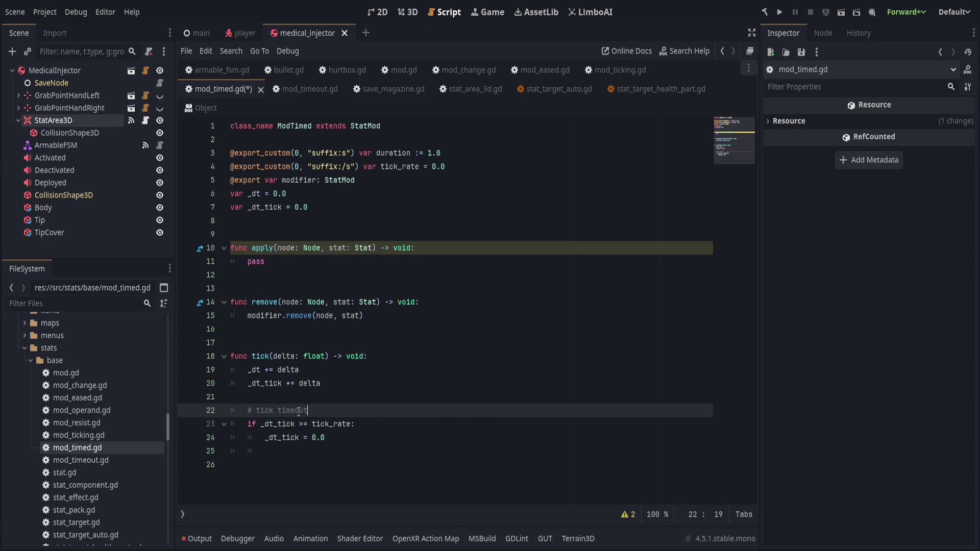
Delete the pass placeholder from apply() on line 11
left_click(377, 437)
left_click(383, 450)
left_click(391, 257)
left_click(391, 434)
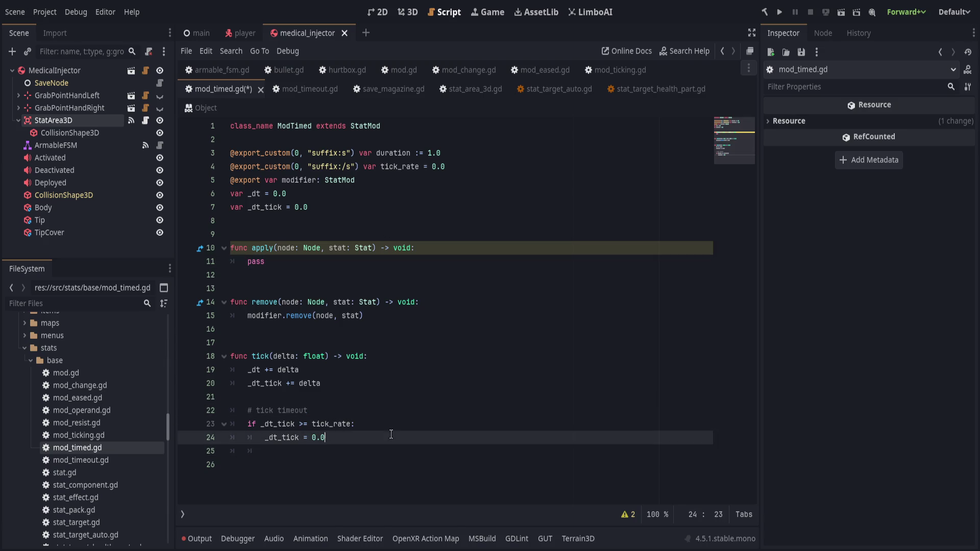
left_click(418, 445)
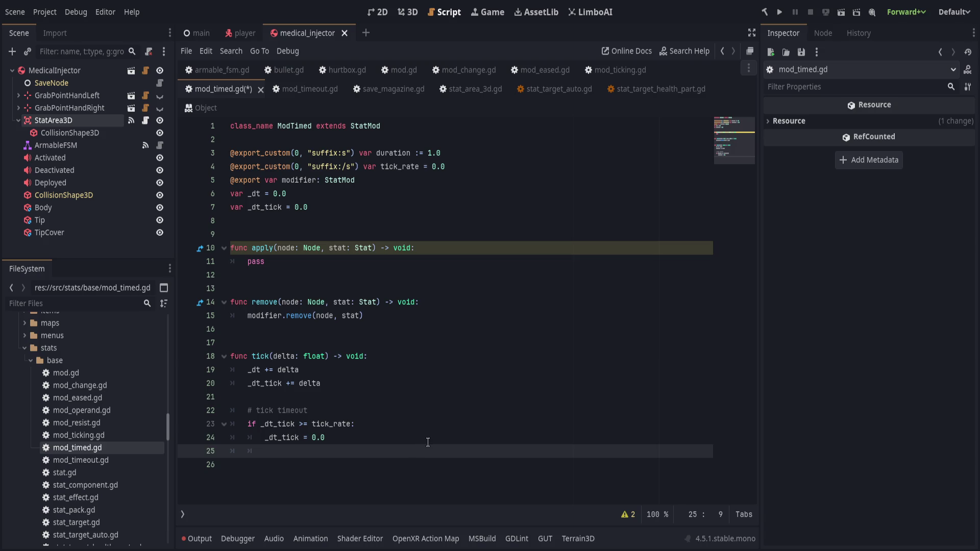
double_click(352, 262)
key("BackSpace")
Write modifier.apply() in its place using autocomplete
type("modifier.")
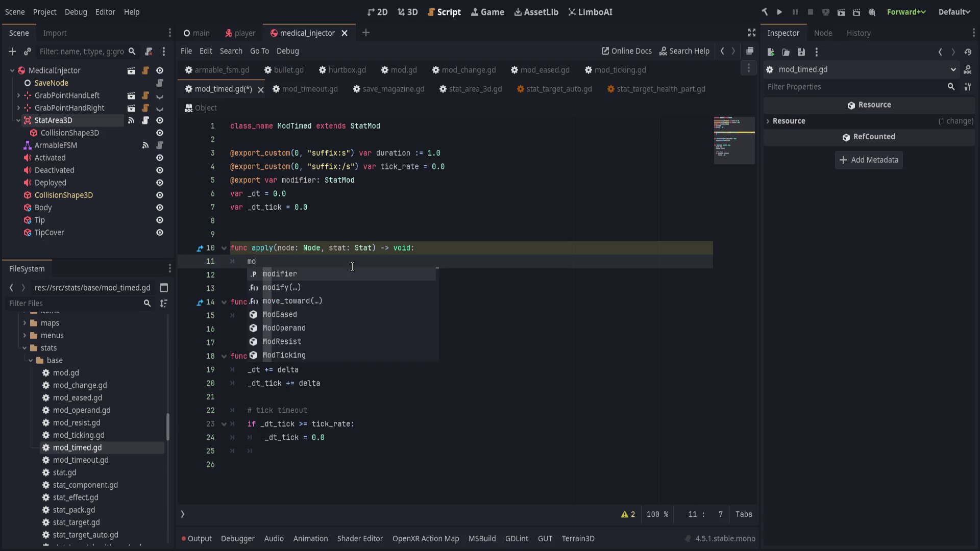
type("value")
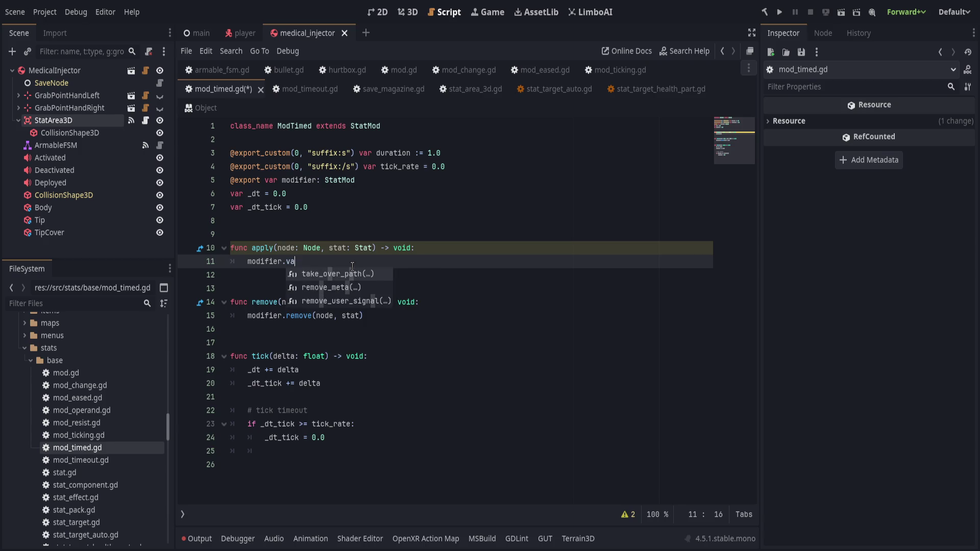
scroll(352, 266, "up", 1)
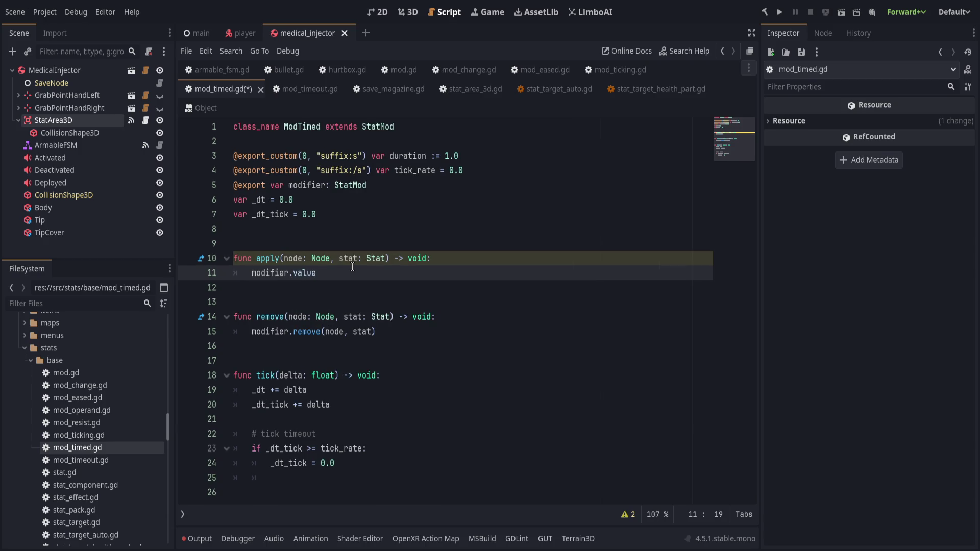
scroll(352, 266, "down", 1)
key("ctrl+BackSpace")
type("a[[;")
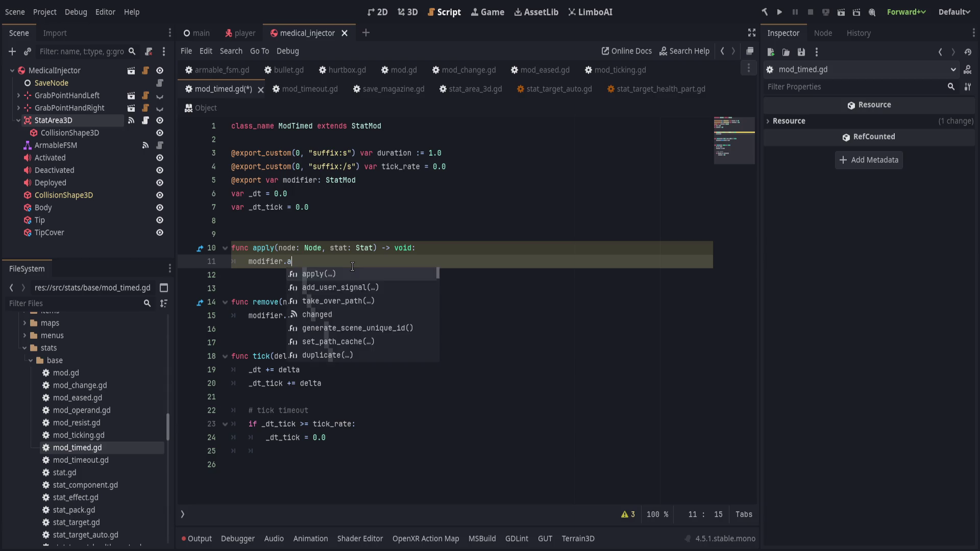
key("BackSpace")
key("BackSpace")
key("BackSpace")
type("pp")
key("Return")
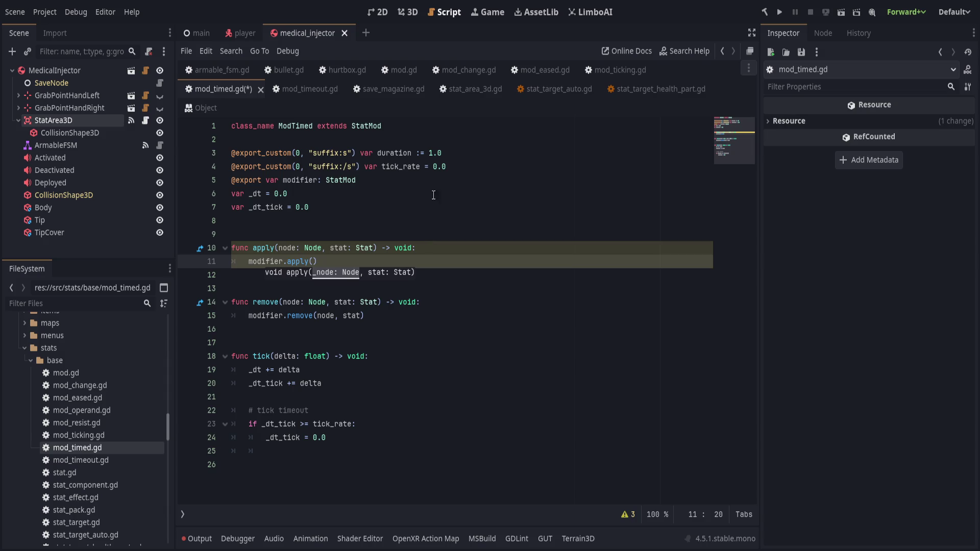
left_click(434, 179)
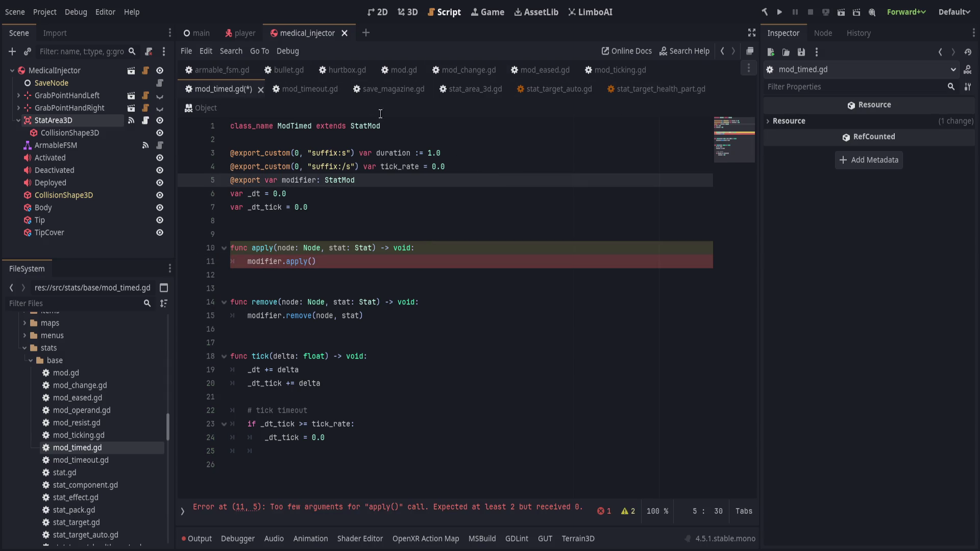
scroll(81, 439, "down", 4)
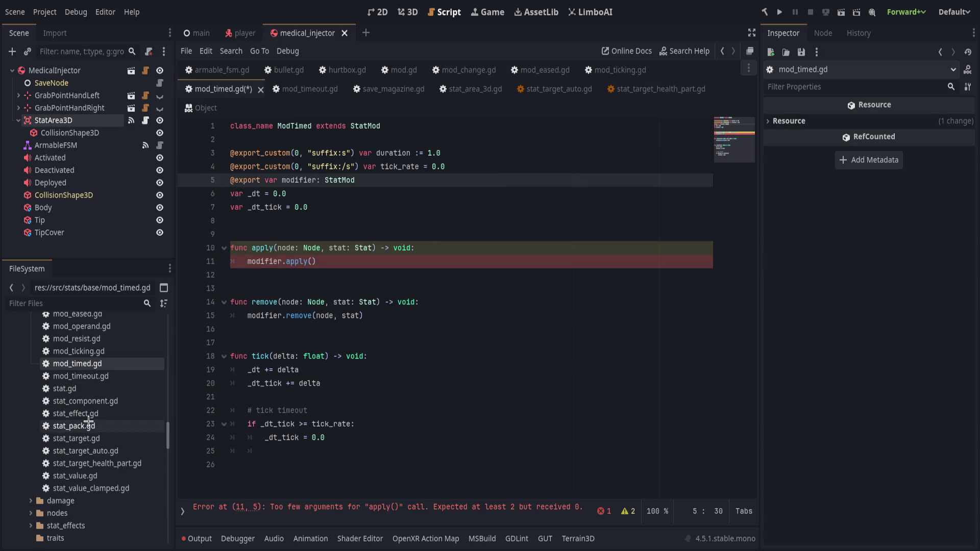
scroll(102, 460, "up", 2)
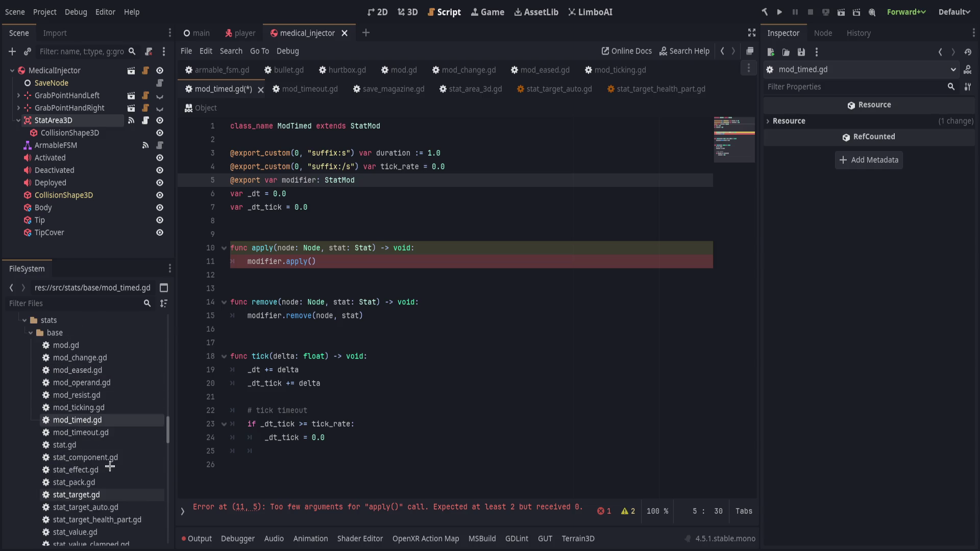
Open mod_change.gd and mod_operand.gd to review their code
left_click(106, 329)
double_click(106, 329)
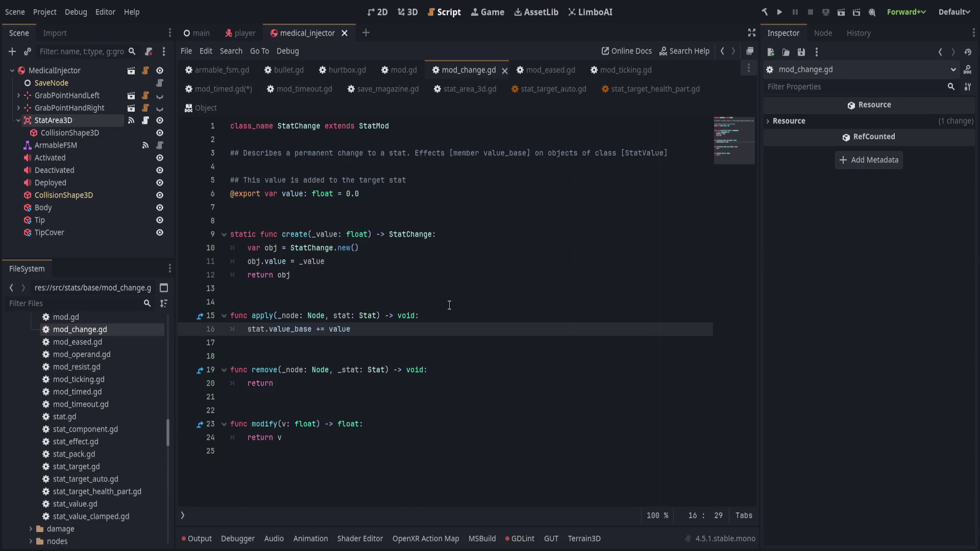
left_click(384, 198)
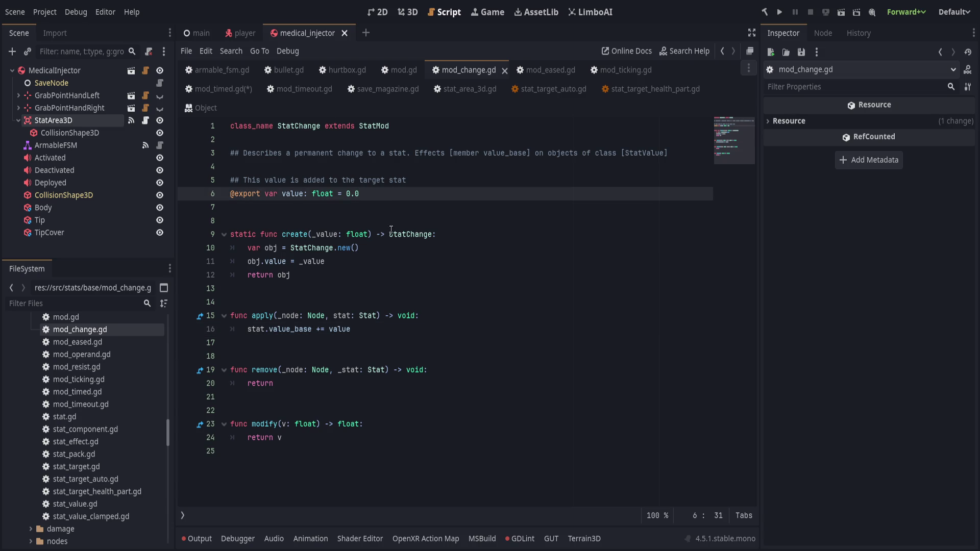
left_click(306, 439)
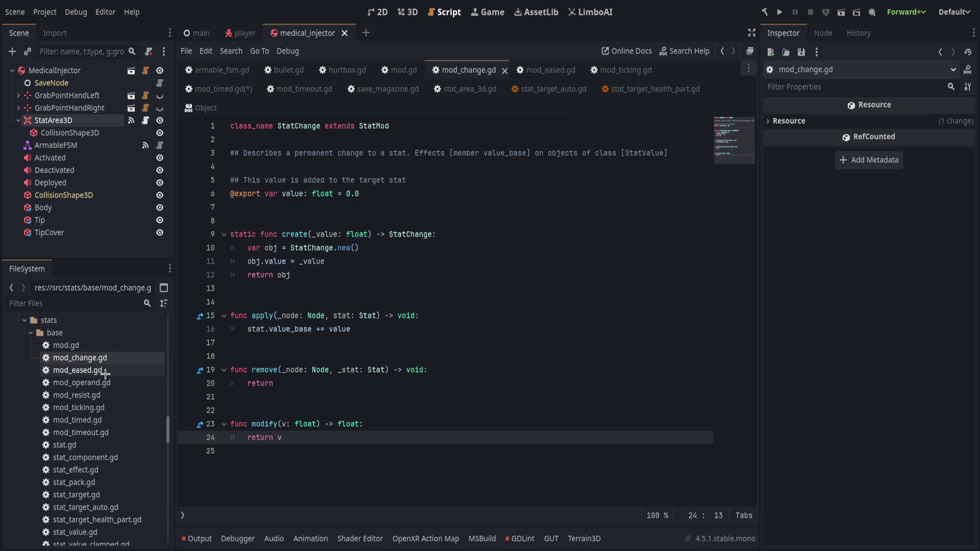
key("Return")
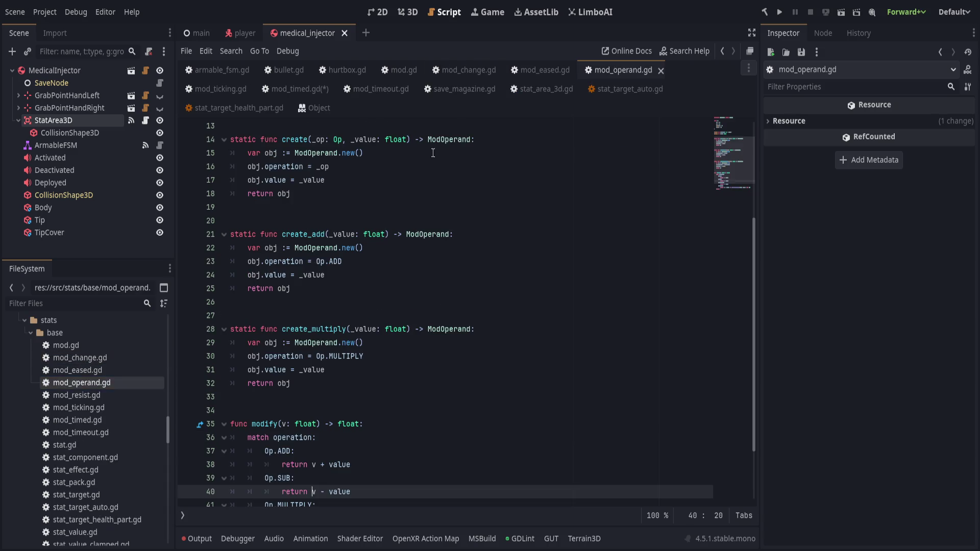
scroll(371, 362, "up", 5)
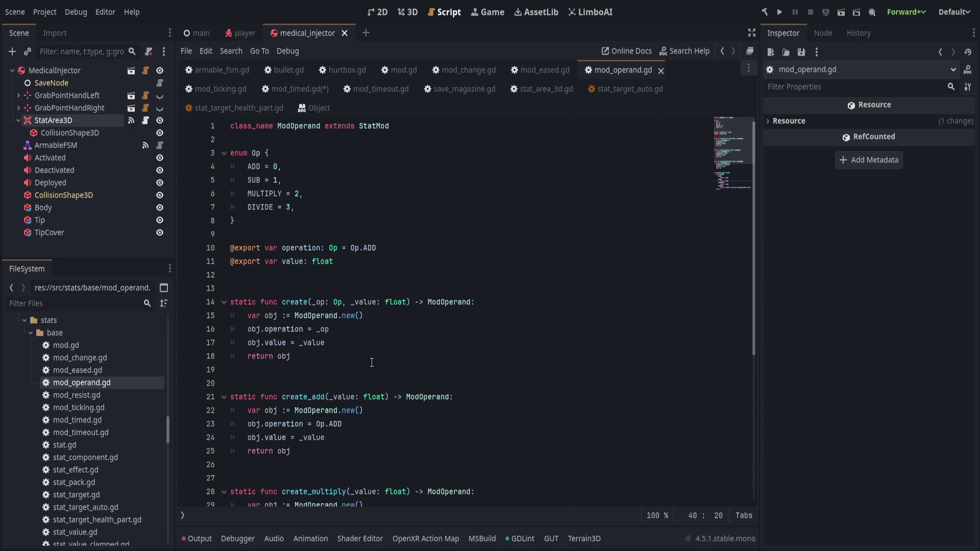
Open and scroll through mod_eased.gd, then return to mod_timed.gd
left_click(115, 369)
key("Return")
scroll(417, 298, "down", 1)
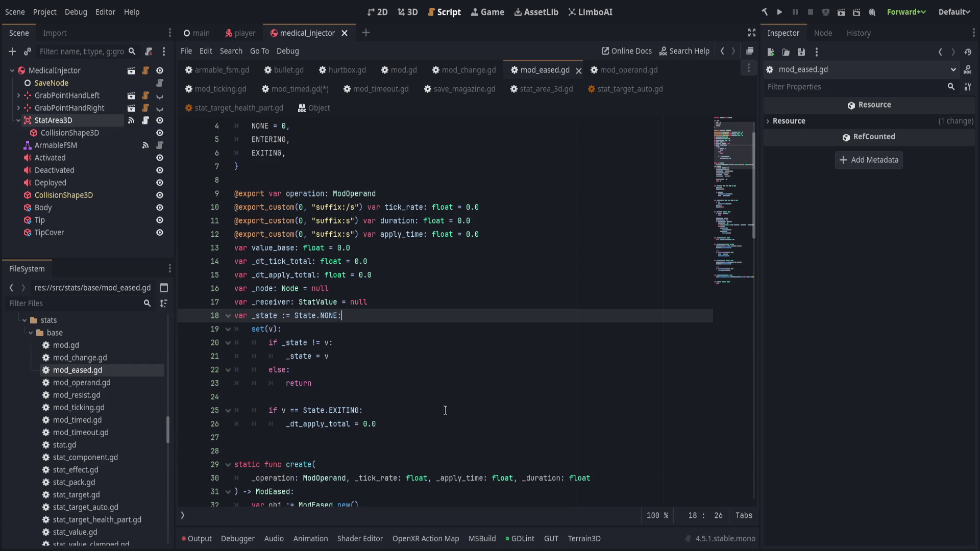
scroll(306, 391, "down", 1)
scroll(306, 391, "down", 2)
scroll(317, 194, "up", 4)
scroll(346, 361, "down", 3)
scroll(346, 361, "down", 10)
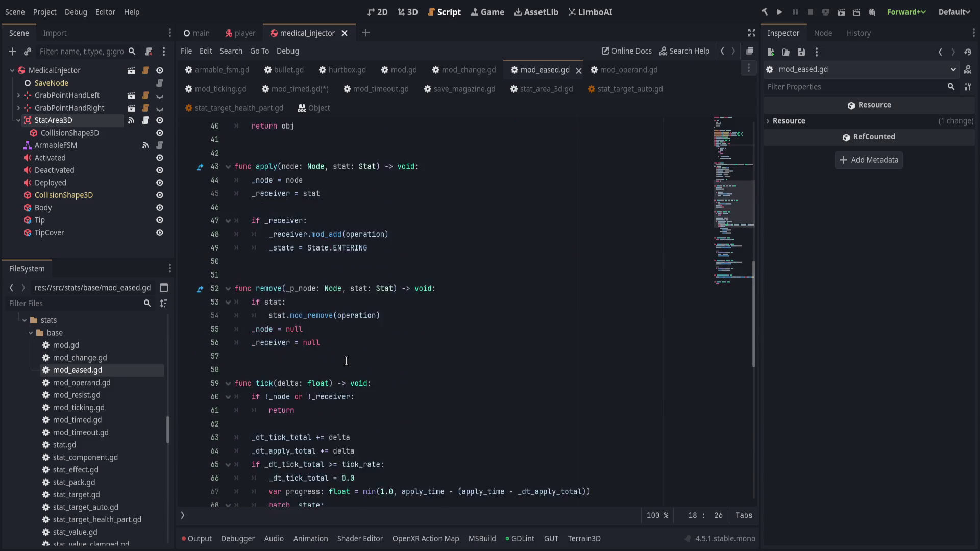
scroll(346, 361, "down", 3)
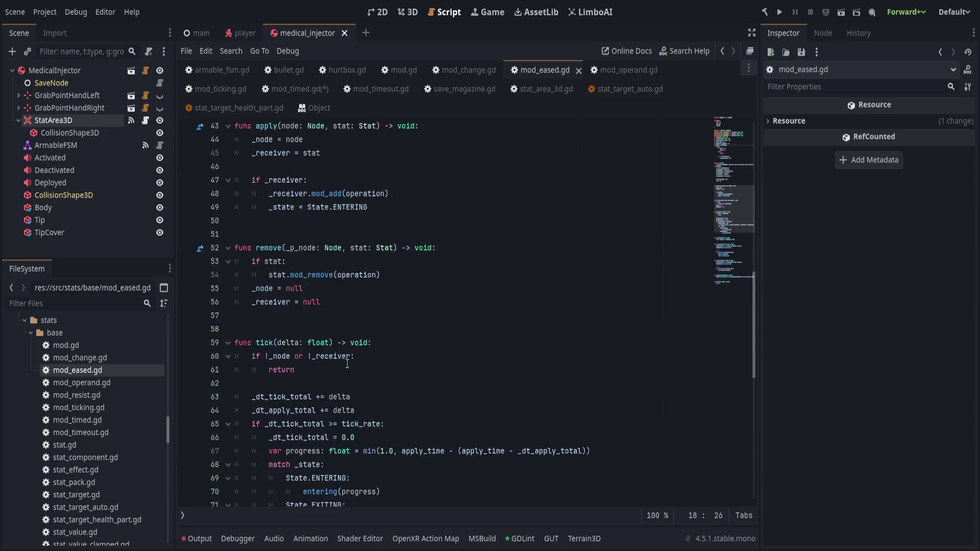
scroll(353, 361, "down", 9)
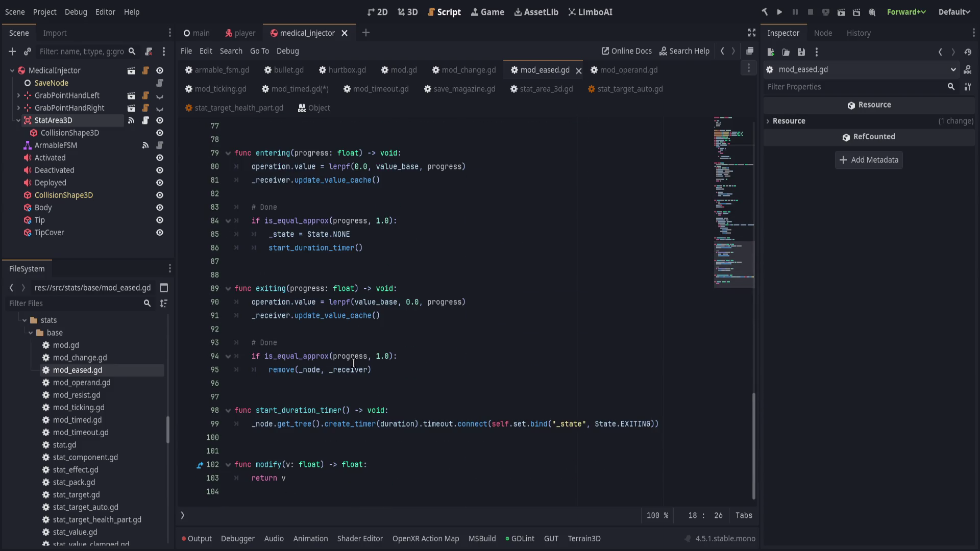
scroll(352, 363, "up", 20)
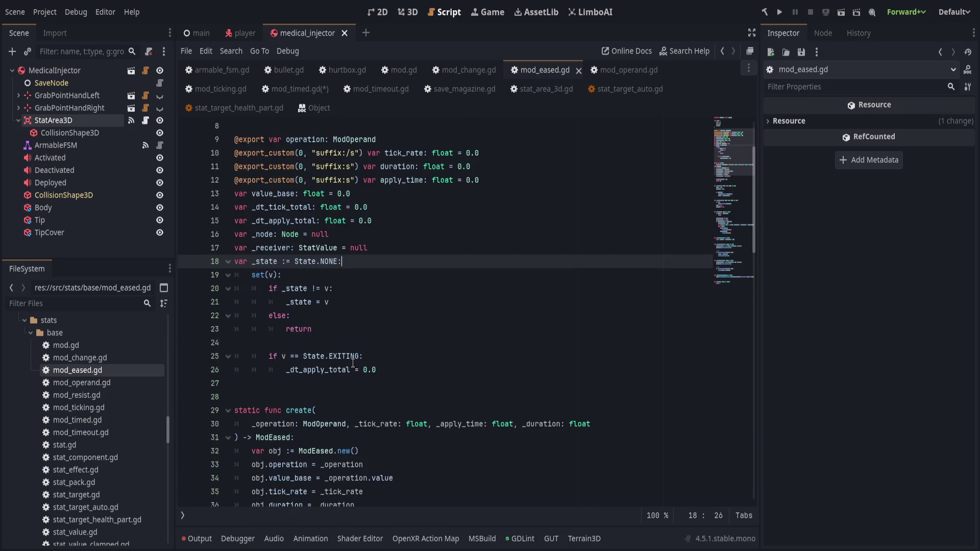
left_click(506, 194)
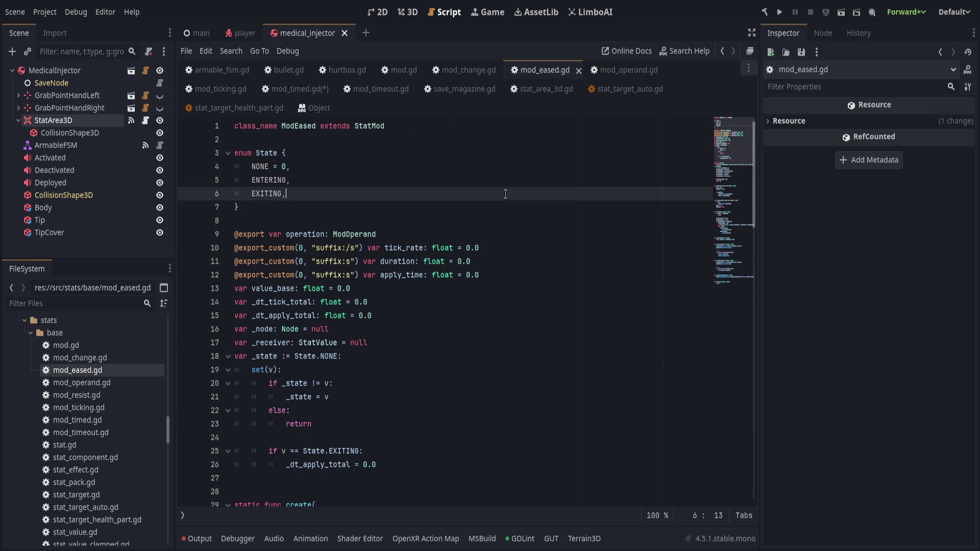
left_click(301, 94)
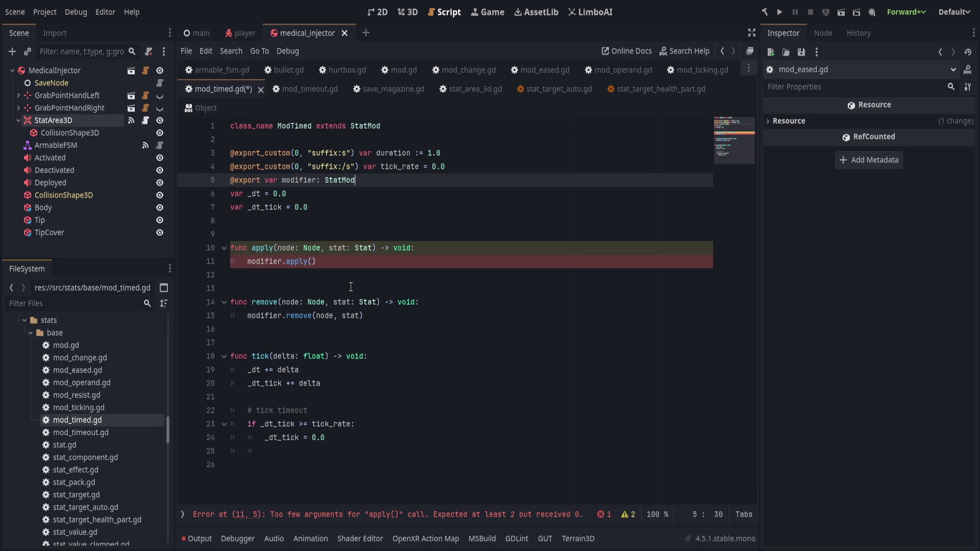
Add a doc comment '## [member modifier] is applied every tick' below class_name and save
left_click(477, 139)
key("Return")
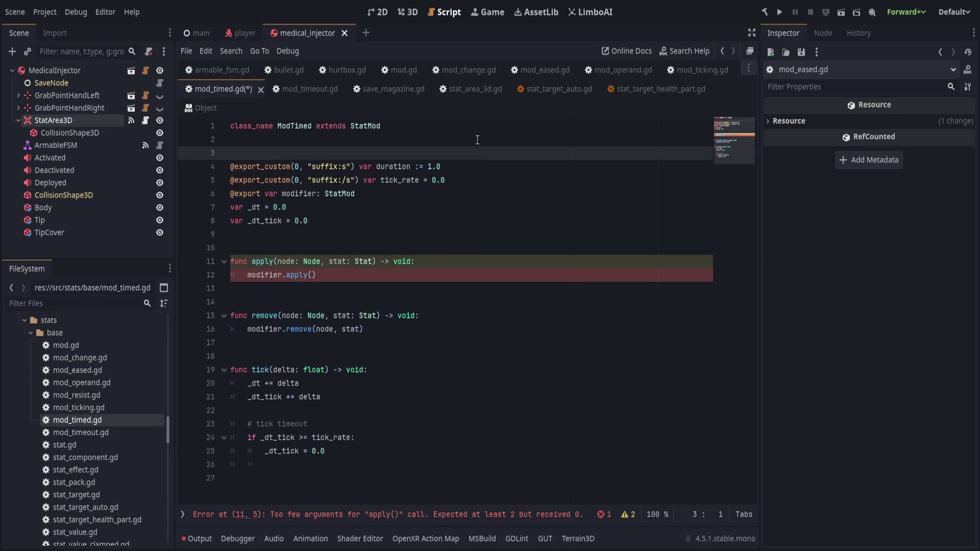
key("Up")
key("Return")
type("## M")
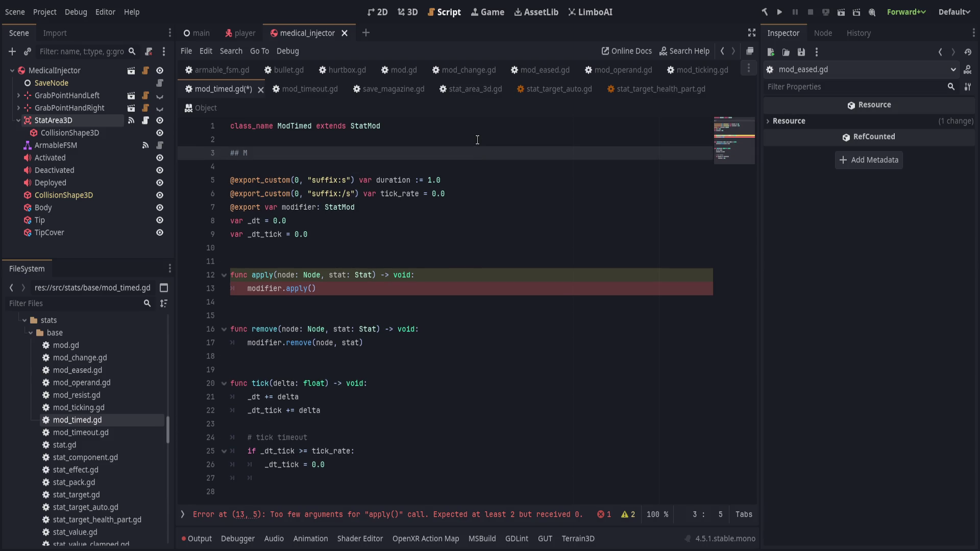
key("BackSpace")
type("[member ")
type("modifier] is ap")
type("plied every tick")
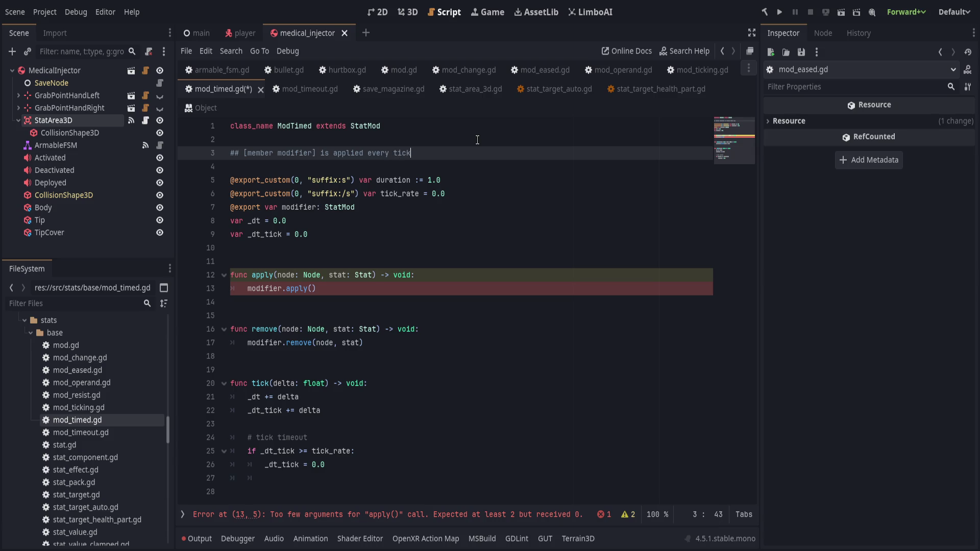
key("ctrl+s")
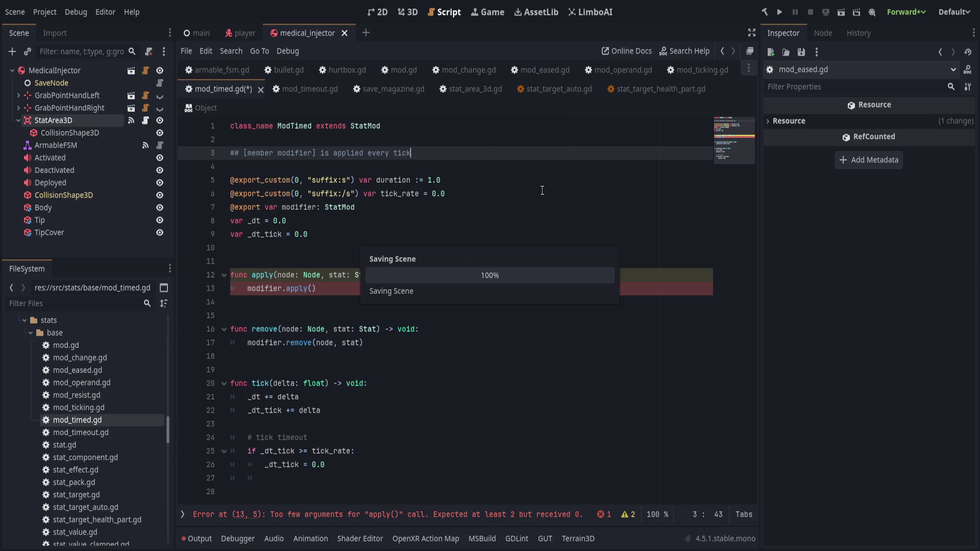
Change the modifier variable's type from StatMod to ModOperand
double_click(437, 194)
left_click_drag(411, 153, 346, 154)
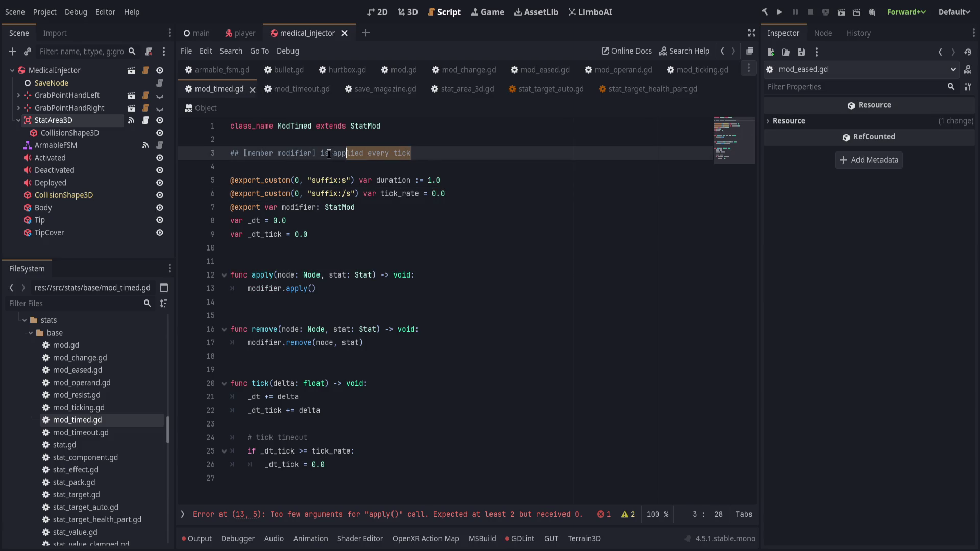
left_click(448, 207)
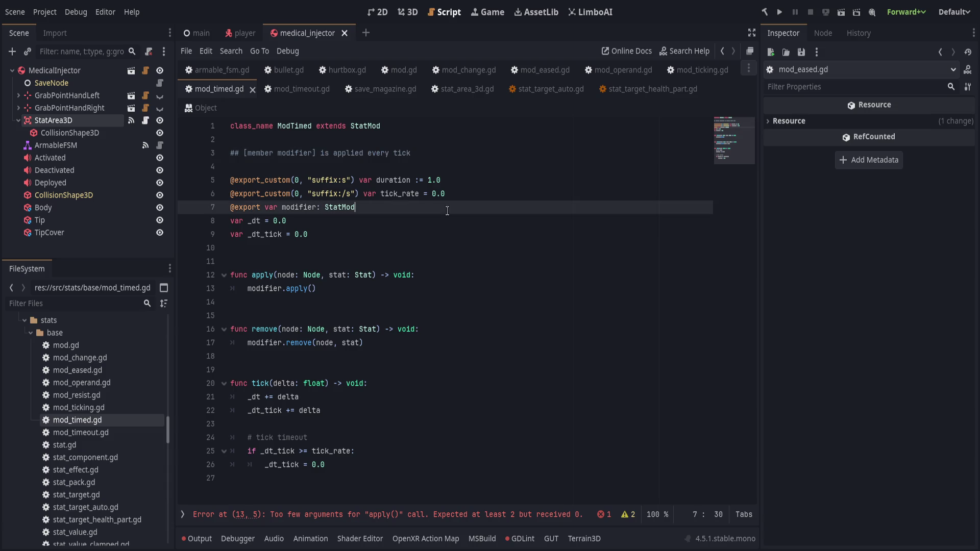
double_click(348, 208)
type("StatO")
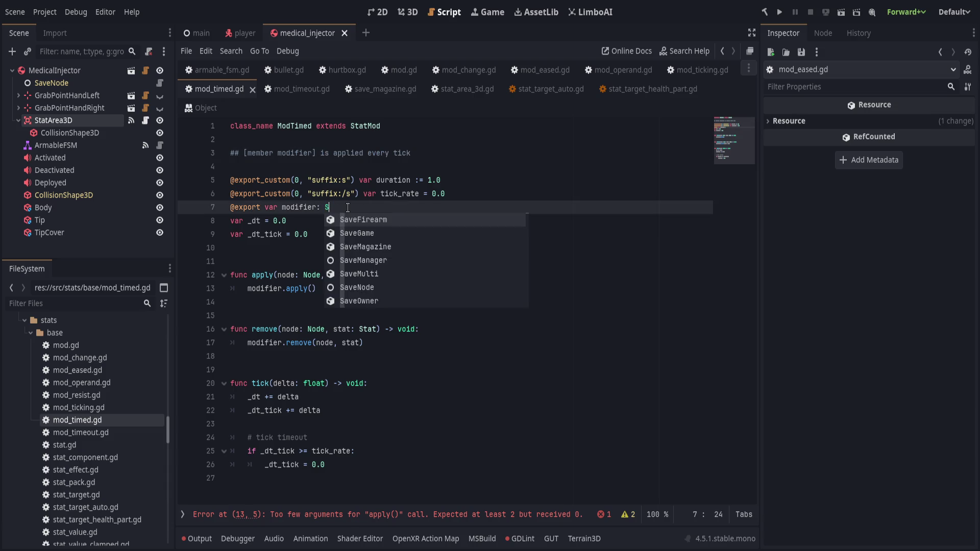
key("BackSpace")
key("BackSpace")
key("BackSpace")
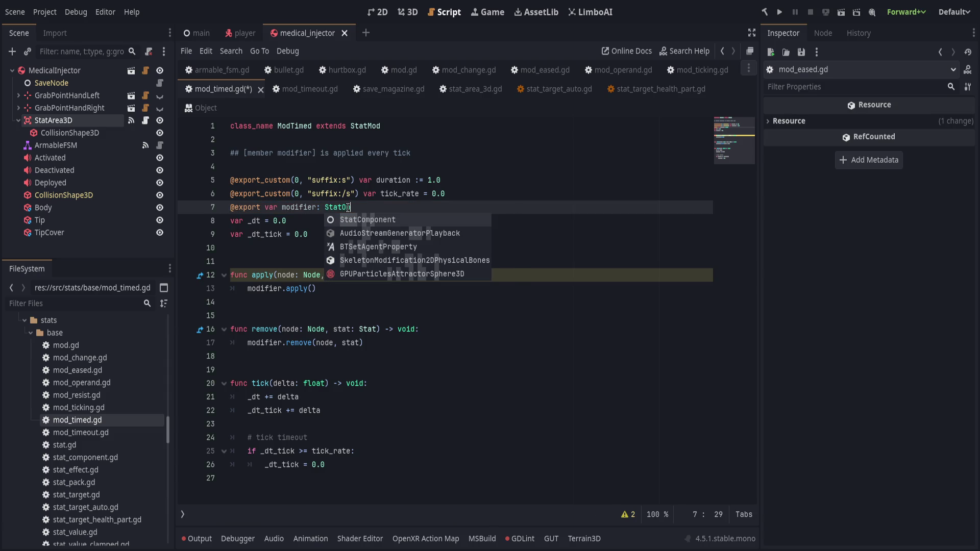
type("Modop")
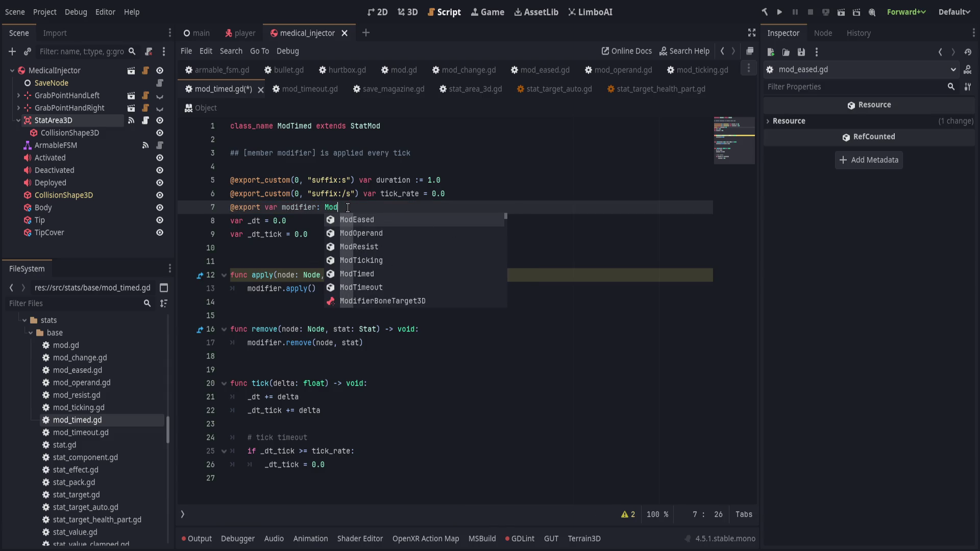
key("Return")
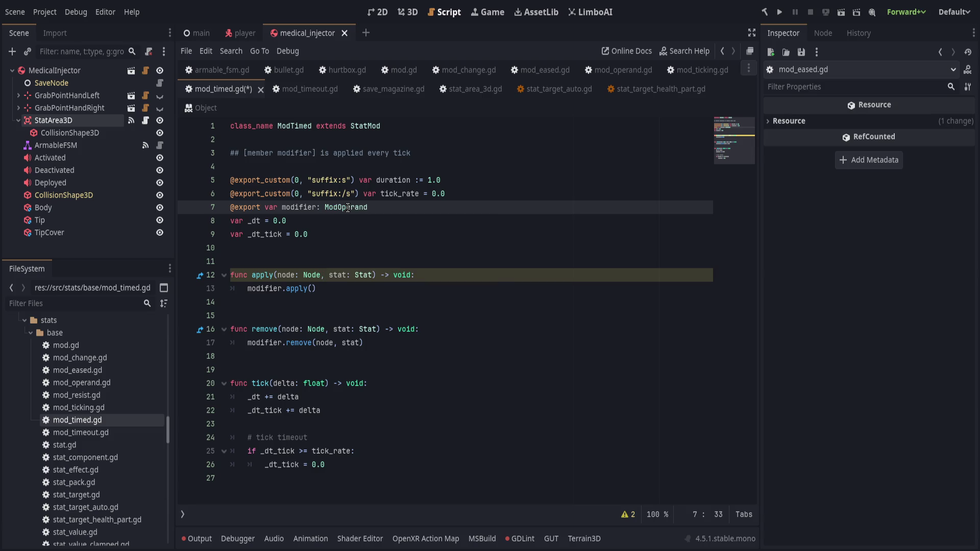
Reword the comment: applied over [member duration] at rates of [member tick_rate] until its change amount is met; save
left_click(344, 153)
left_click_drag(345, 154, 450, 153)
left_click(450, 153)
key("ctrl+BackSpace")
key("ctrl+BackSpace")
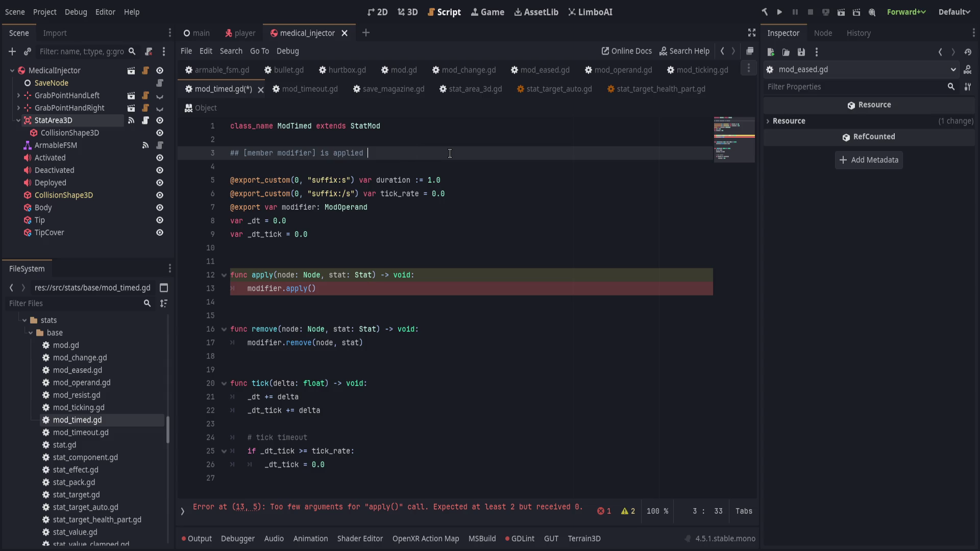
type("over ")
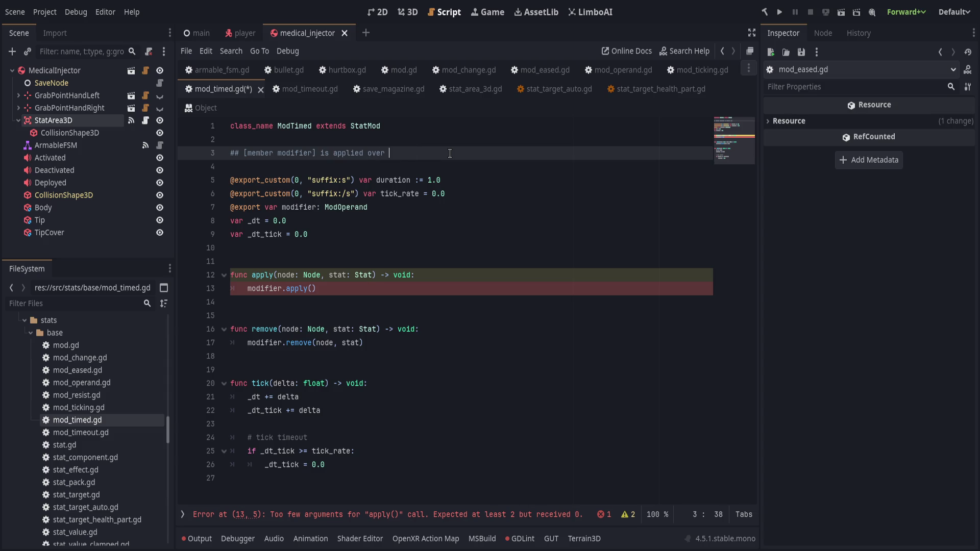
type("[member duration] at rates of [member tick_")
type("rate]")
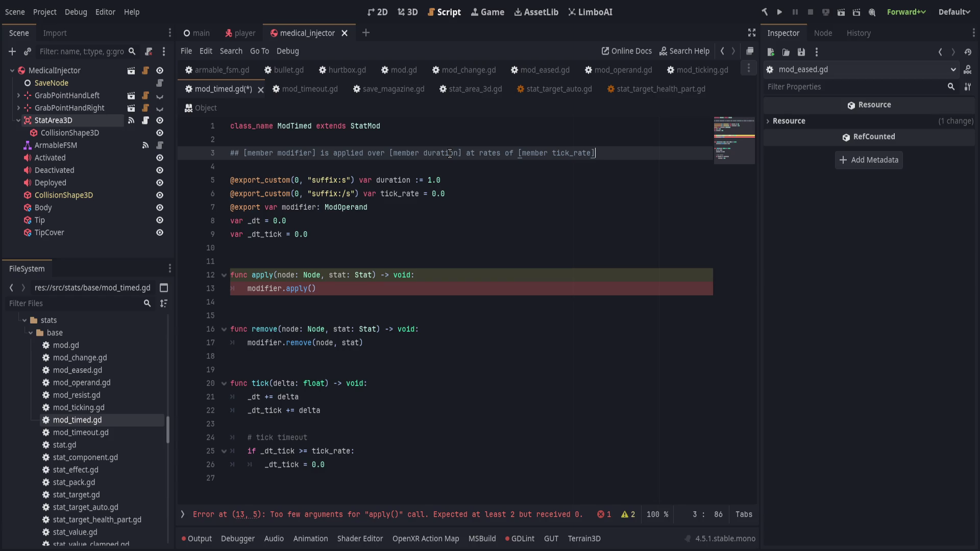
type("until it is ")
type("met its change amount ")
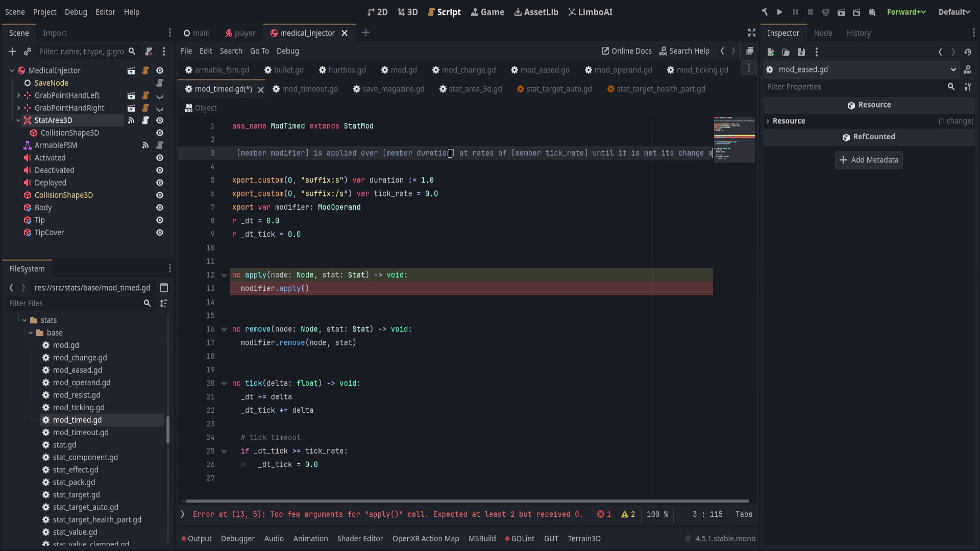
type("blah blah b")
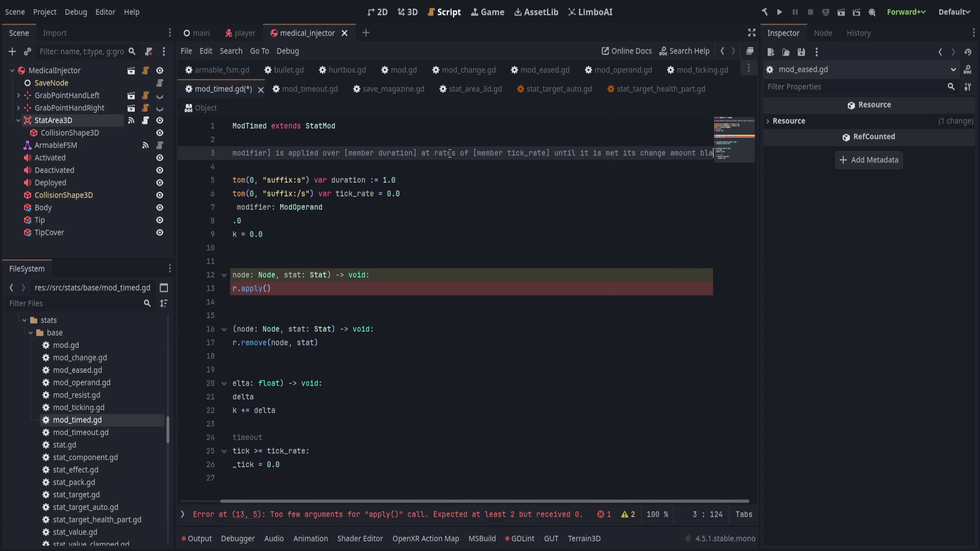
type("lah")
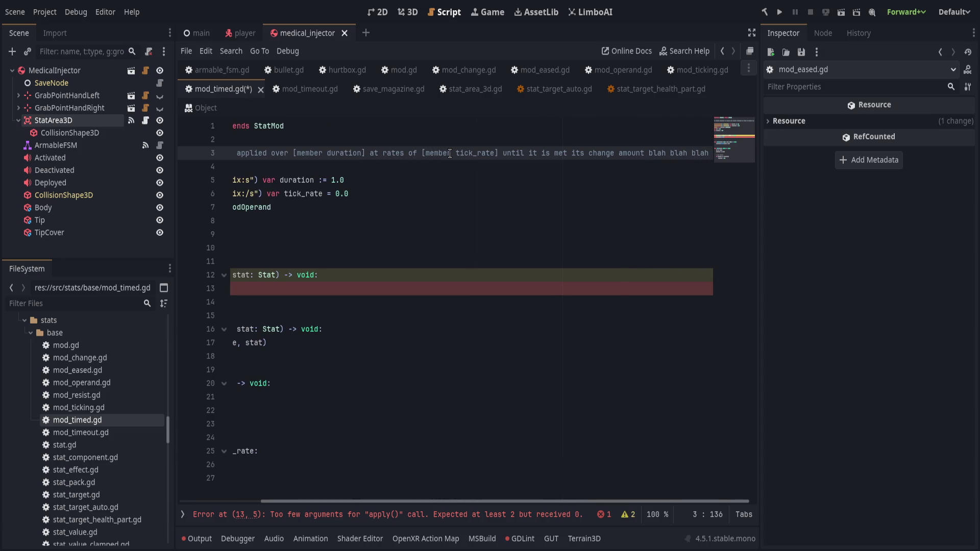
key("ctrl+s")
Split the long doc comment onto a second ## line and save
left_click(502, 153)
key("Right")
key("Right")
key("Right")
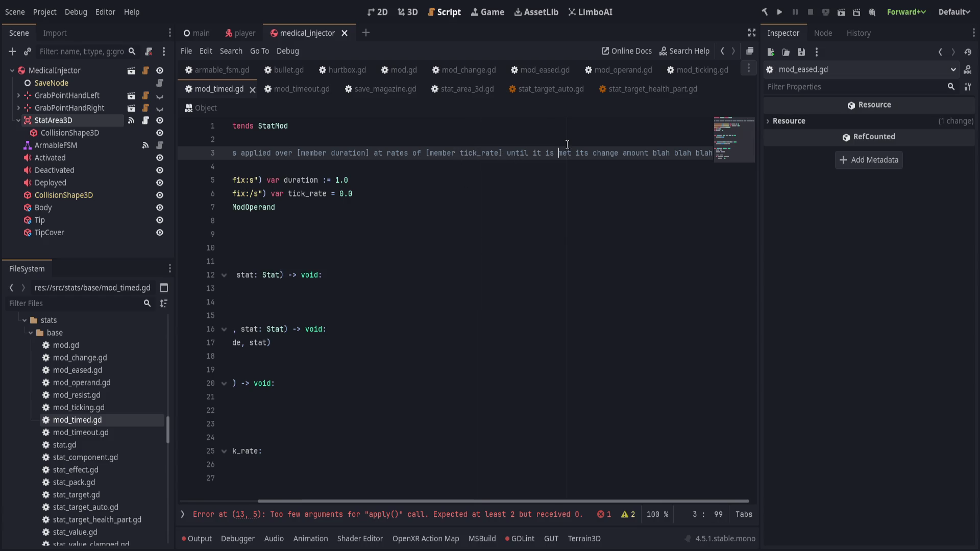
key("Return")
type("##")
key("End")
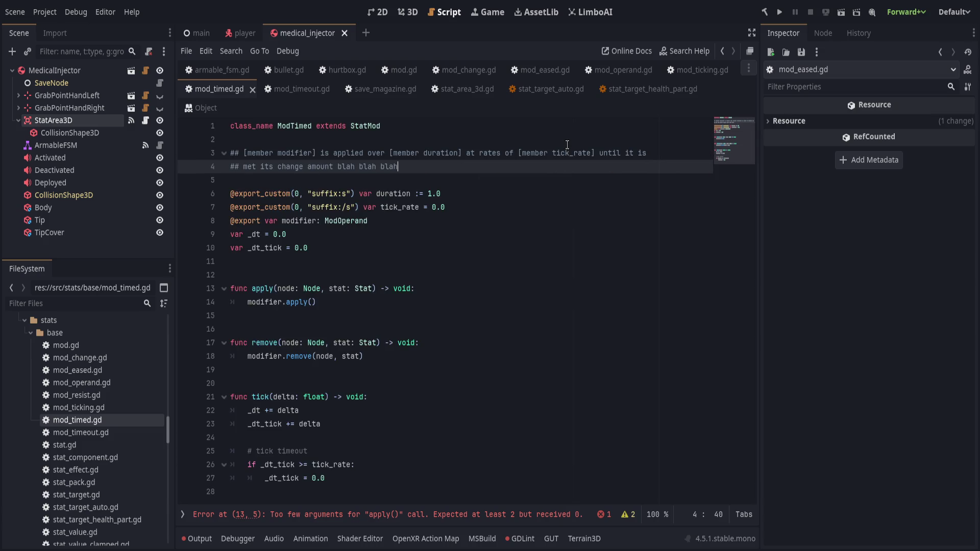
key("ctrl+s")
left_click(306, 261)
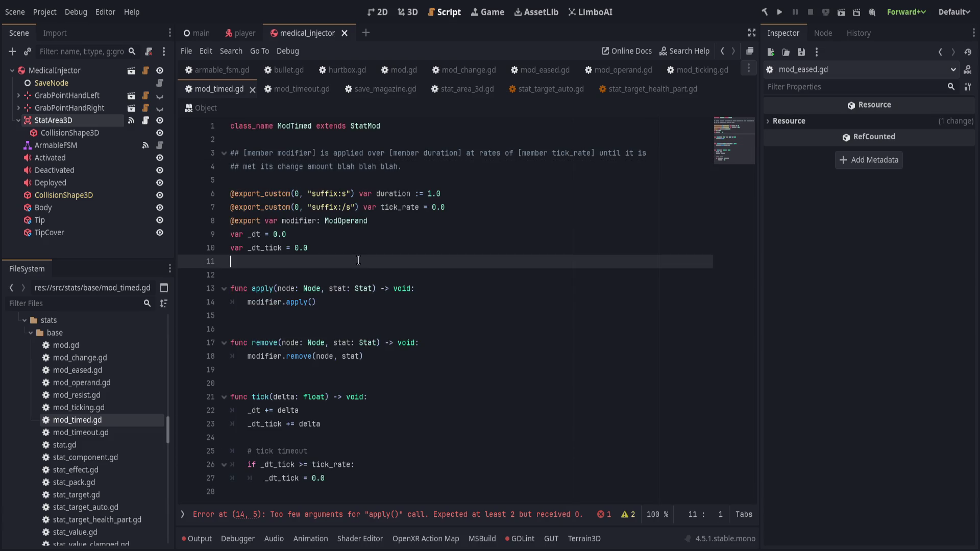
Pass node and stat into modifier.apply(node, stat), with a blank line below it
left_click(490, 298)
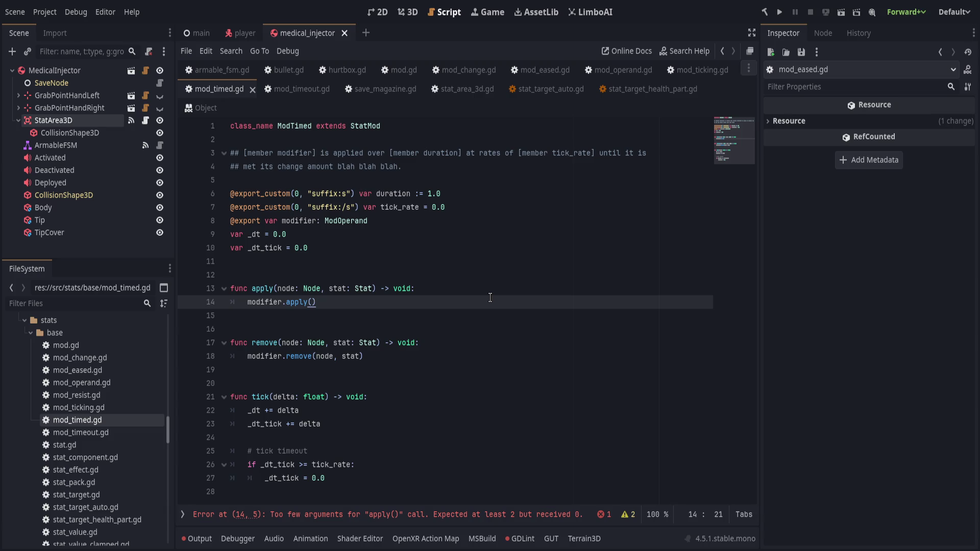
key("Return")
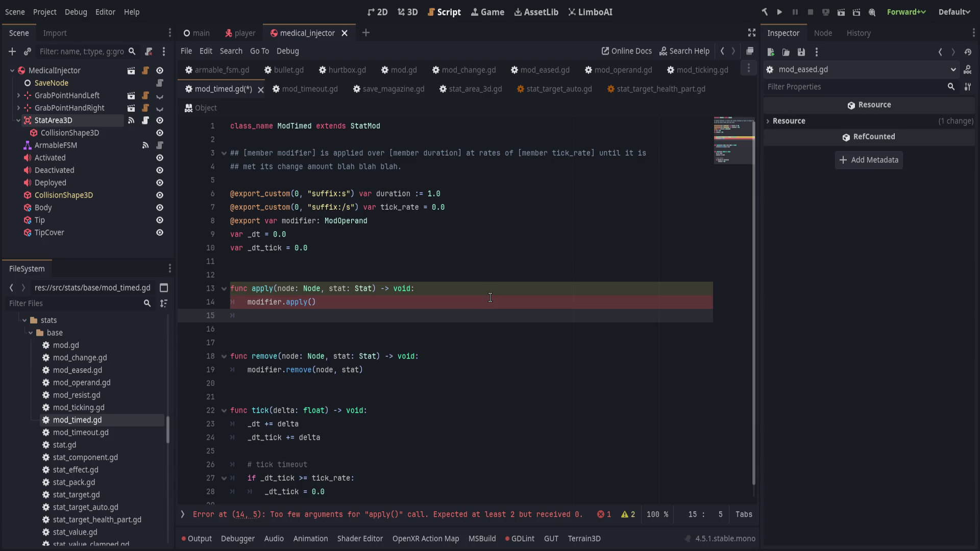
key("Up")
key("End")
key("Left")
type("node, stat)")
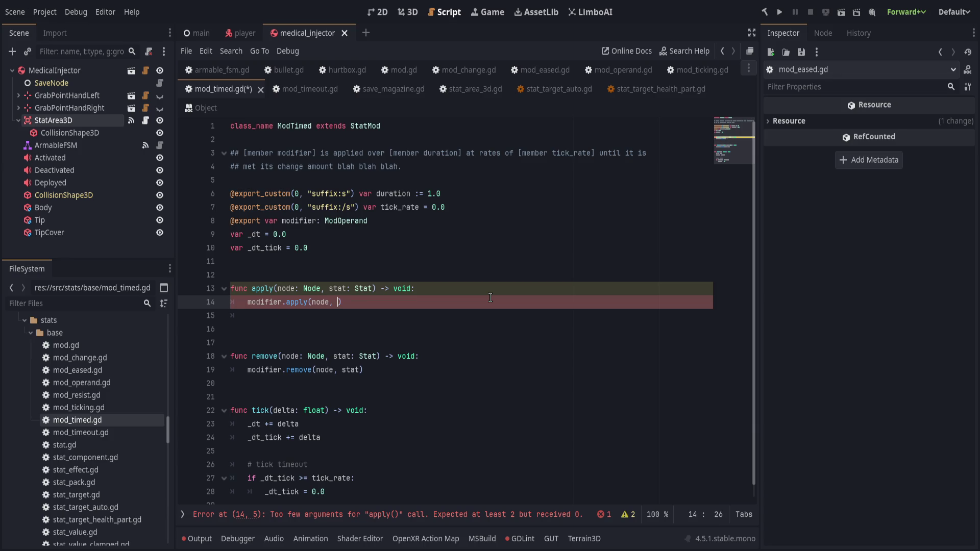
key("Home")
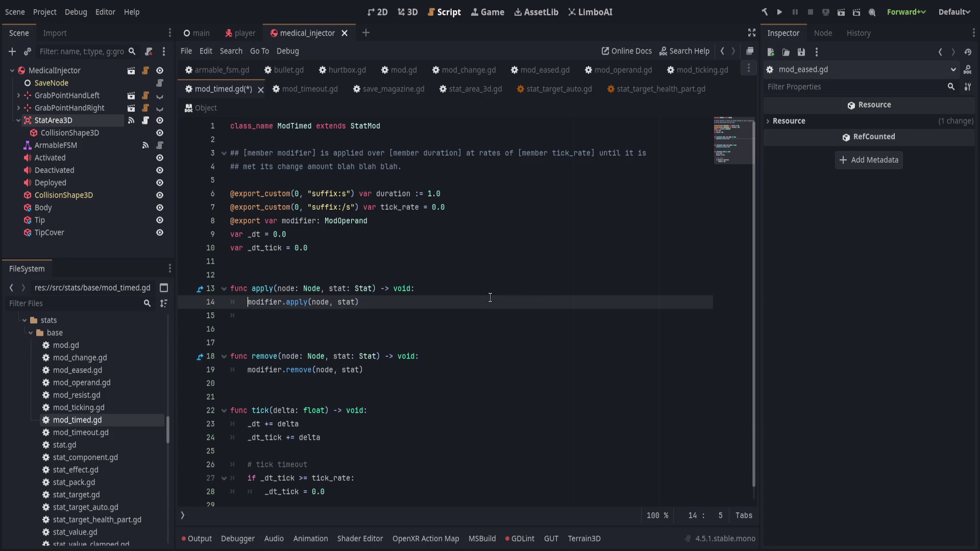
key("Return")
key("ctrl+End")
left_click(493, 274)
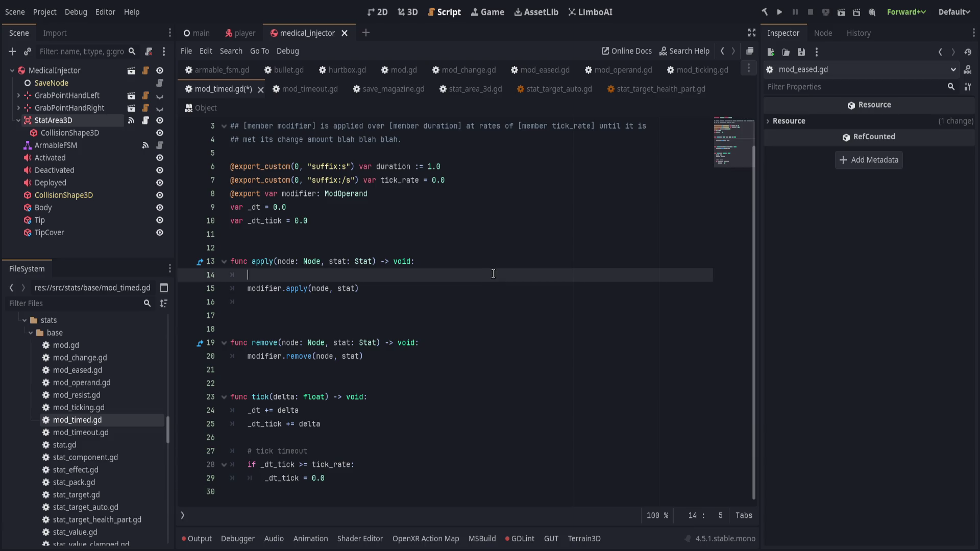
key("alt+Down")
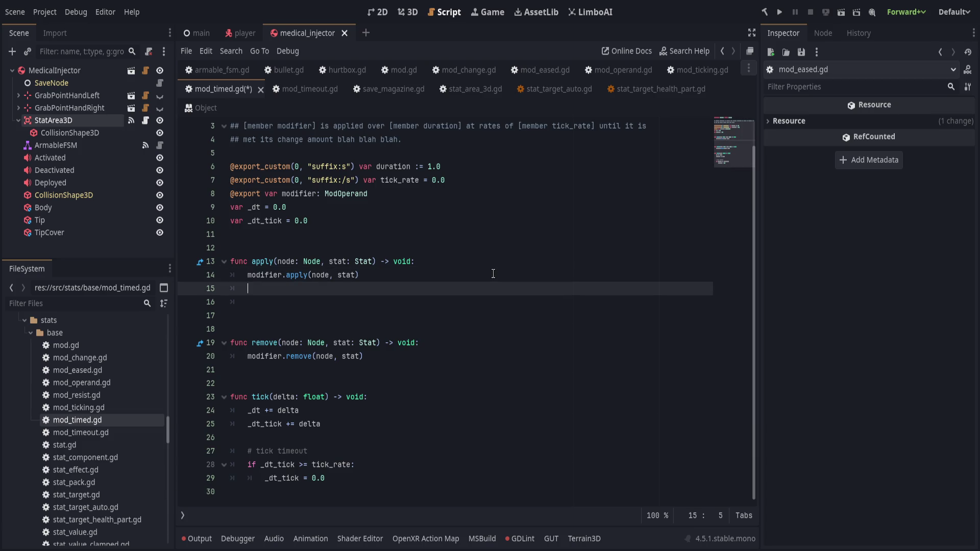
Add node.get_tree().create_timer(duration).timeout.connect() with a func() lambda argument
type("node.get_tree")
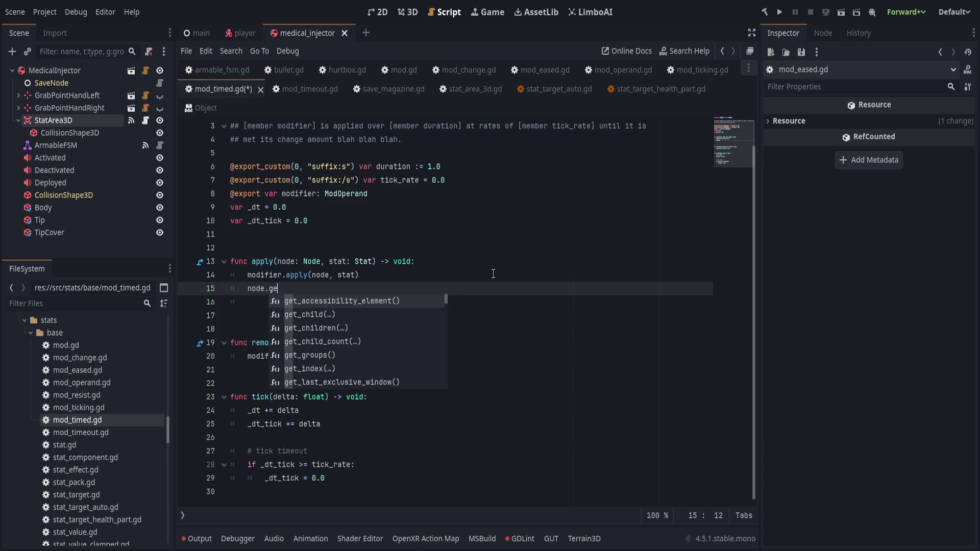
key("Return")
type(".")
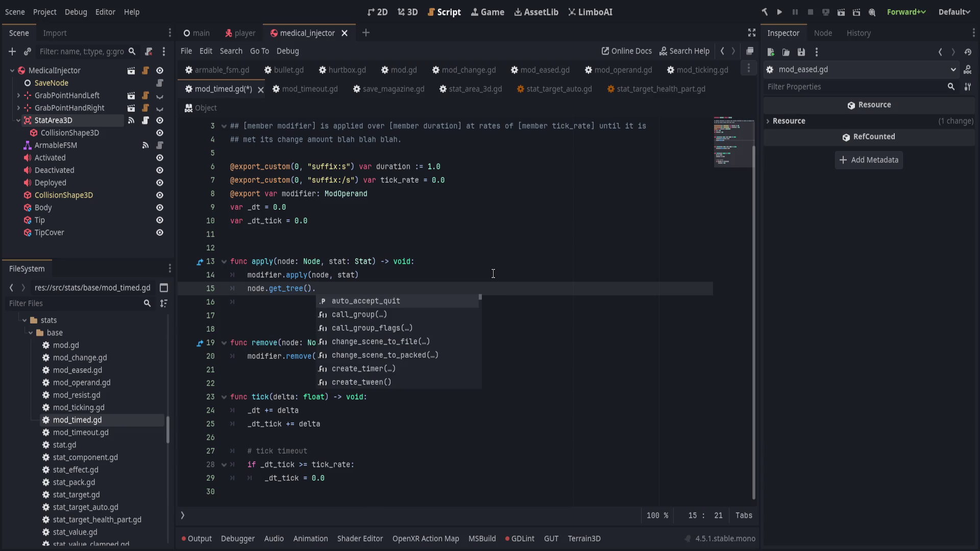
type("create")
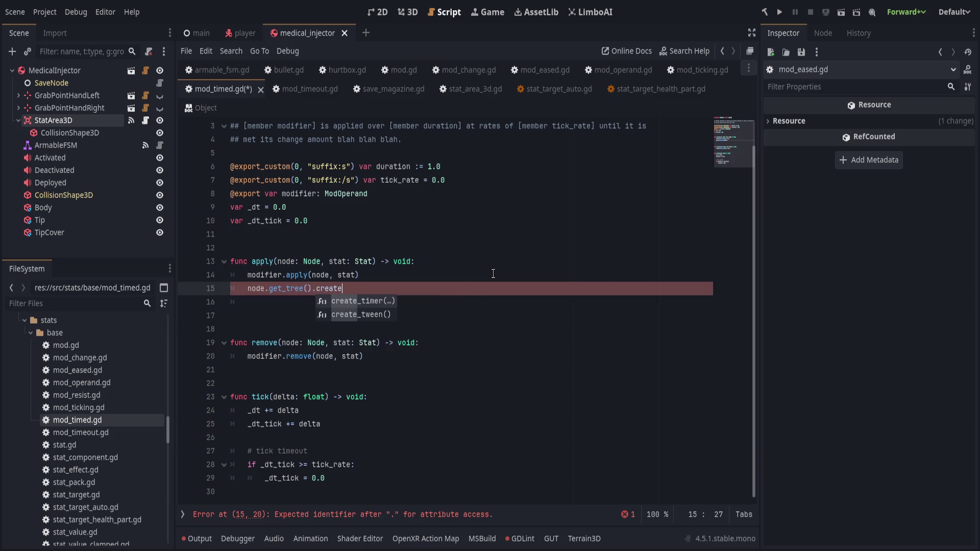
key("Return")
type("duration).timeout.connect")
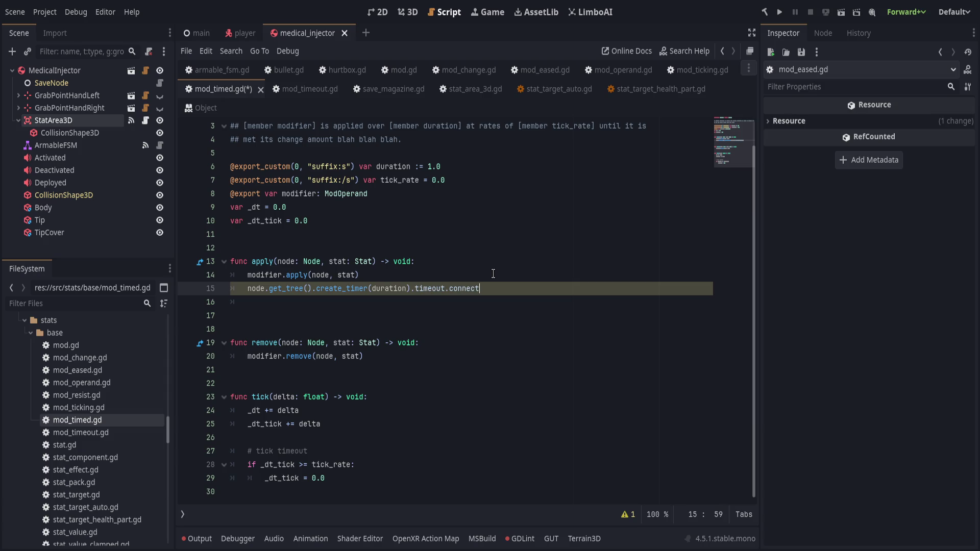
type("(")
key("Return")
type("func")
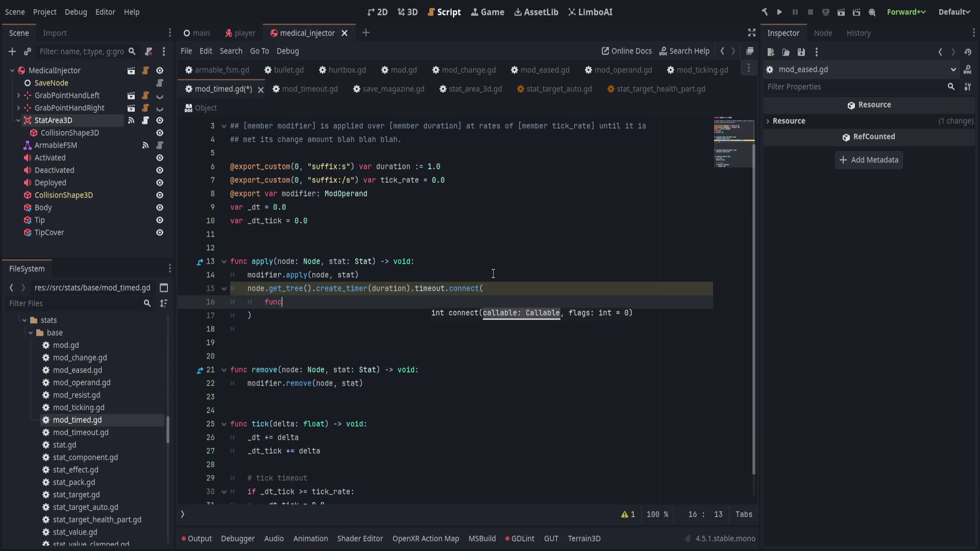
type("():")
Have the lambda call modifier.remove(node, stat) when node, stat and modifier exist; save
key("Return")
type("if ")
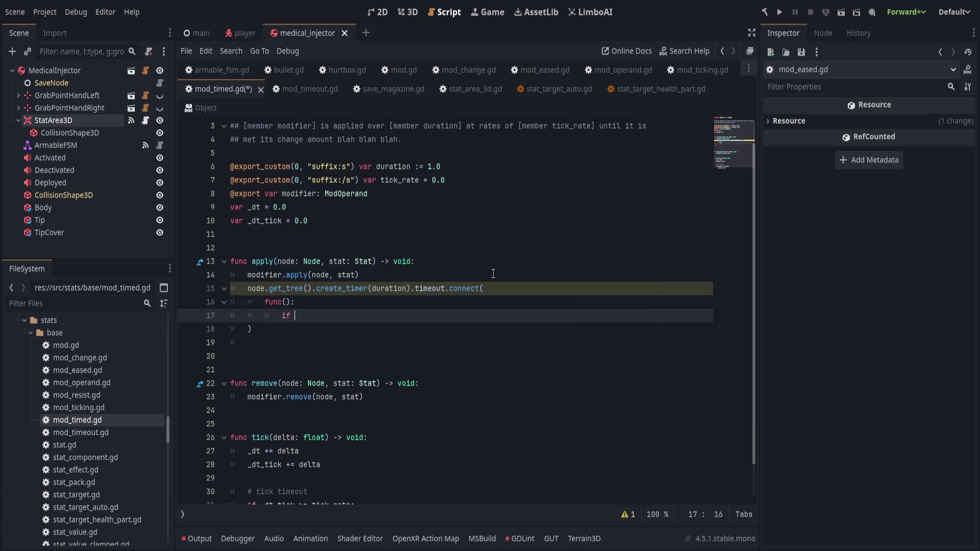
type("node")
type("and stat and")
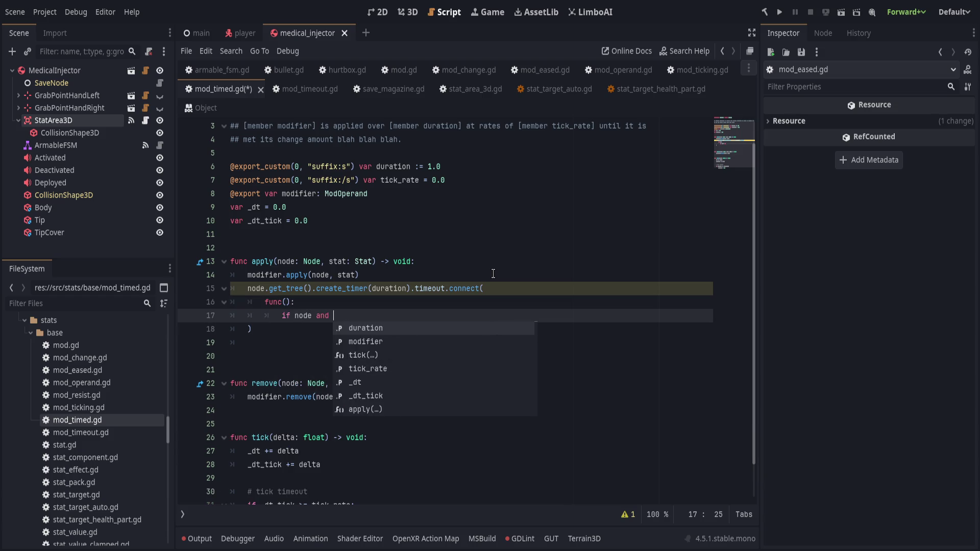
type(" modifier")
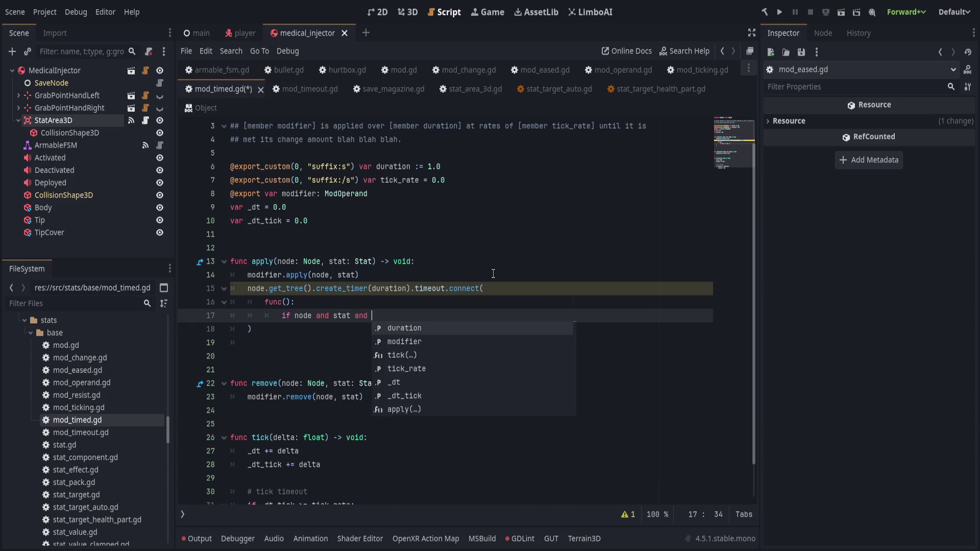
type(":")
key("Return")
type("modifier.remove")
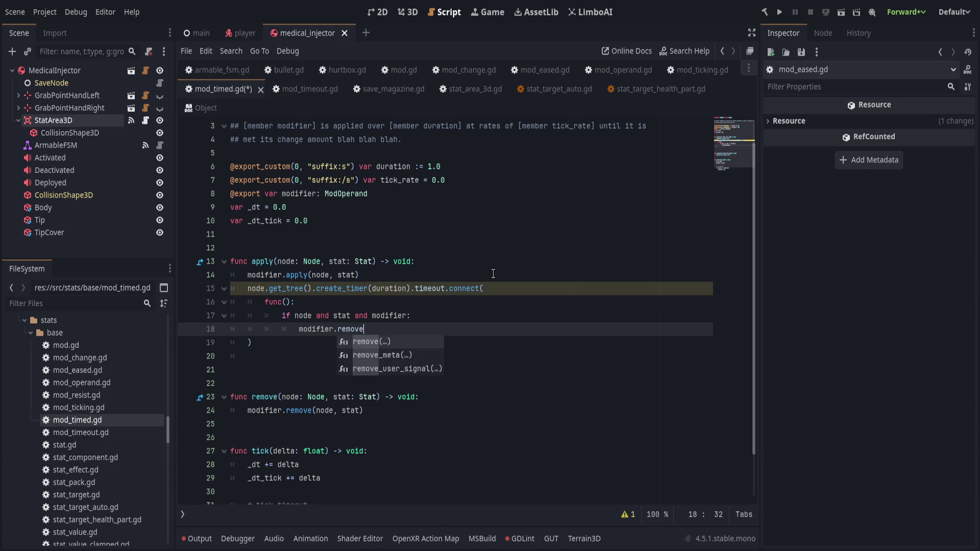
key("Return")
type("node, stat")
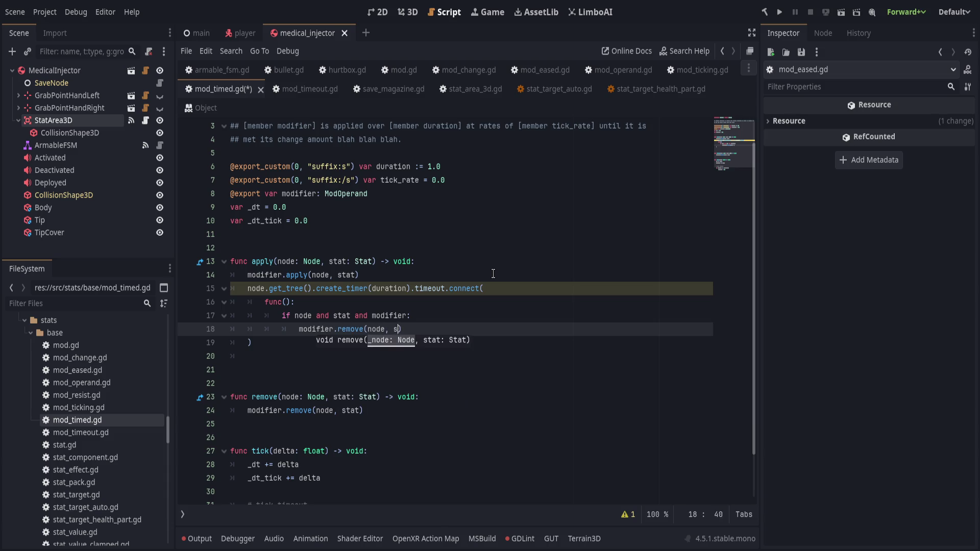
key("Escape")
key("End")
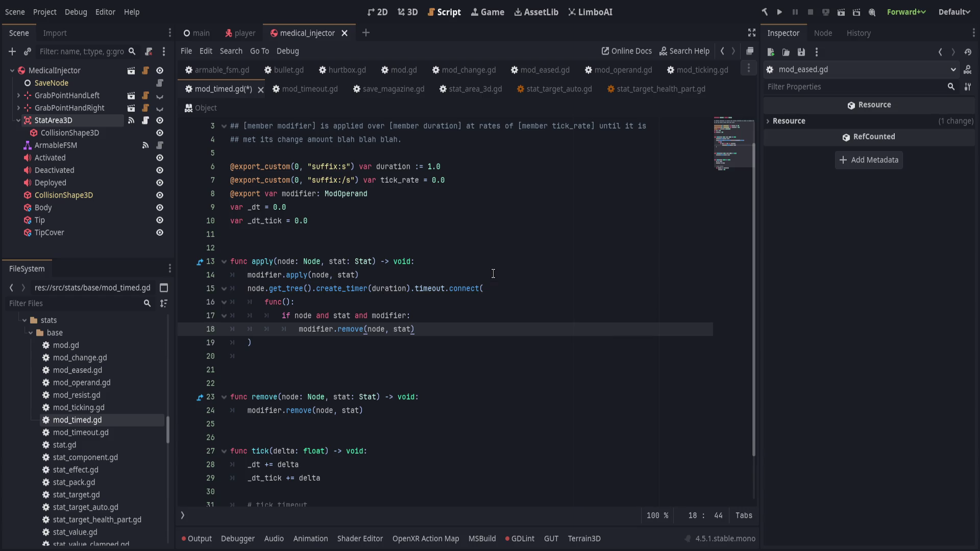
key("ctrl+s")
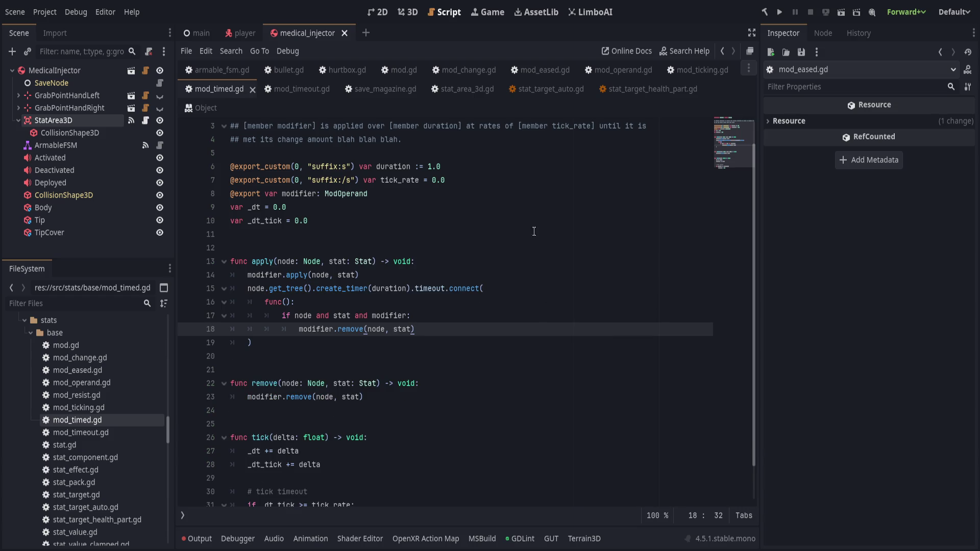
left_click(301, 88)
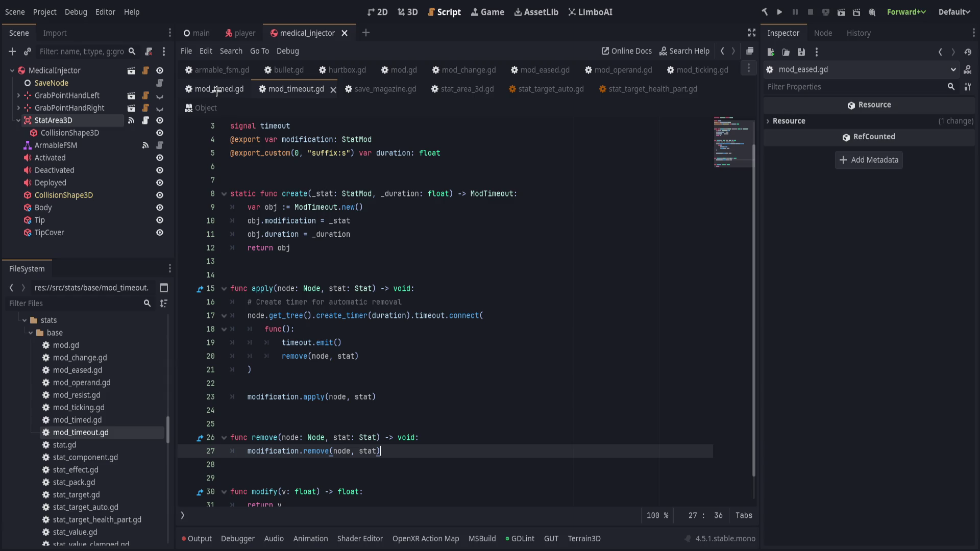
Back in mod_timed.gd, move the timer auto-removal block above modifier.apply in apply()
left_click(217, 91)
mouse_move(304, 289)
left_mouse_down()
mouse_move(296, 302)
mouse_move(351, 332)
left_mouse_up()
key("shift+Down")
key("alt+Up")
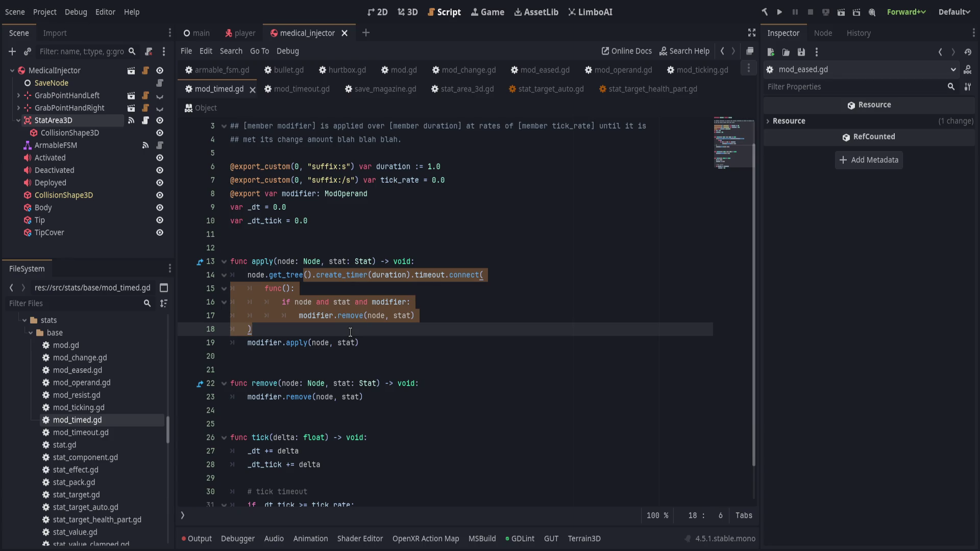
key("Up")
key("Up")
key("Up")
Add a '# Create automatic removal' comment line above the moved timer block
key("End")
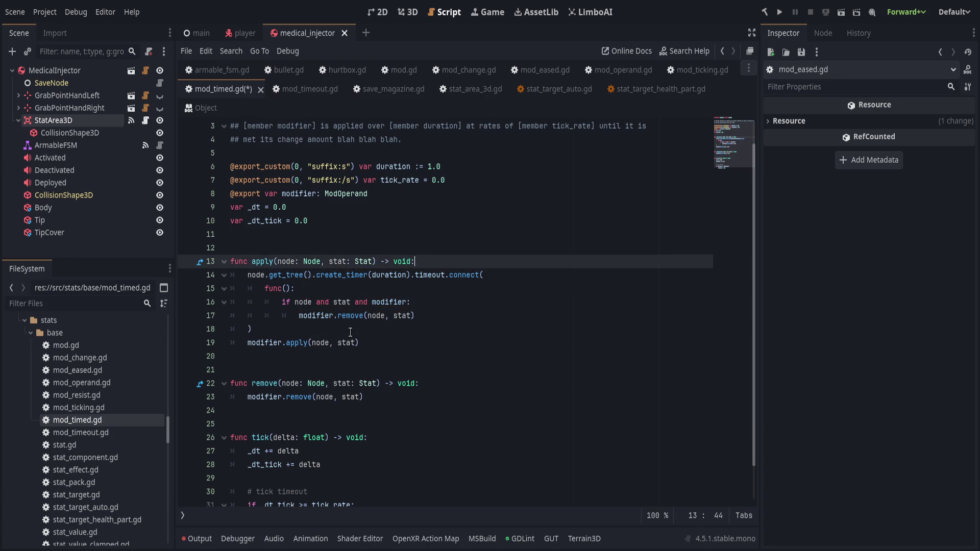
key("Return")
type("# Create automatic removal")
scroll(254, 430, "down", 2)
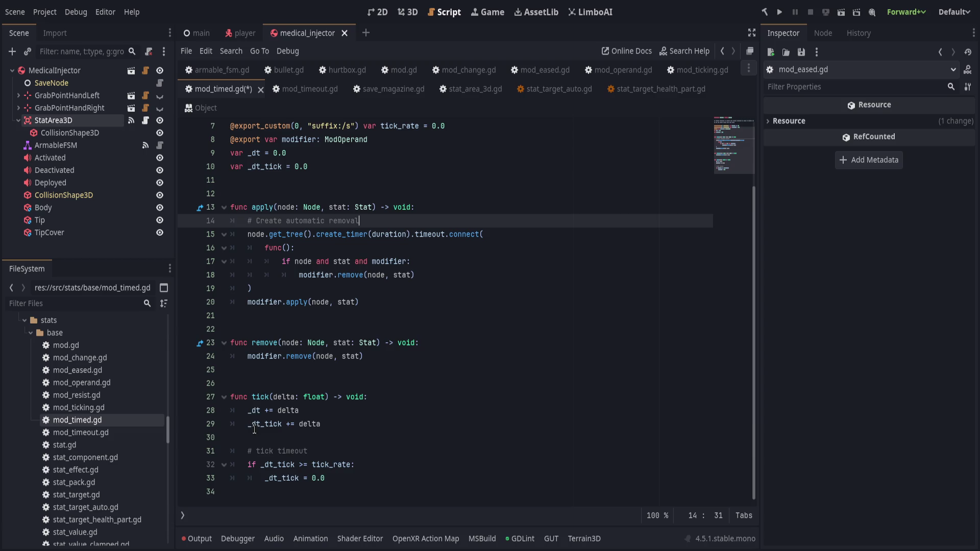
Capitalise 'tick' to 'Tick' in the timeout comment and save the script
left_click(260, 451)
key("BackSpace")
type("T")
left_click(398, 444)
left_click(423, 461)
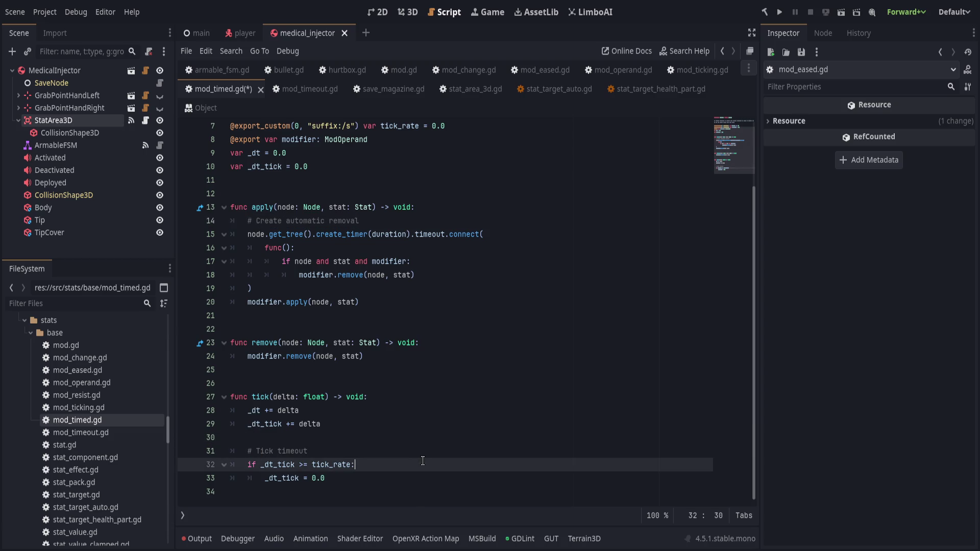
key("ctrl+s")
Add blank lines after the tick block and start a func _apply_fraction() declaration
key("Down")
key("Return")
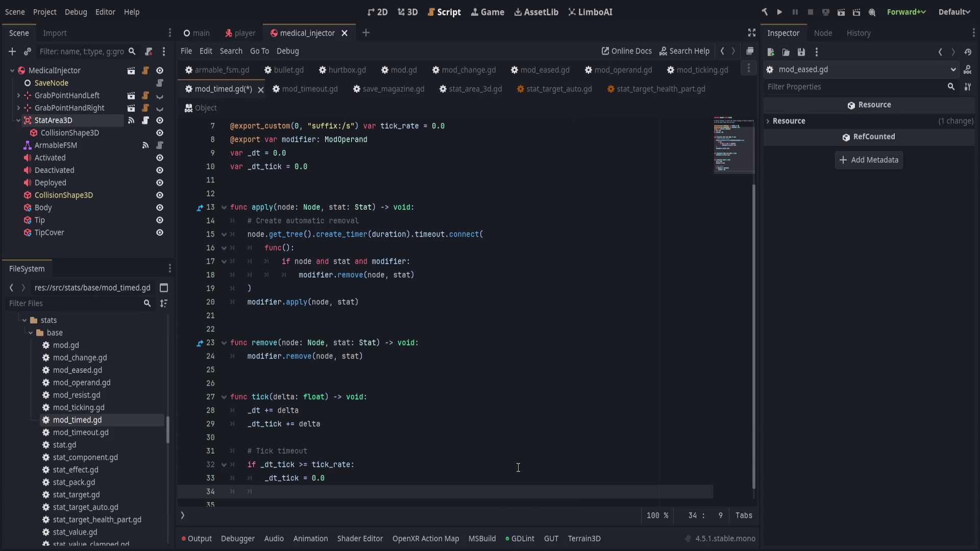
key("Down")
key("Return")
key("Return")
type("func _")
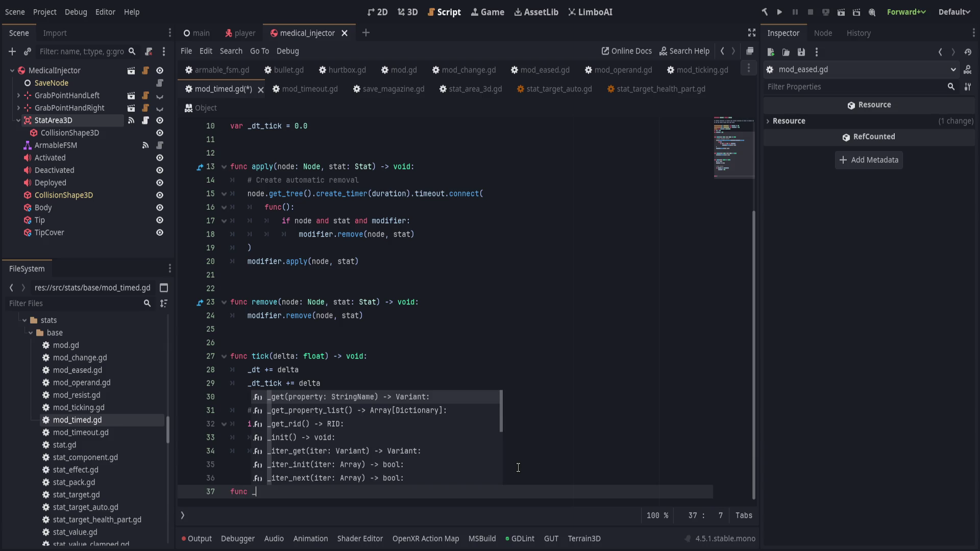
type("apply_part")
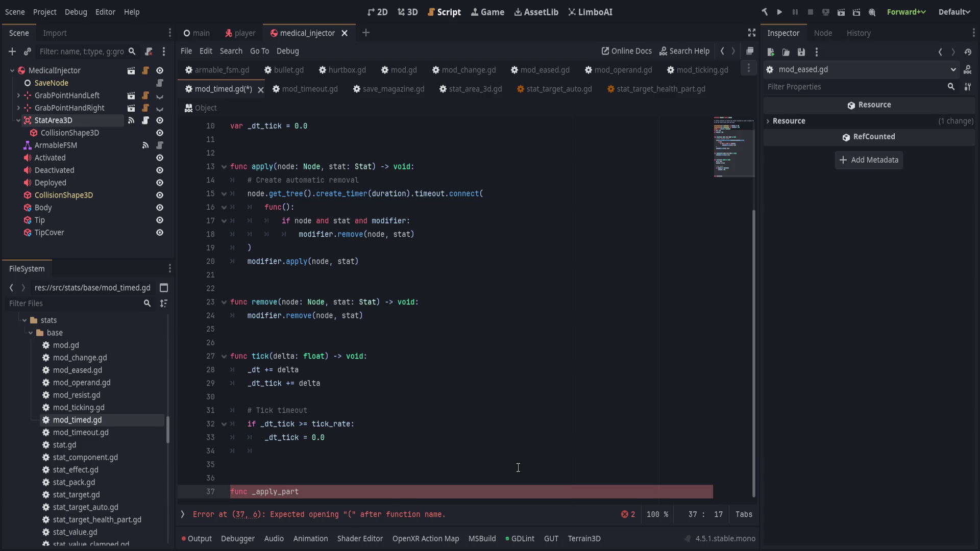
key("BackSpace")
key("BackSpace")
key("BackSpace")
type("fraction(")
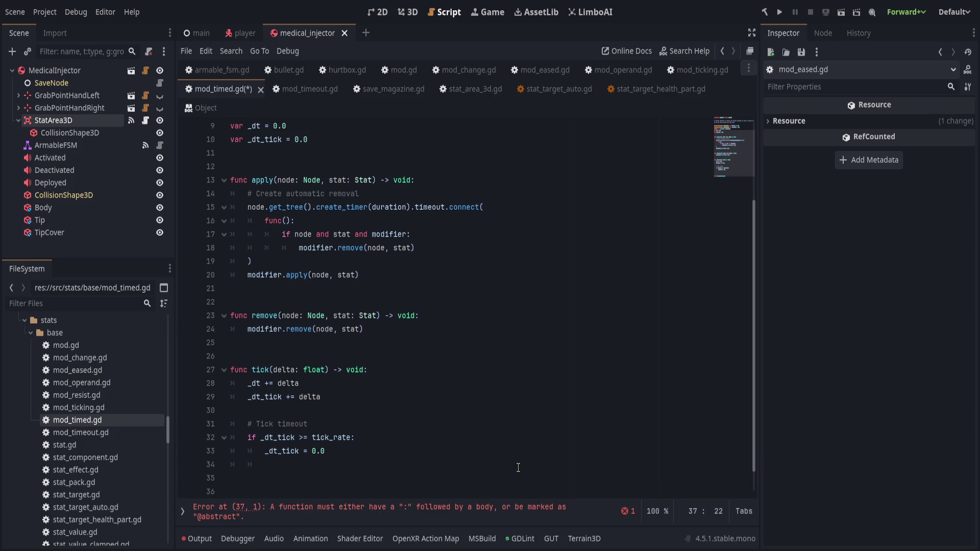
scroll(460, 322, "down", 1)
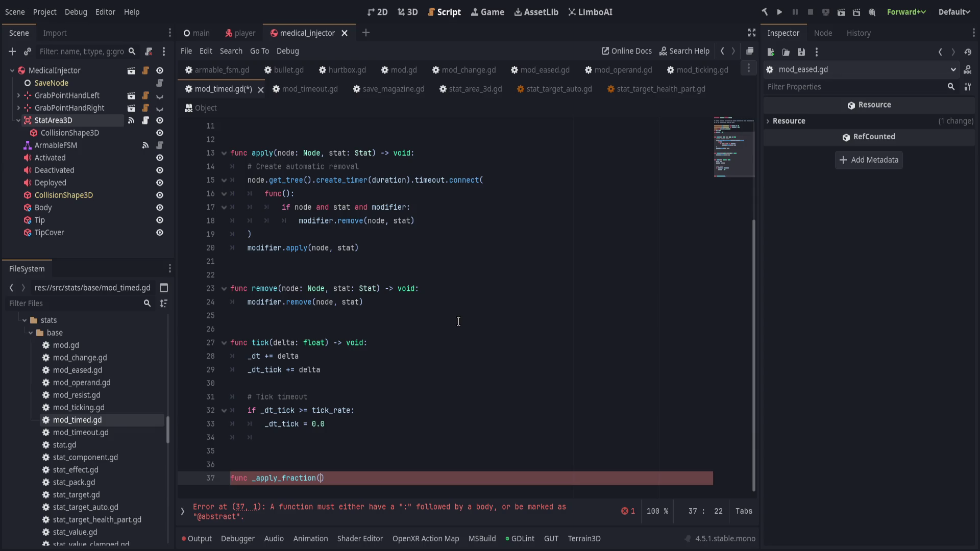
Open mod_operand.gd from the ModOperand type on line 8 and inspect its modify() function
left_click(339, 447)
left_click(400, 440)
scroll(403, 352, "up", 4)
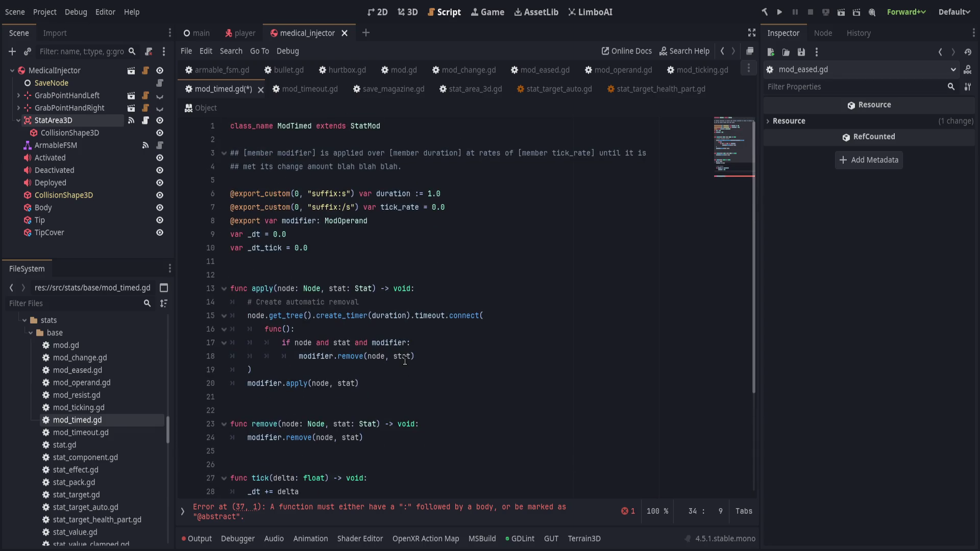
left_click(346, 221, "ctrl")
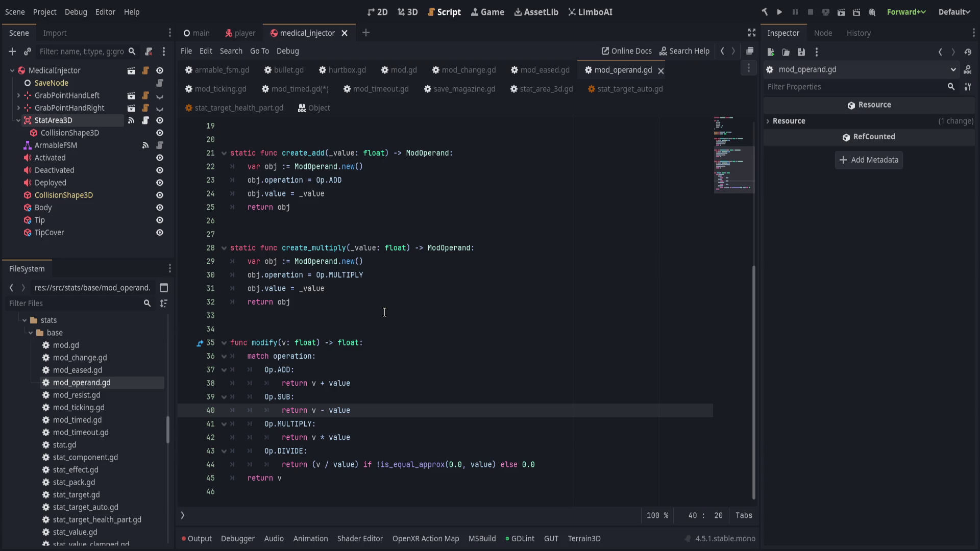
double_click(261, 348)
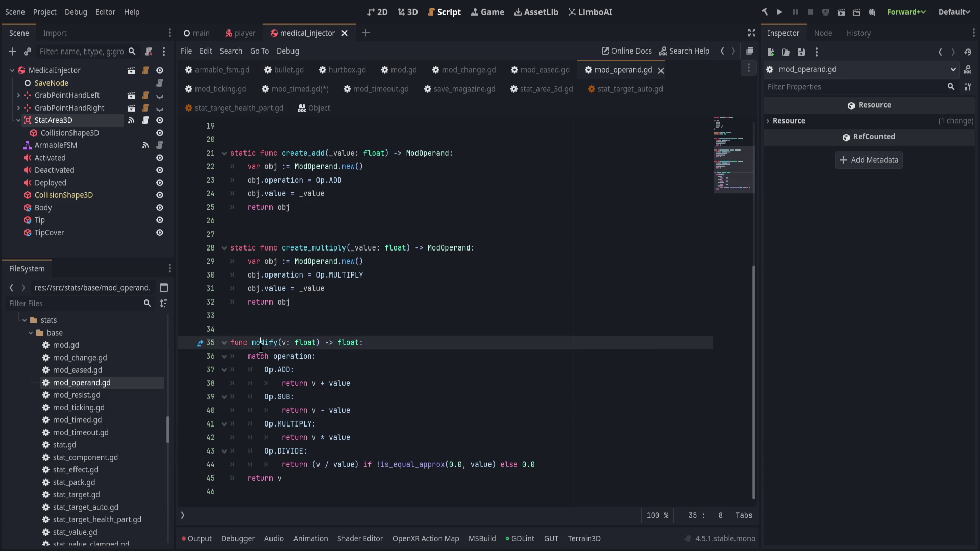
scroll(439, 348, "up", 6)
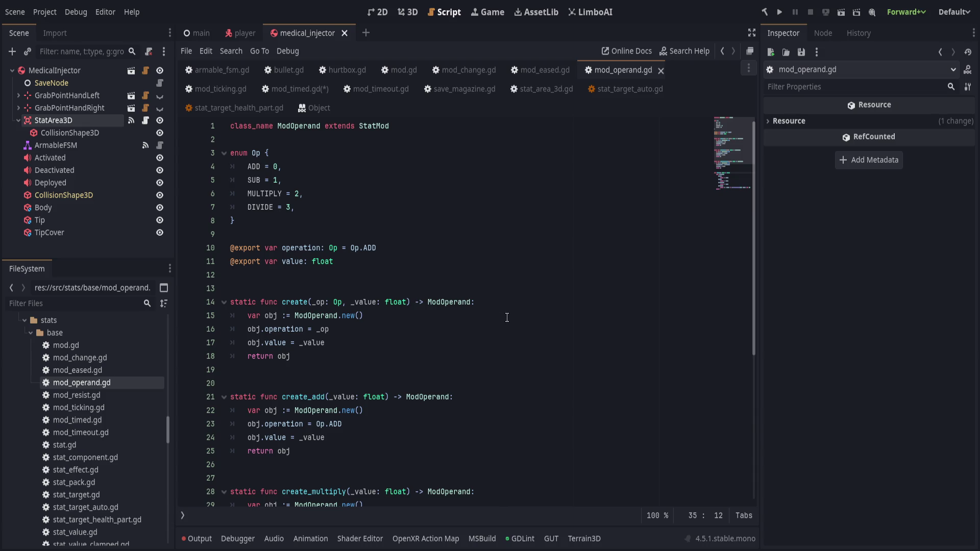
In mod_timed.gd, retype the modifier as StatChange, rename the class to ModChangeTimed, and save
left_click(301, 92)
left_click(396, 225)
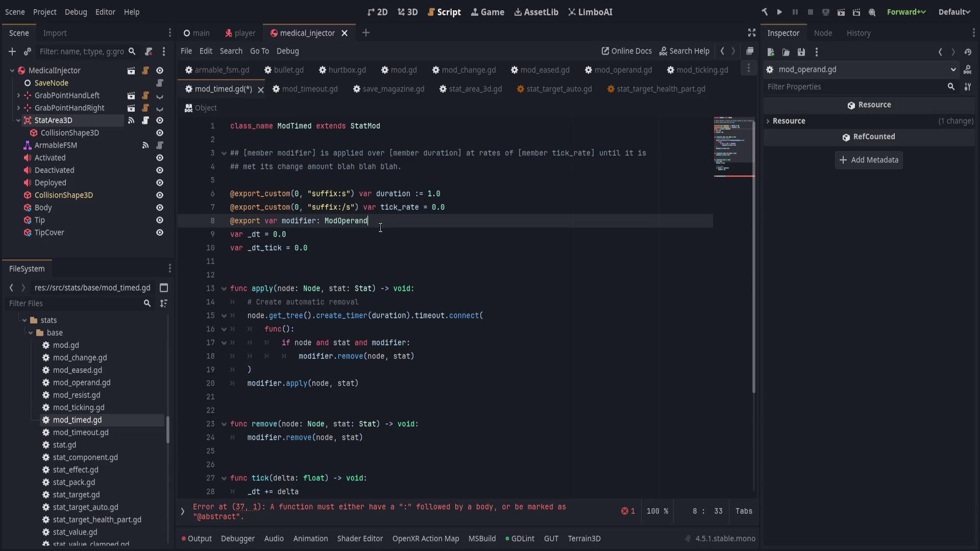
double_click(359, 225)
type("StatC")
key("Return")
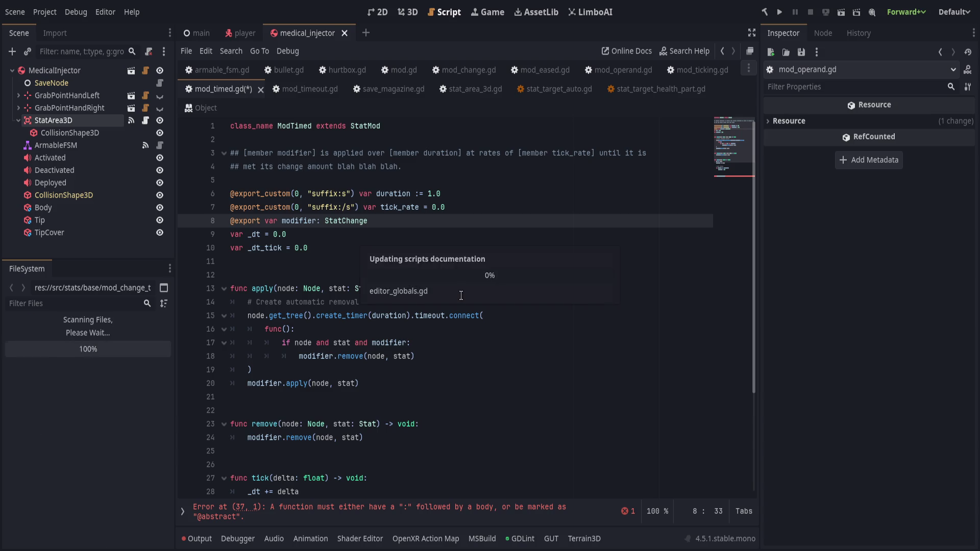
left_click(298, 126)
type("ange")
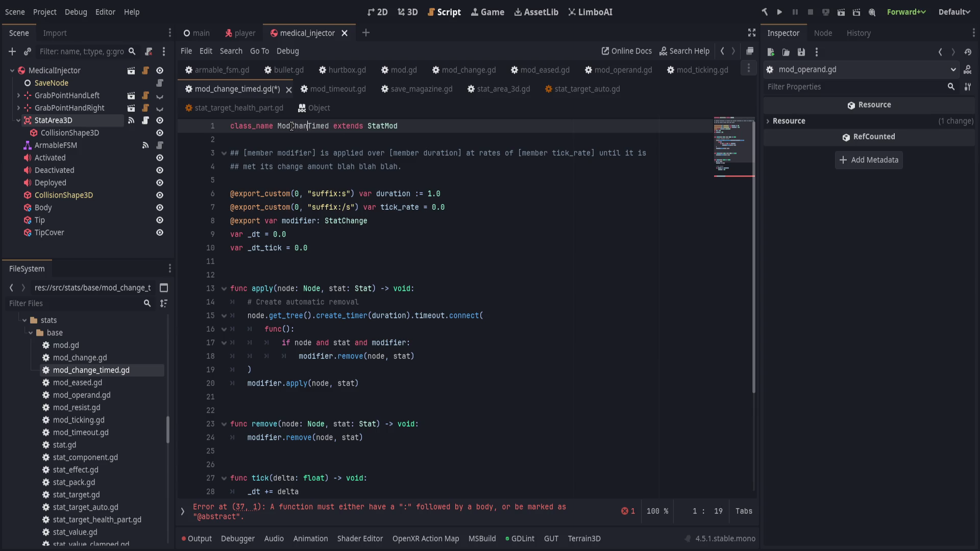
key("ctrl+s")
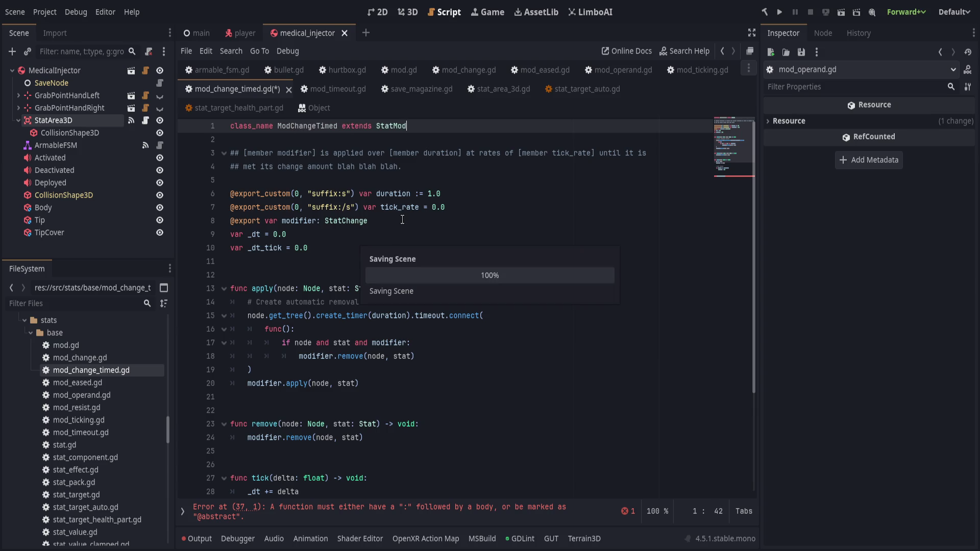
Start a new 'modifier.value *=' line after the timer connection in apply()
left_click(402, 221)
left_click(477, 263)
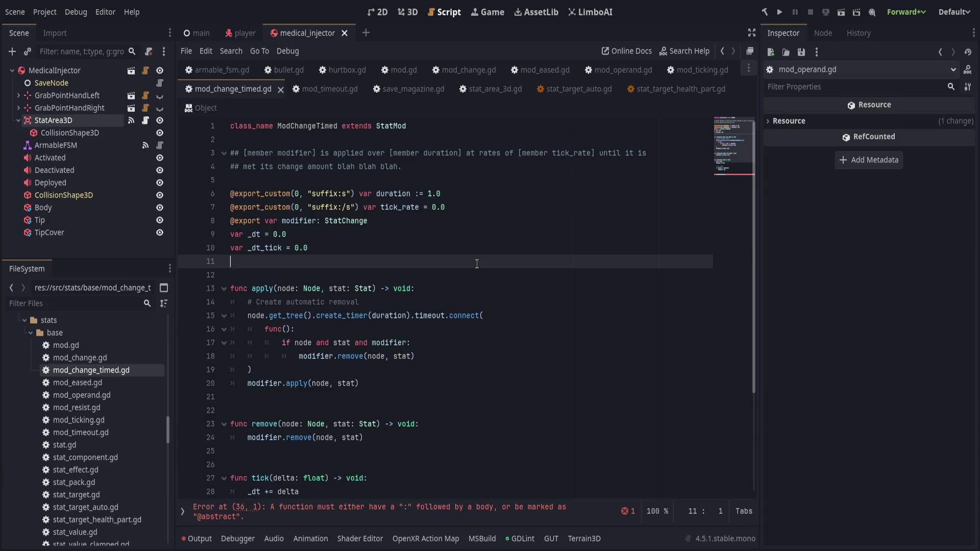
key("Down")
key("Down")
key("Down")
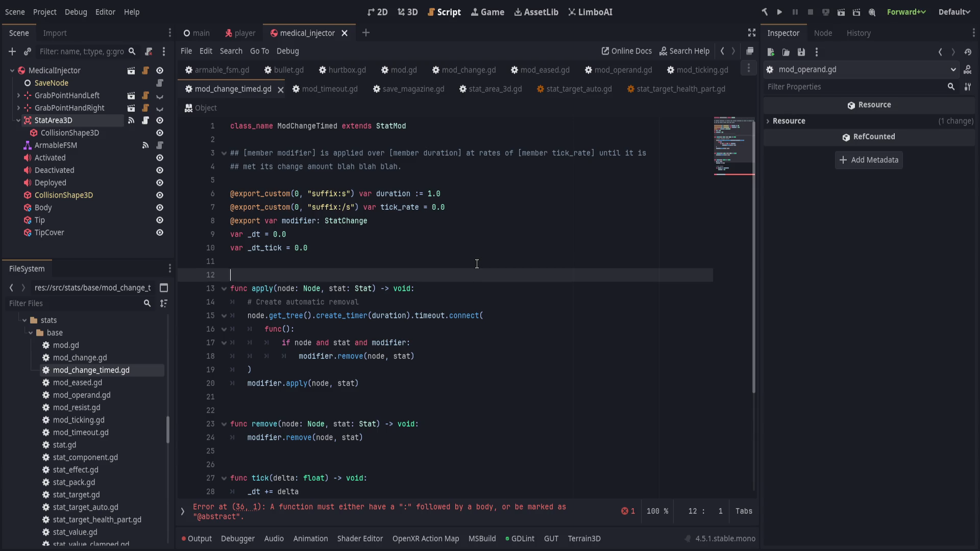
key("Up")
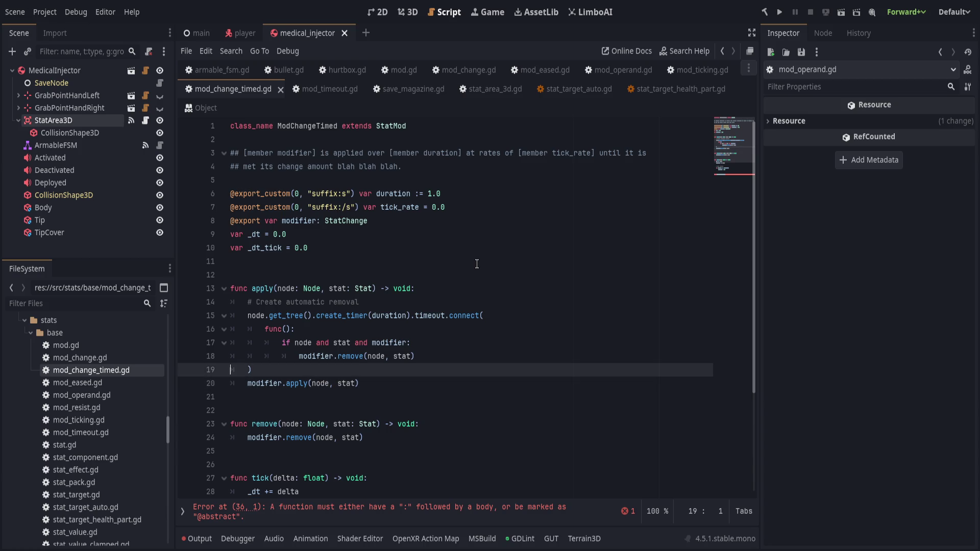
key("Return")
type("modifie")
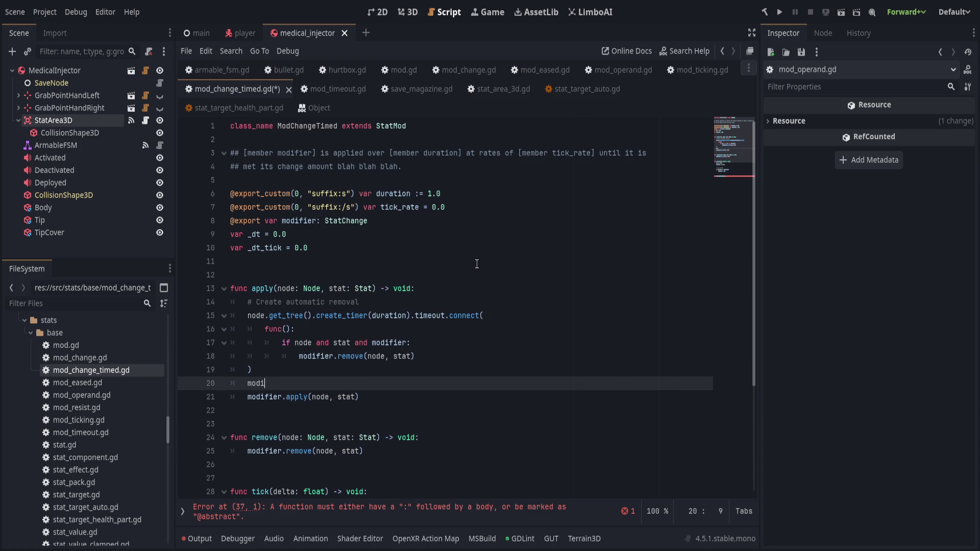
type("r.value")
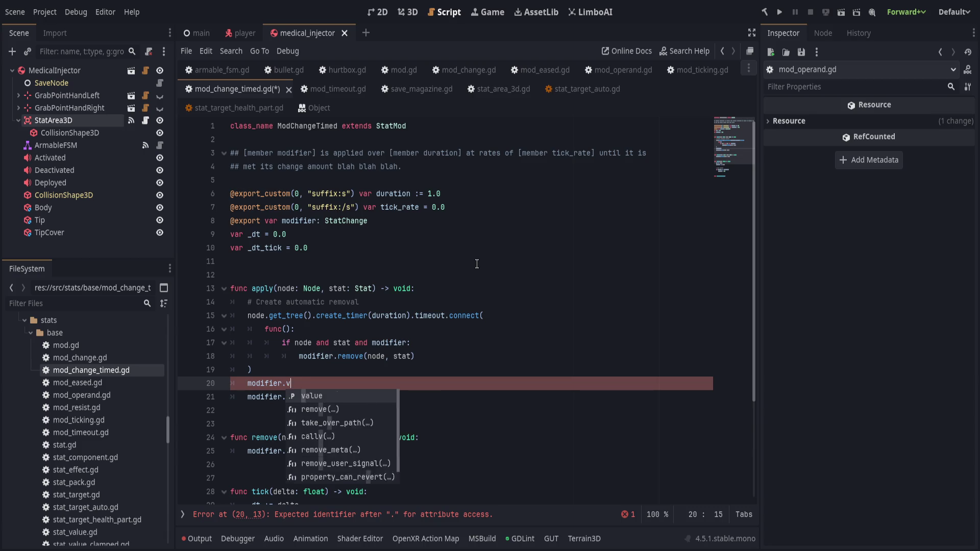
type(" *=")
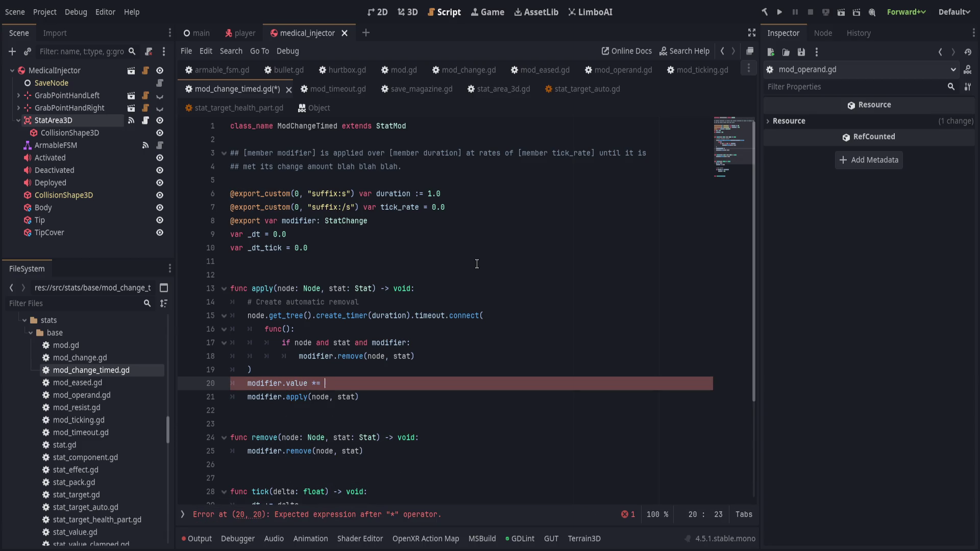
Rename _apply_fraction to 'get_fraction() -> float:' with body 'return duration * tick_rate'
scroll(477, 263, "down", 3)
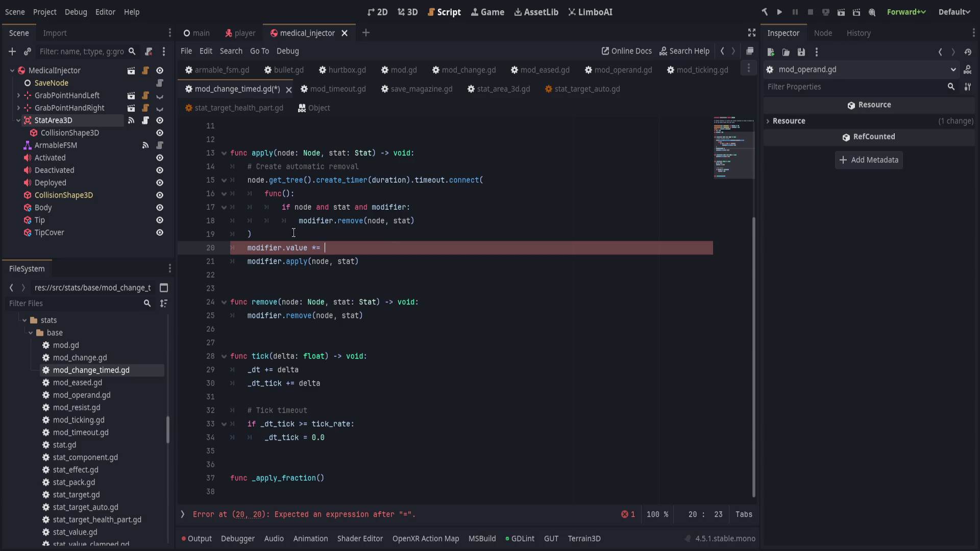
left_click(284, 478)
double_click(284, 477)
type("get_fraction() ")
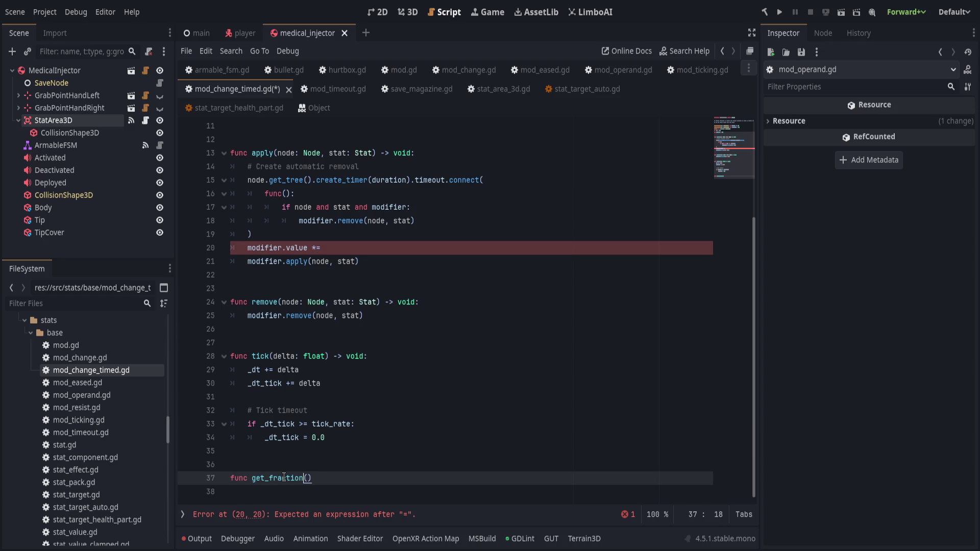
type("-> ")
type("float:")
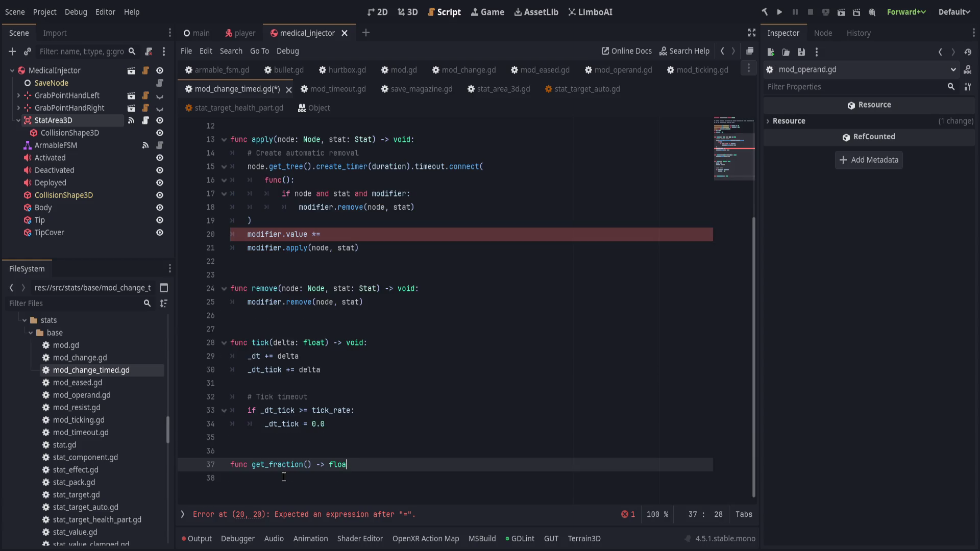
key("Return")
type("return ")
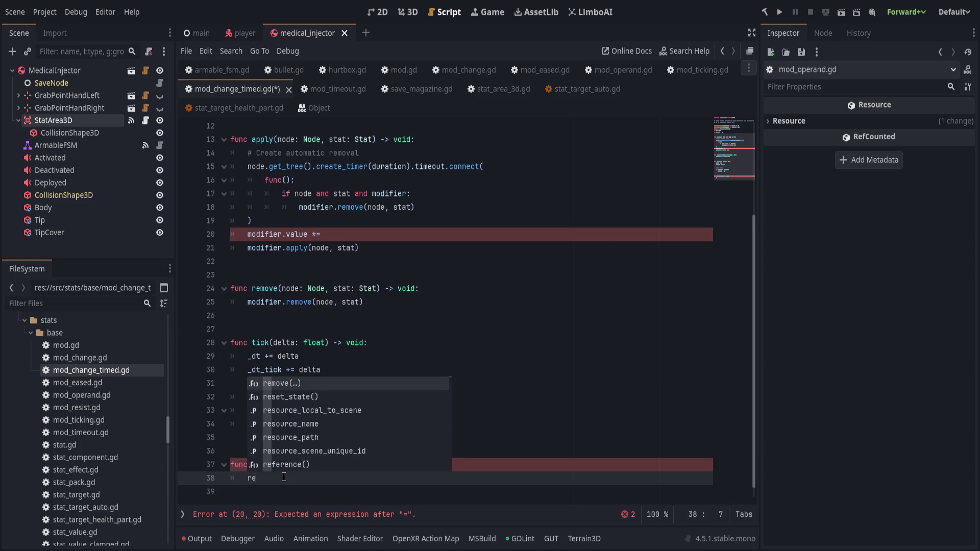
type("duration * ")
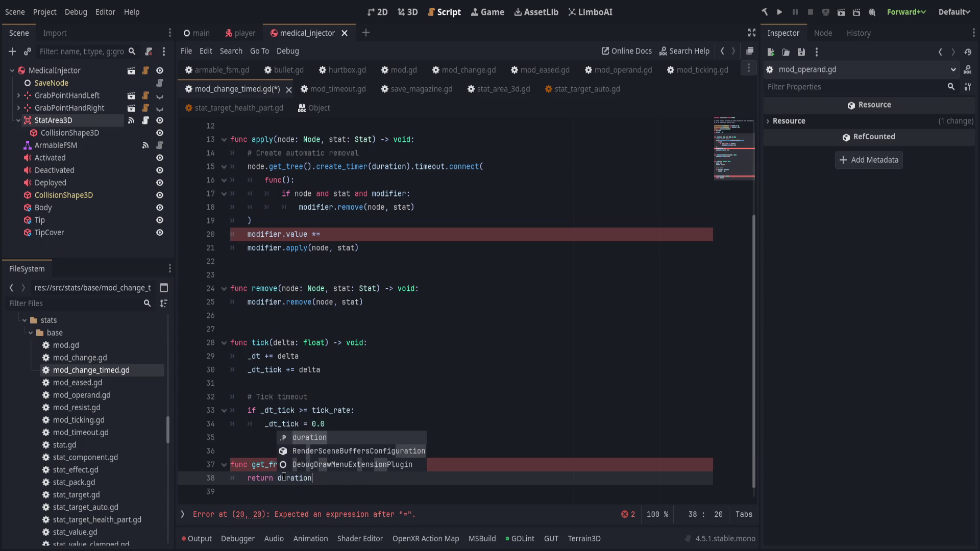
type("tick_rat")
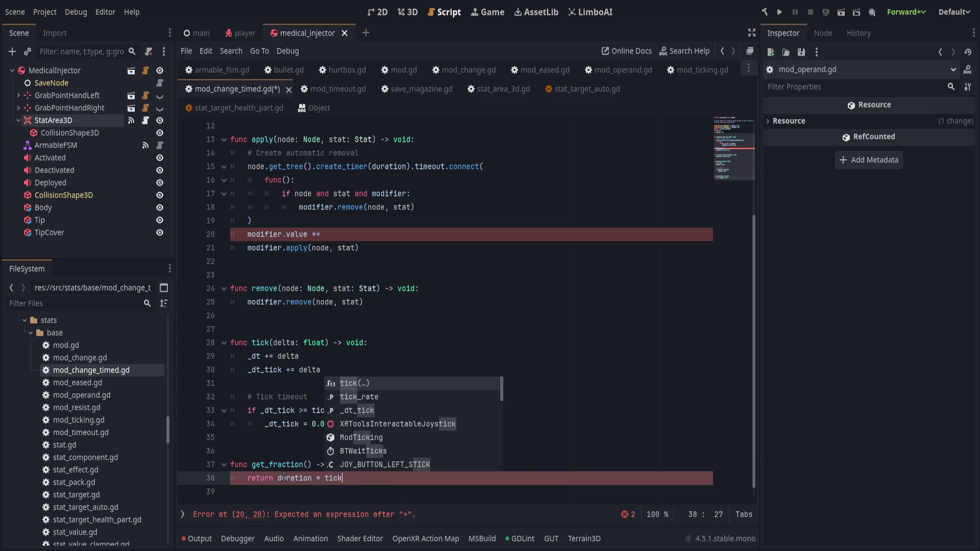
type("e")
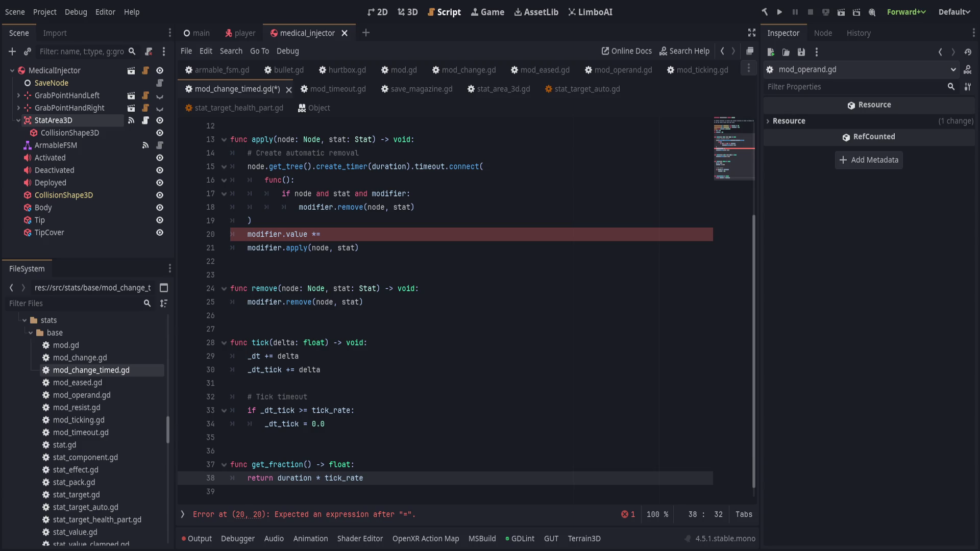
scroll(459, 306, "up", 4)
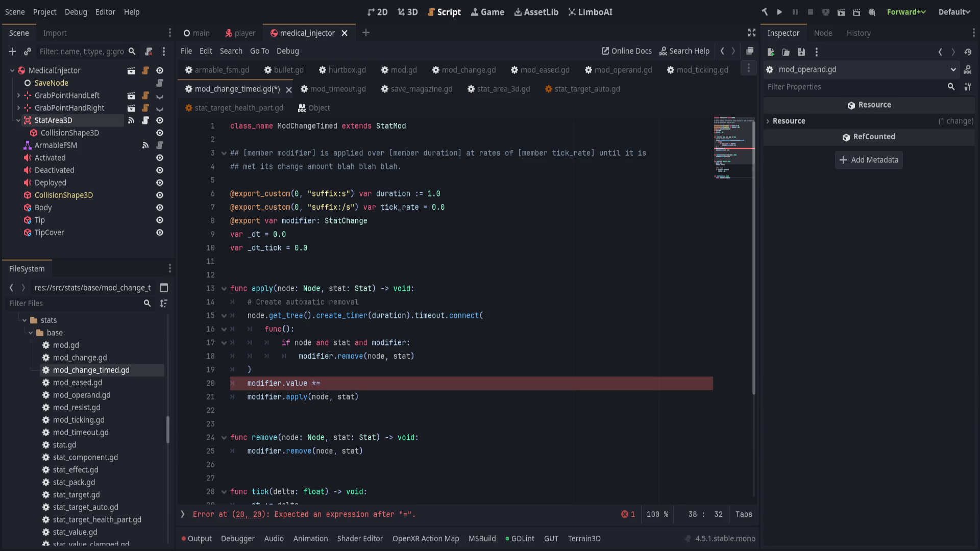
scroll(460, 306, "down", 1)
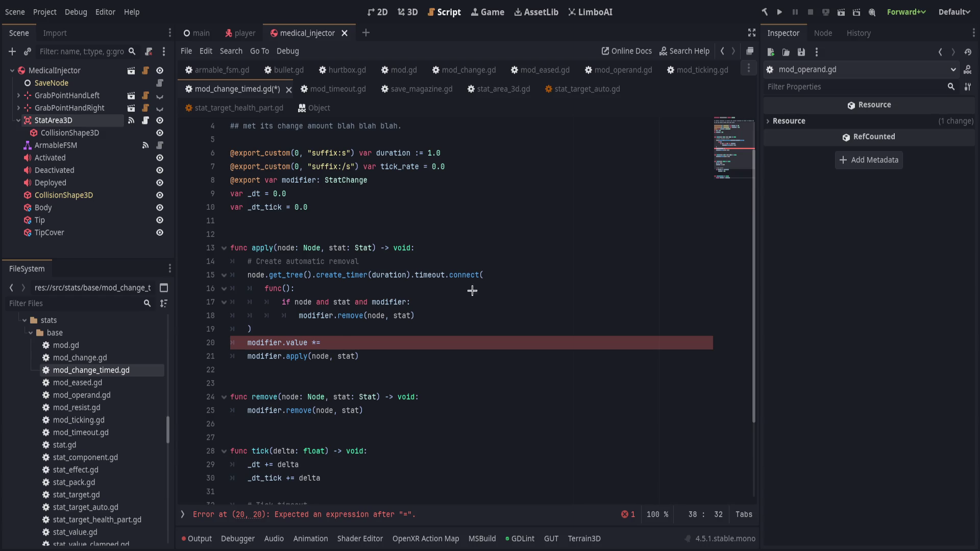
Change line 20 to 'modifier.value /= get_fraction()'
left_click(342, 342)
key("BackSpace")
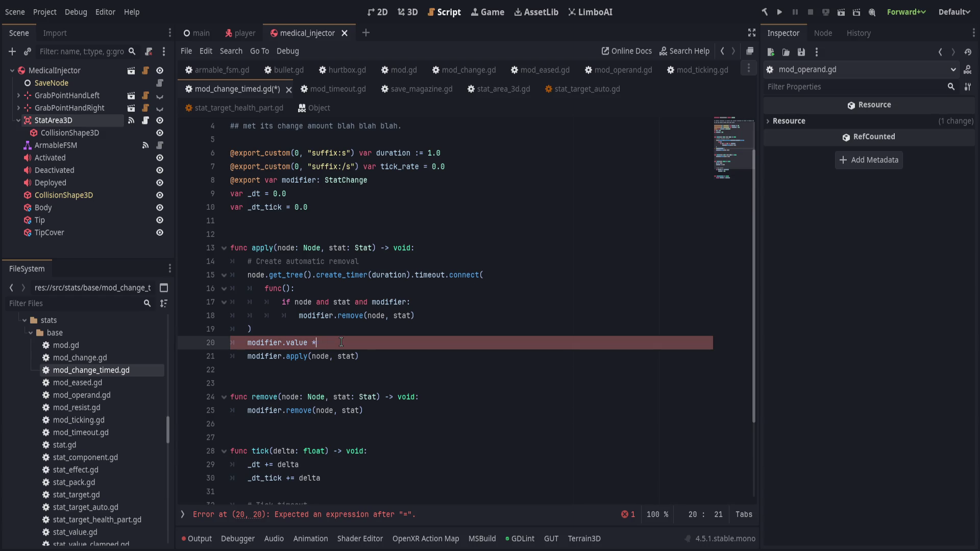
type("= get_")
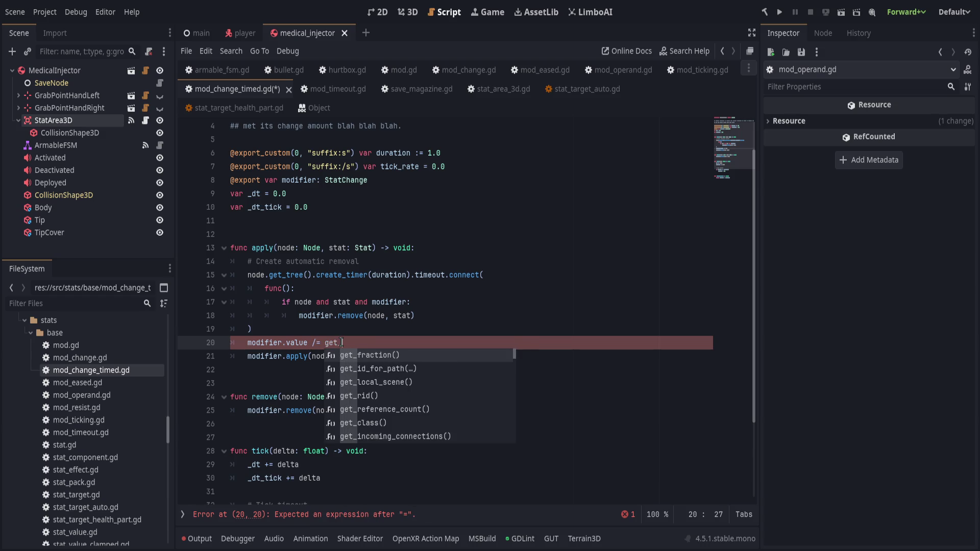
key("Return")
Make get_fraction() return duration / tick_rate and save the script
left_click(385, 474)
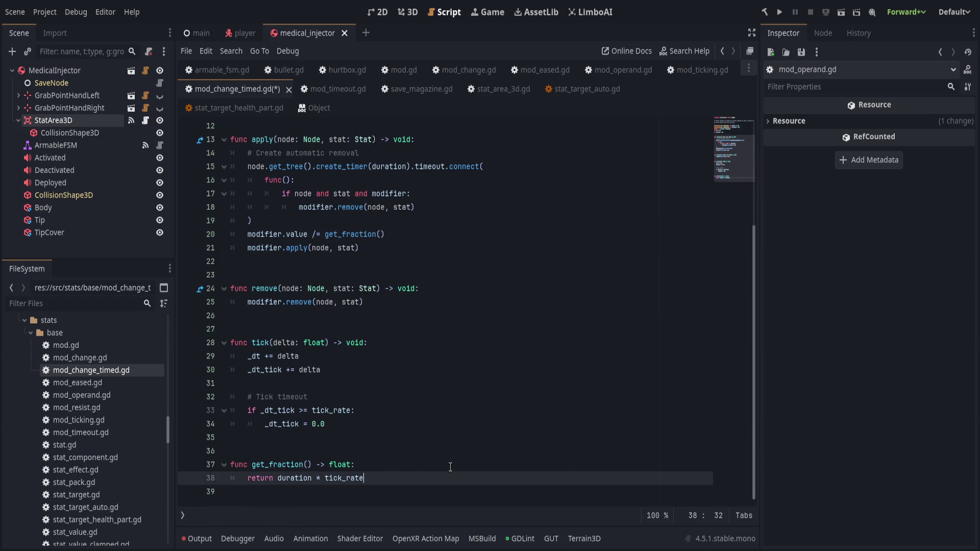
key("Left")
key("Left")
key("Left")
key("BackSpace")
type("/")
key("End")
key("ctrl+s")
key("Left")
key("Left")
key("Left")
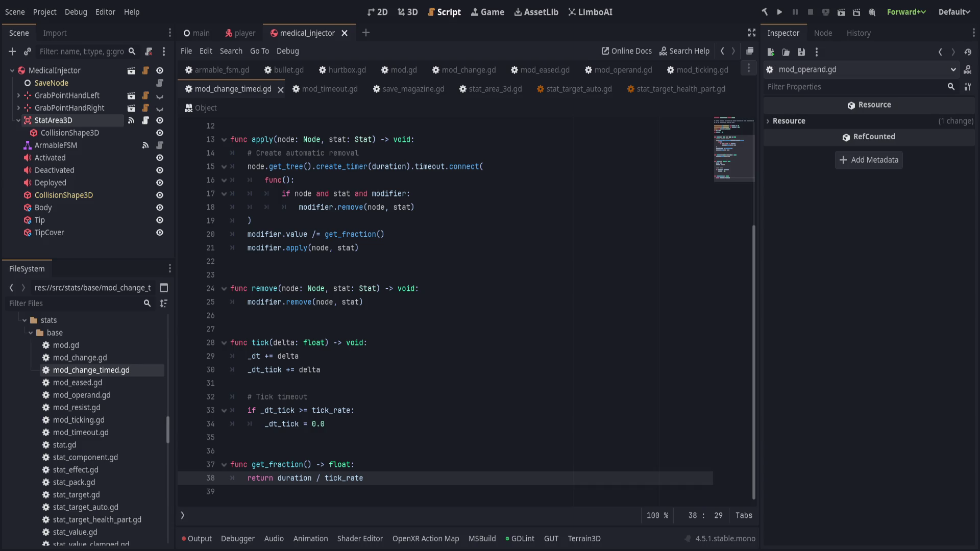
scroll(445, 306, "up", 4)
scroll(444, 306, "down", 4)
scroll(460, 306, "up", 1)
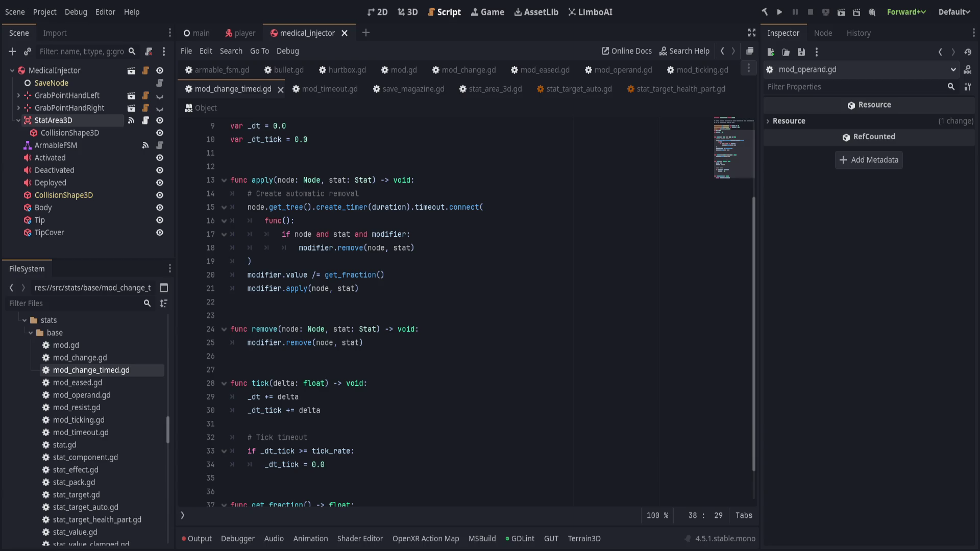
scroll(459, 306, "up", 3)
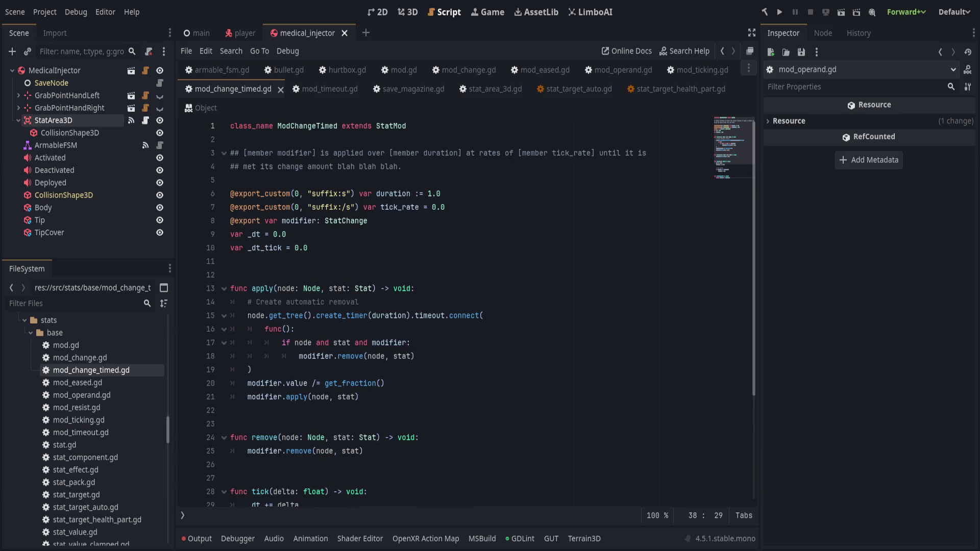
scroll(459, 306, "down", 3)
scroll(459, 306, "down", 1)
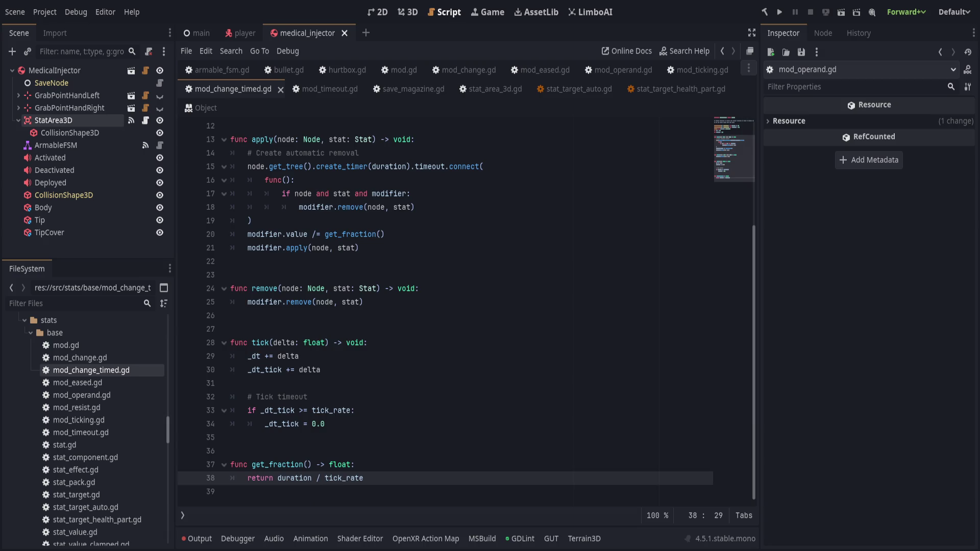
Extend the get_fraction return to 'duration / tick_rate if !is_zero_approx(0.0) else 1.0'
left_click(391, 476)
type("if is_")
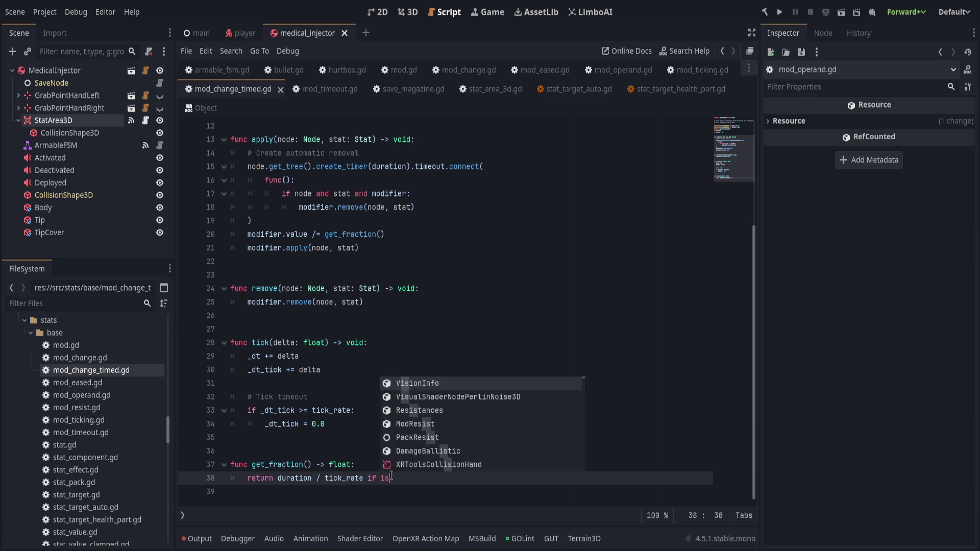
type("zer")
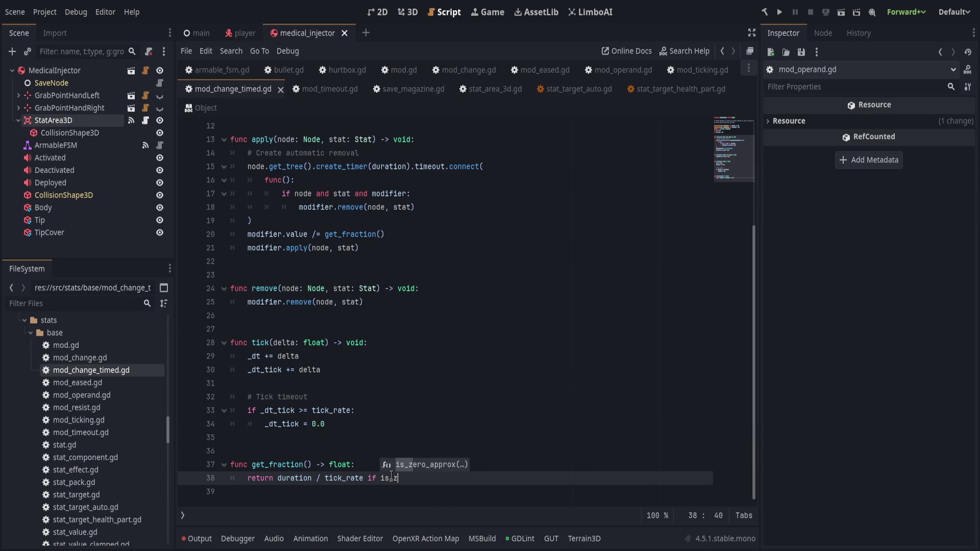
key("Return")
key("ctrl+Left")
key("ctrl+Left")
key("ctrl+Left")
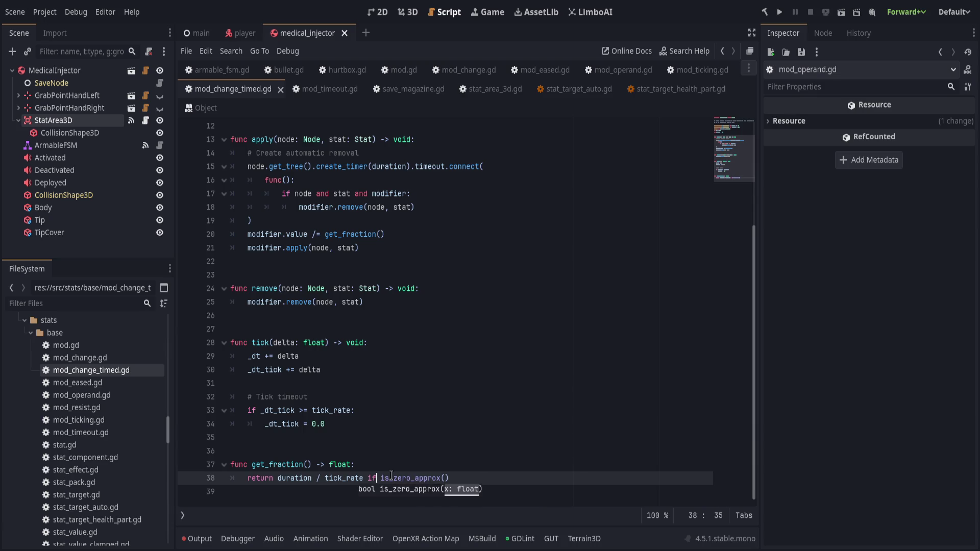
type("!")
key("End")
type("0.0) el")
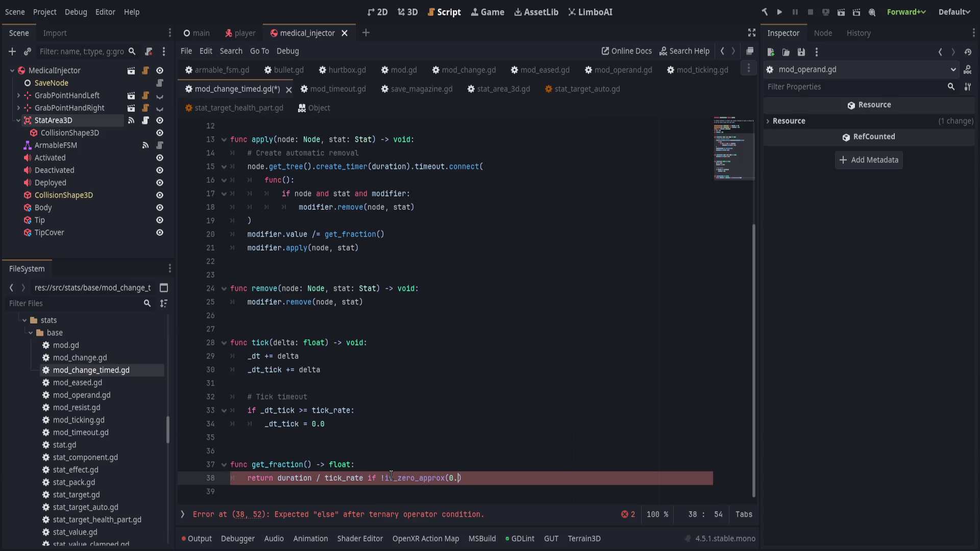
type("se 1.0")
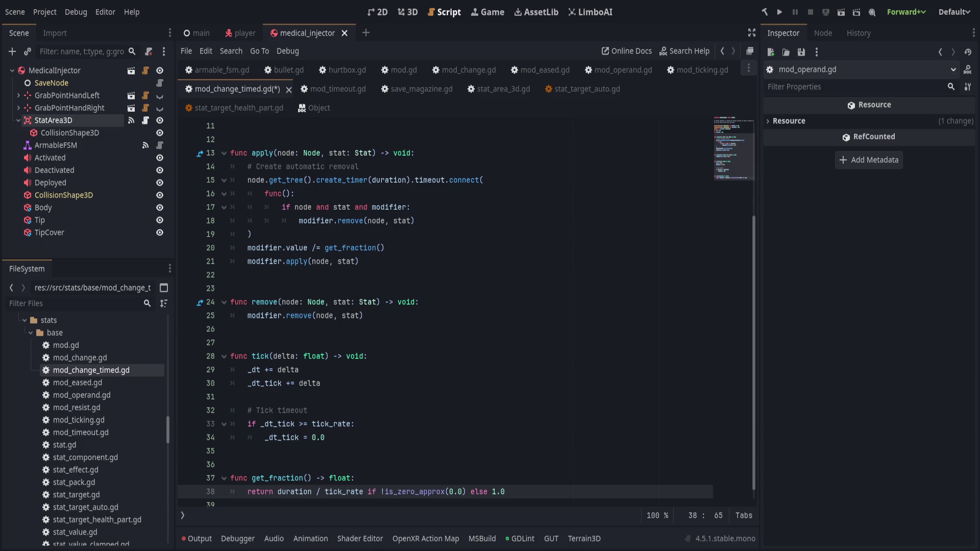
left_click(510, 367)
scroll(495, 399, "up", 3)
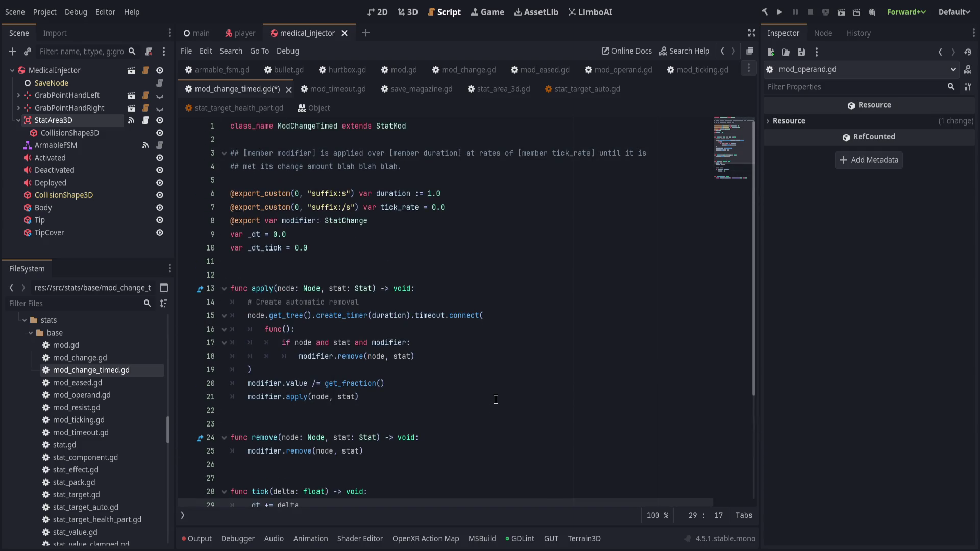
left_click(517, 355)
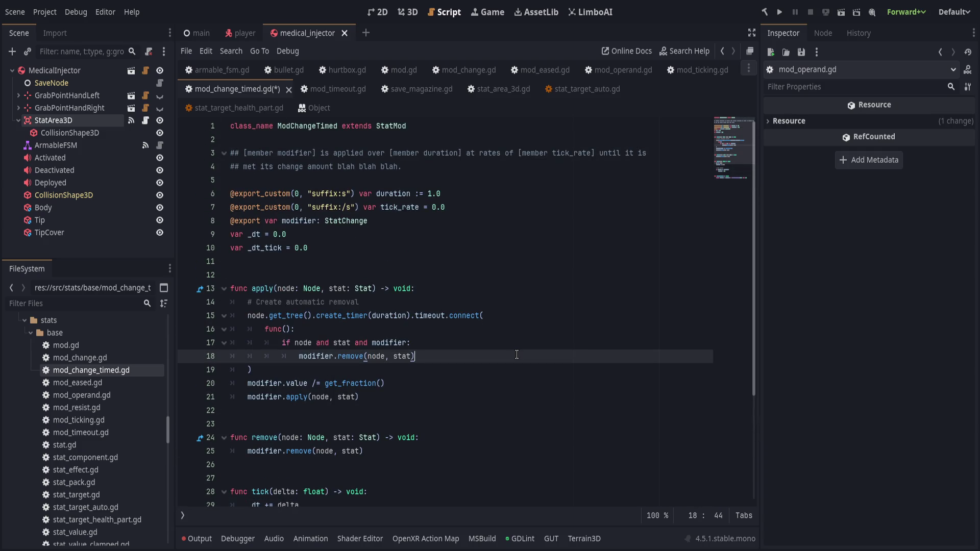
Add 'modifier.apply(_node, _stat)' after the '_dt_tick = 0.0' line in tick()
left_click(519, 383)
key("Left")
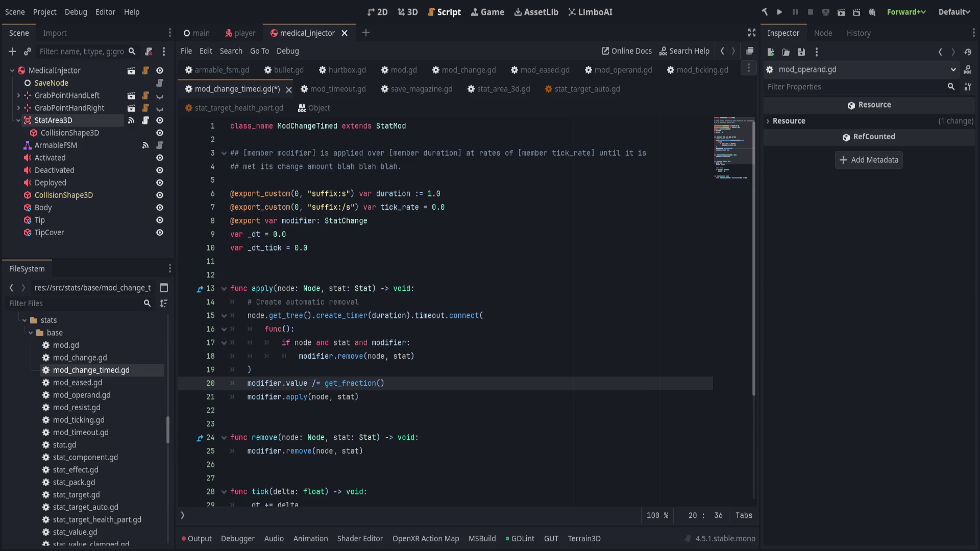
key("Right")
scroll(537, 387, "down", 4)
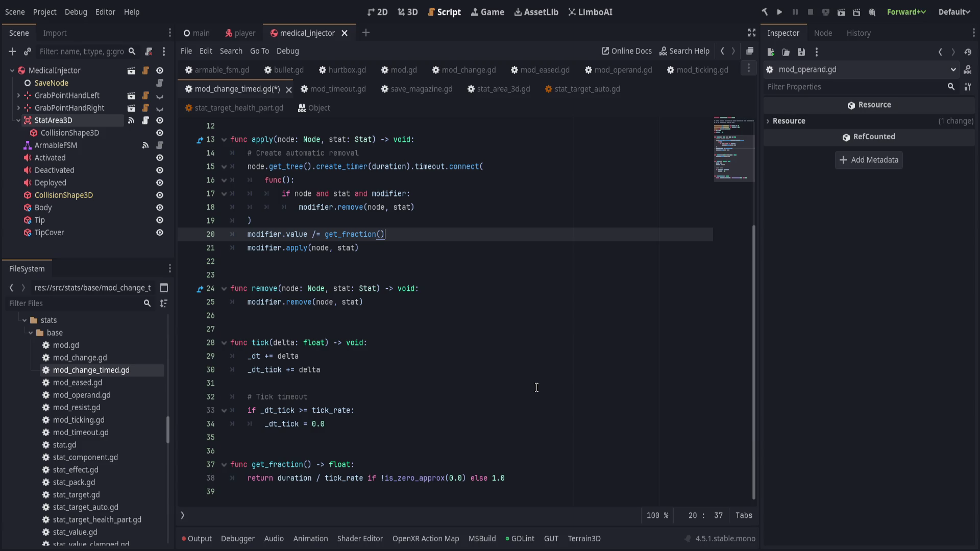
left_click(492, 410)
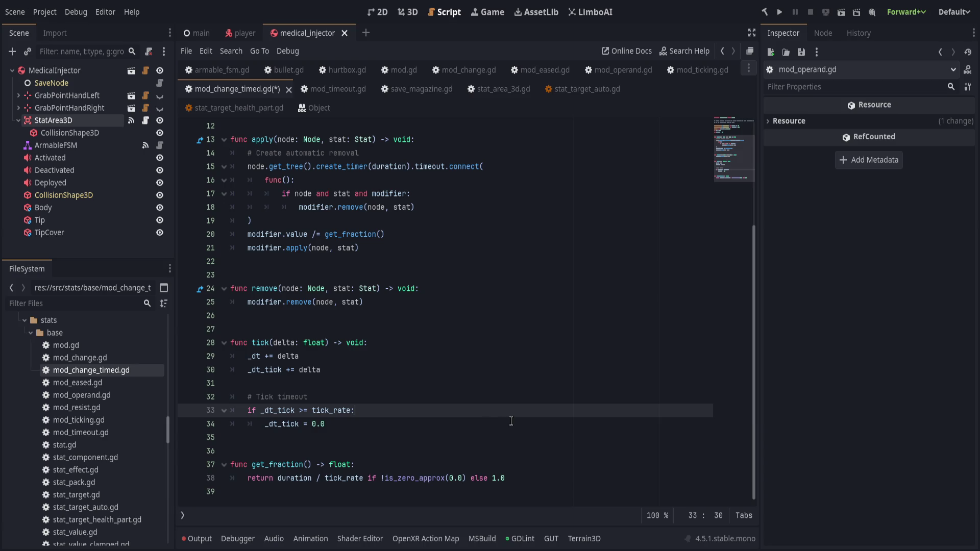
left_click(511, 421)
key("Return")
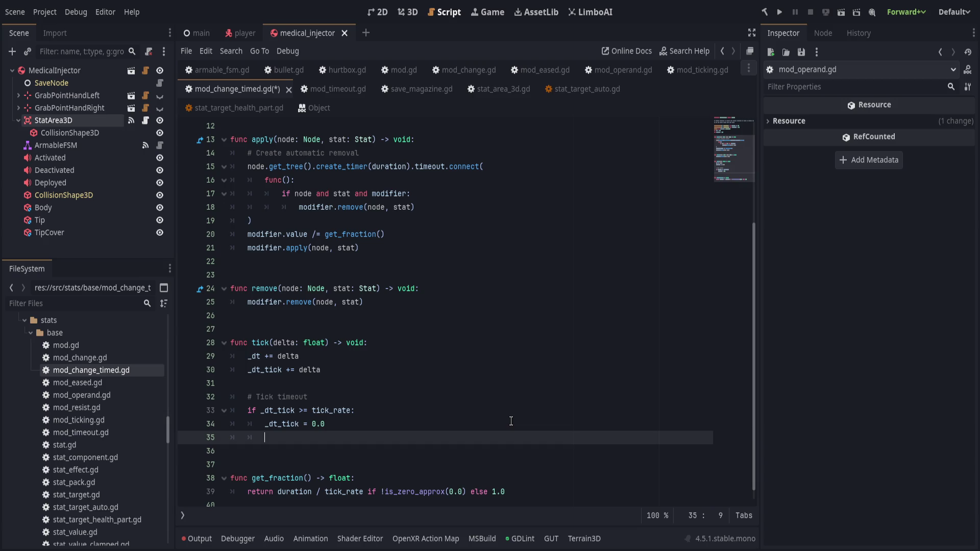
type("modifier.a")
type("pply(node")
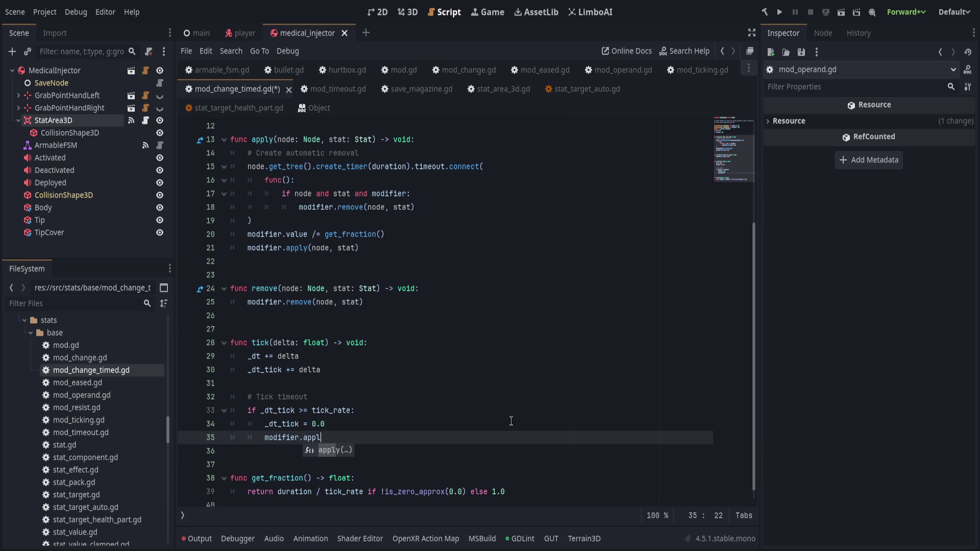
type(", stat")
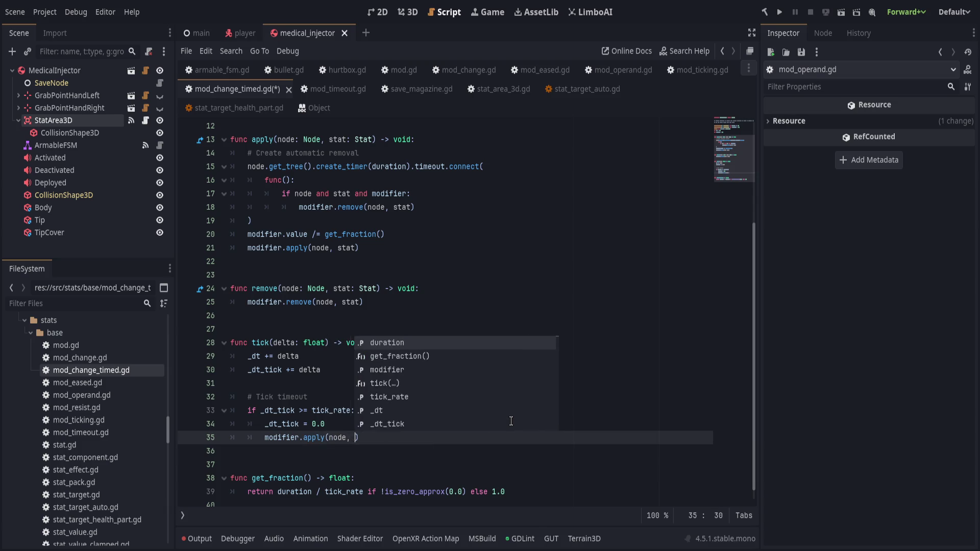
key("ctrl+Left")
key("ctrl+Left")
type("_")
key("Right")
key("Right")
type("_")
key("Escape")
Guard the apply call with an 'if _node and _stat:' condition
left_click(463, 426)
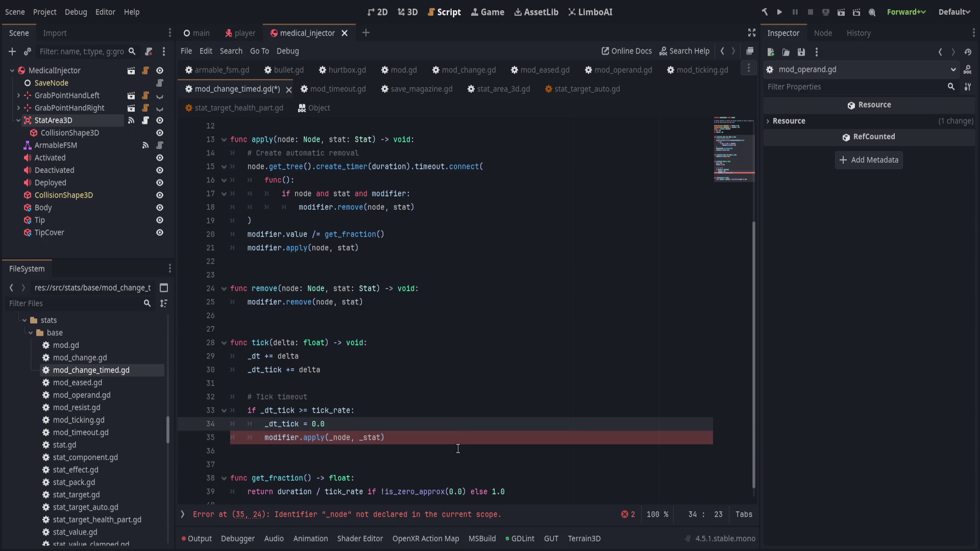
key("Return")
type("if _node and _")
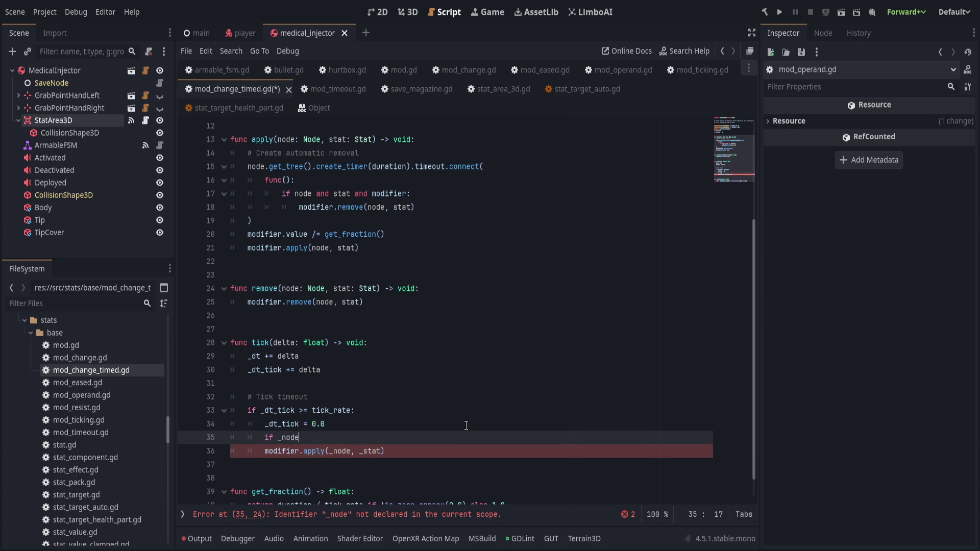
type("stat:")
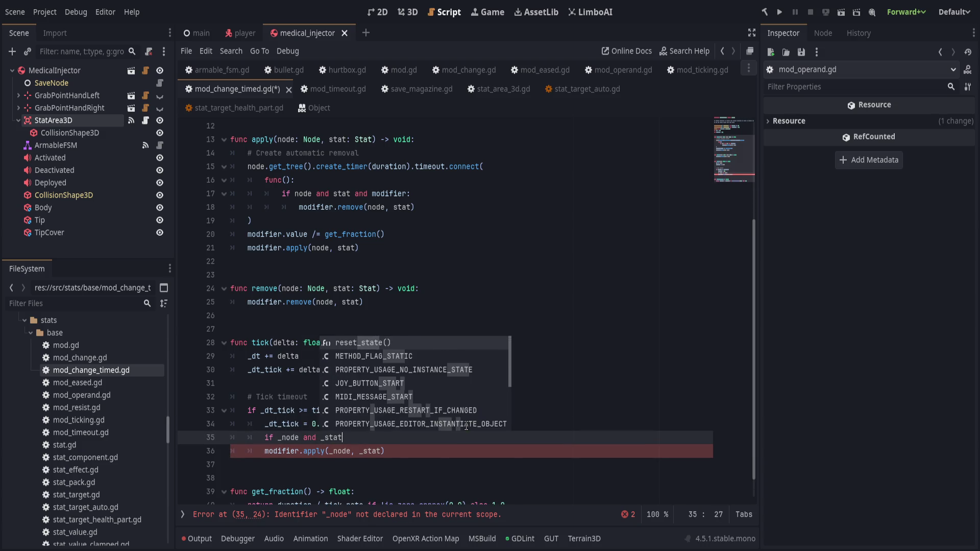
key("Down")
scroll(466, 426, "up", 4)
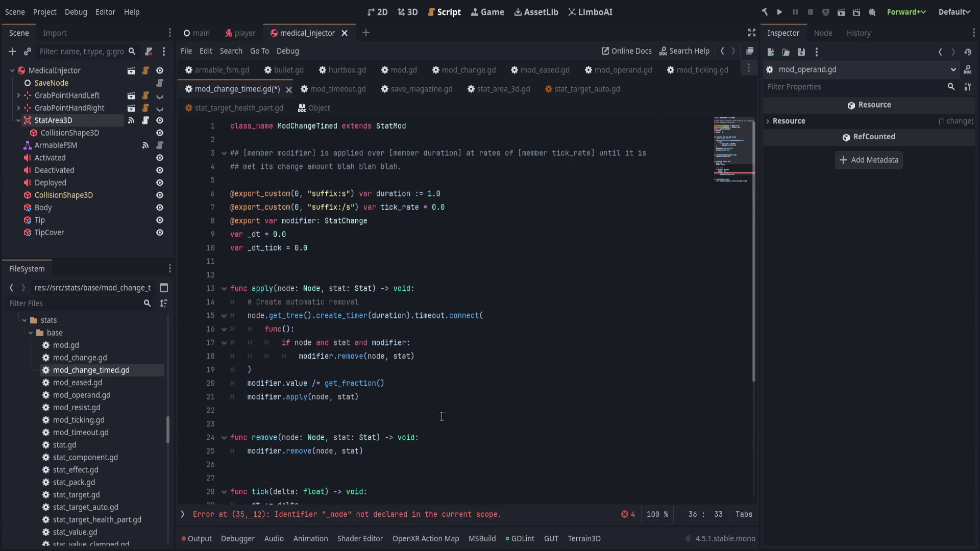
Declare 'var _node' and 'var _stat' member variables above apply()
left_click(434, 263)
type("var _node")
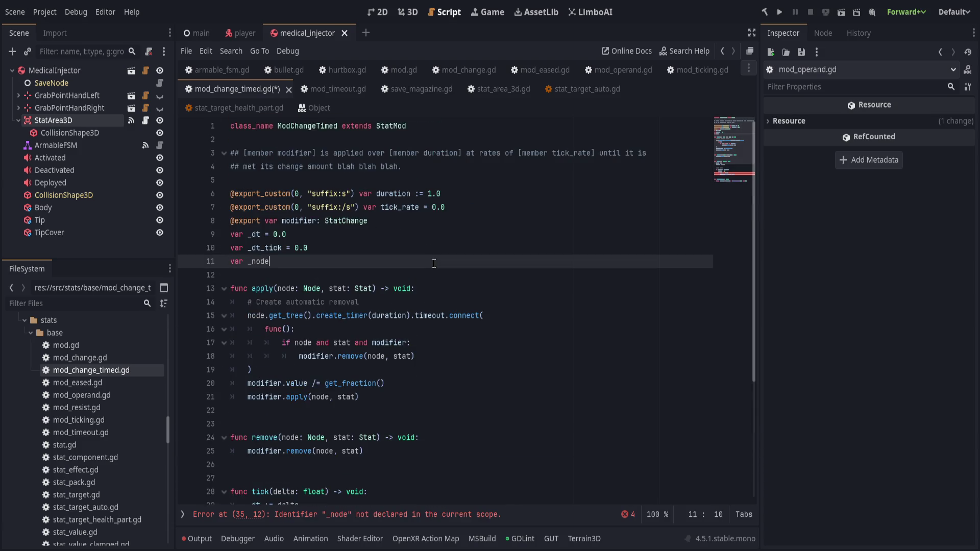
key("Return")
type("var _stat")
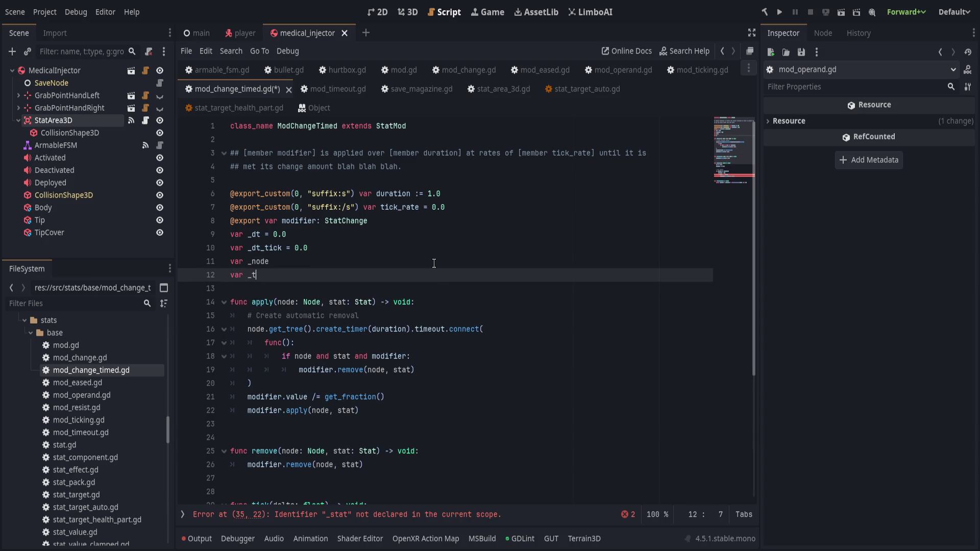
Add '_node = node' and '_stat = stat' as the first lines of apply()
left_click(465, 306)
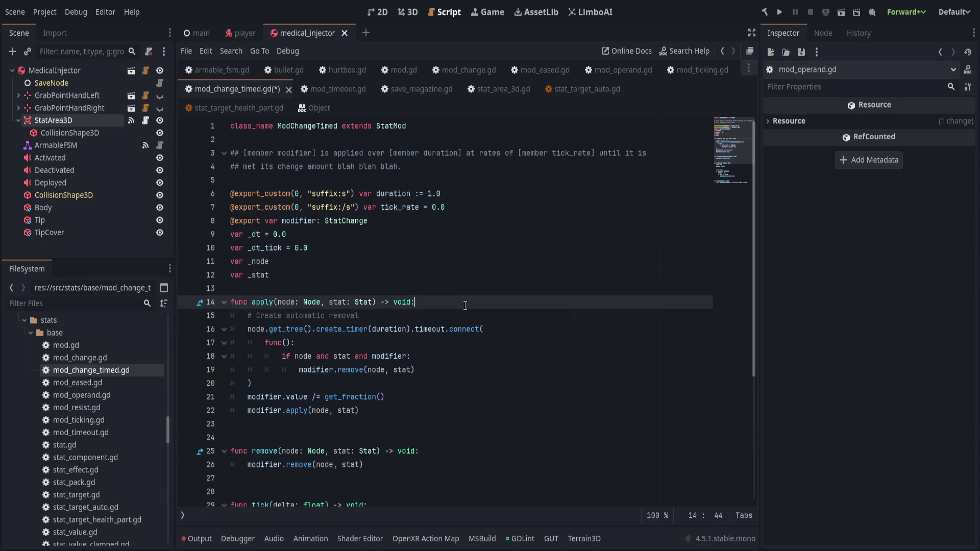
key("Return")
type("node = node")
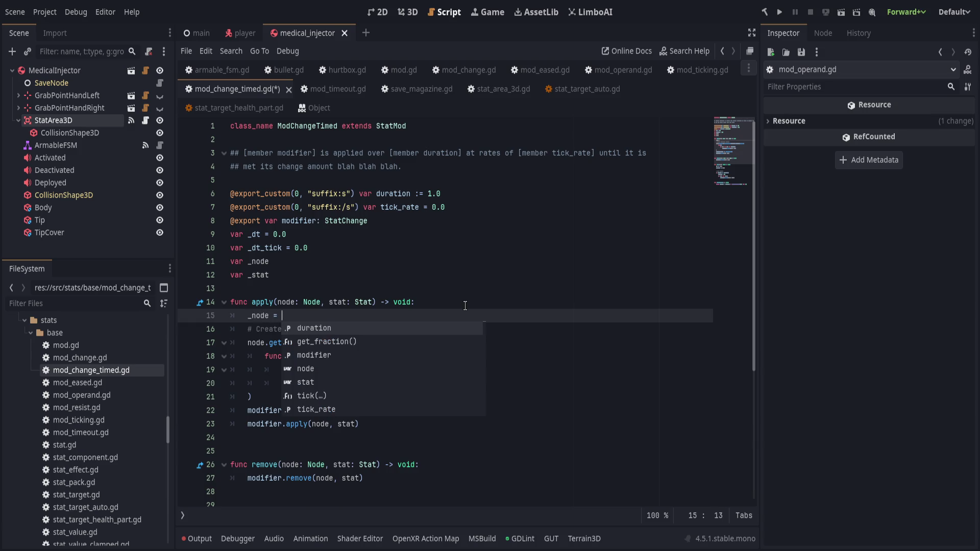
key("Return")
type("_stat = ")
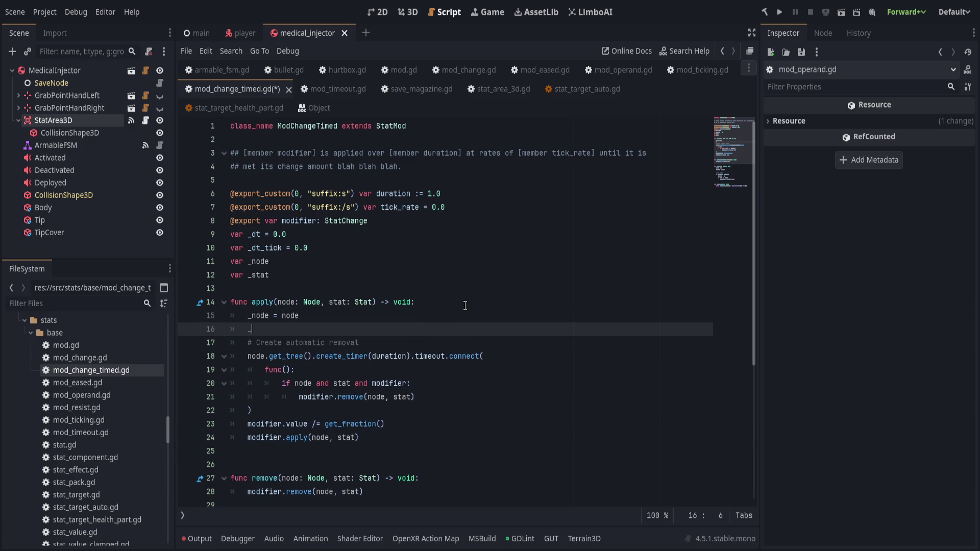
type("stat")
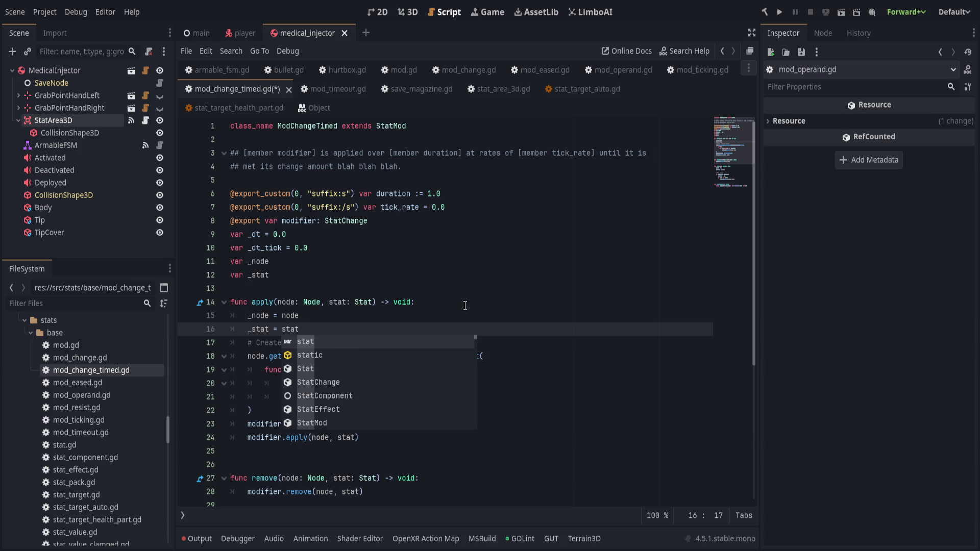
key("Escape")
key("Return")
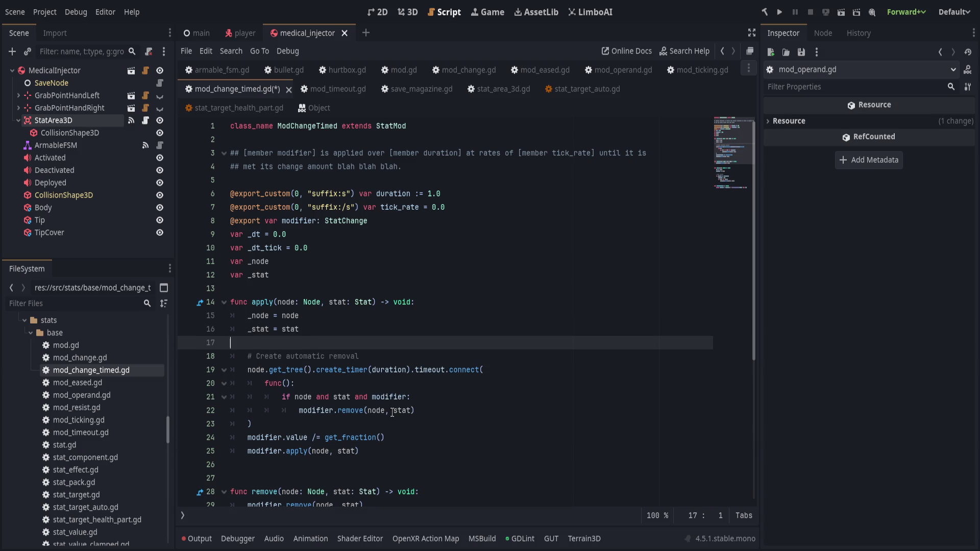
scroll(383, 359, "down", 2)
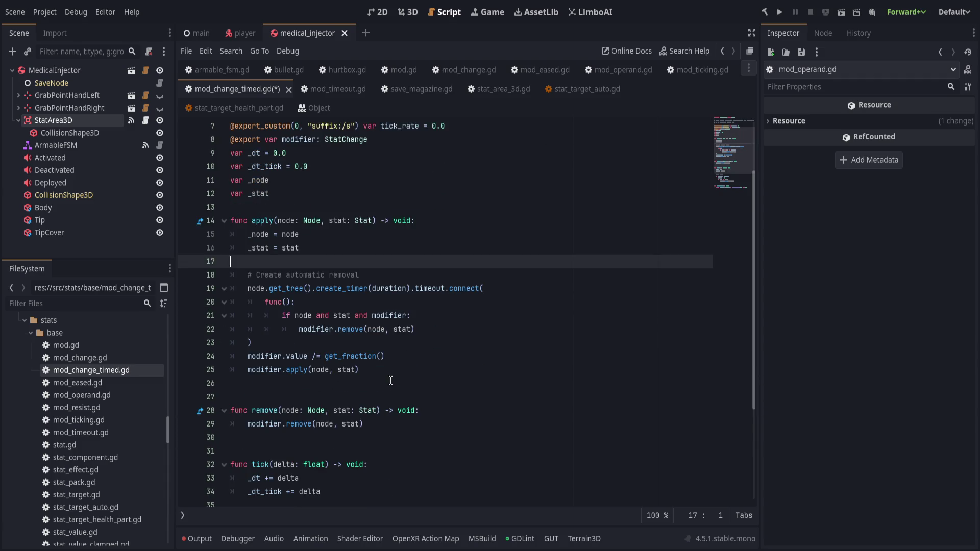
scroll(391, 380, "down", 2)
Review the _stat assignment and the 'if _node and _stat' line, then save the script
left_click(261, 167)
double_click(261, 166)
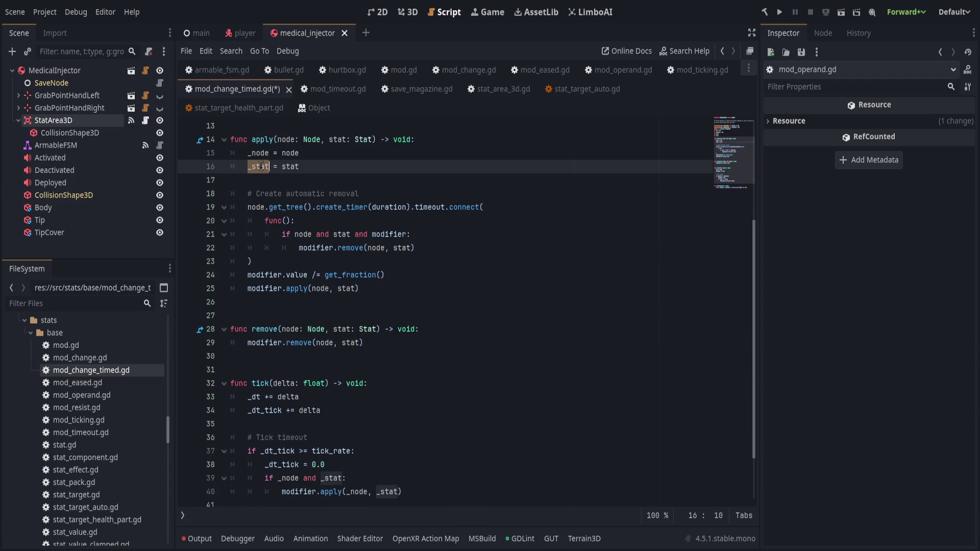
scroll(405, 380, "down", 2)
left_click(467, 411)
left_click(470, 427)
triple_click(313, 423)
left_click(445, 426)
key("ctrl+s")
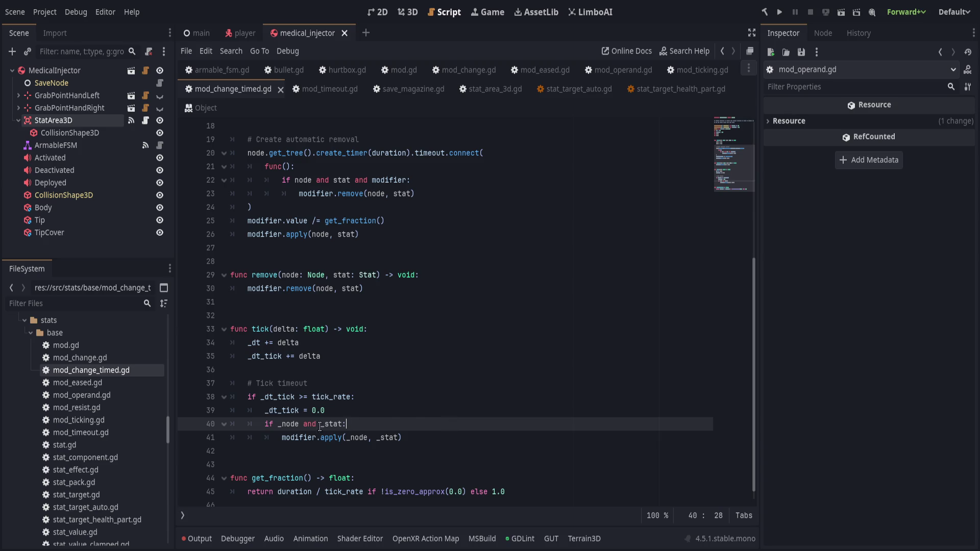
left_click(517, 437)
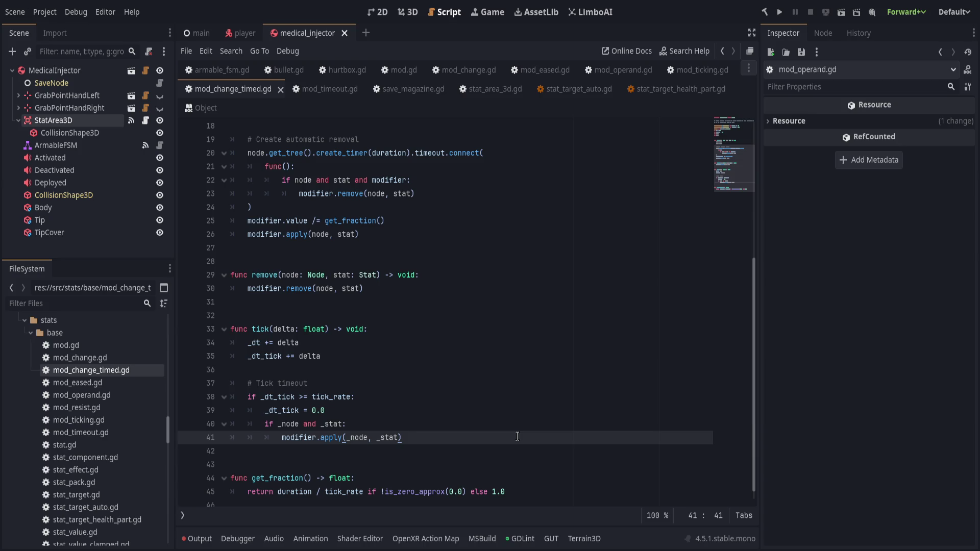
scroll(521, 438, "up", 6)
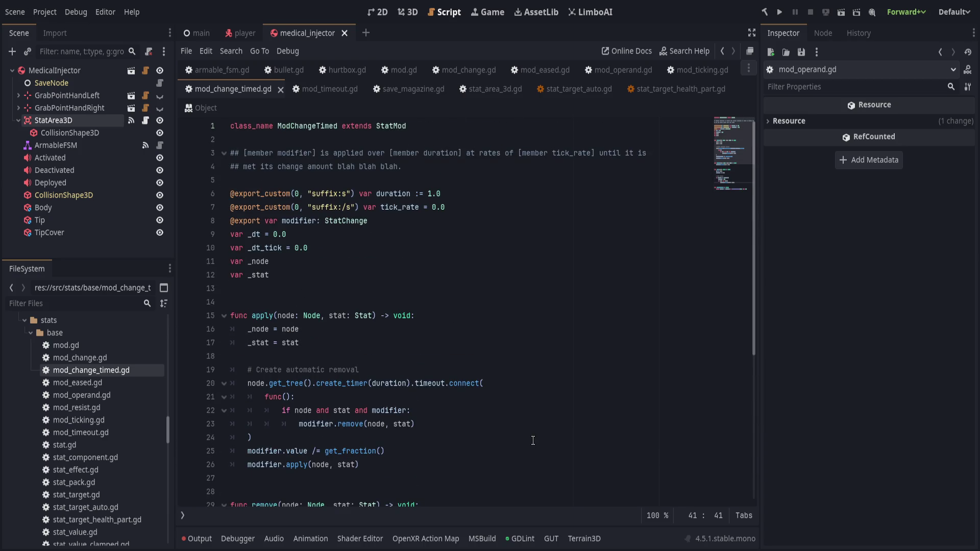
scroll(552, 440, "down", 6)
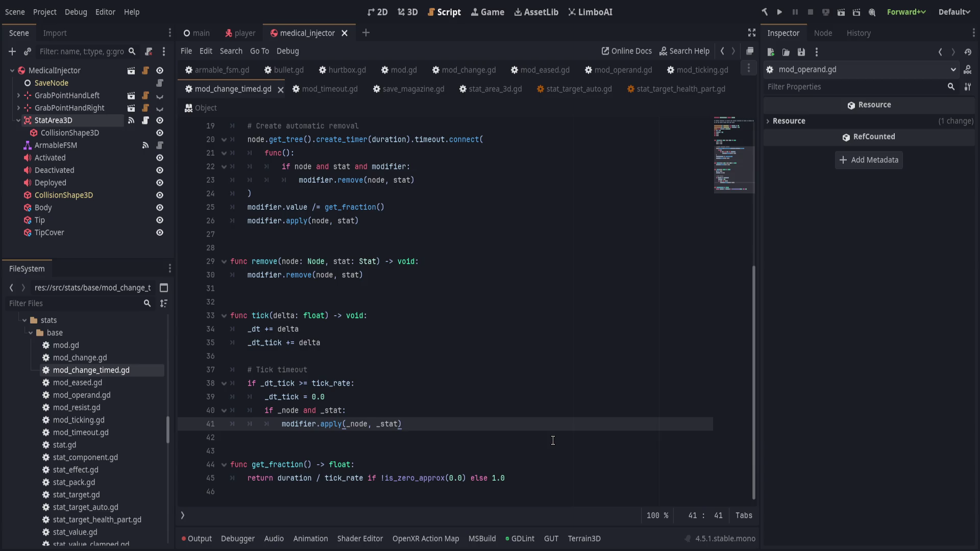
left_click(553, 439)
left_click(553, 478)
double_click(540, 475)
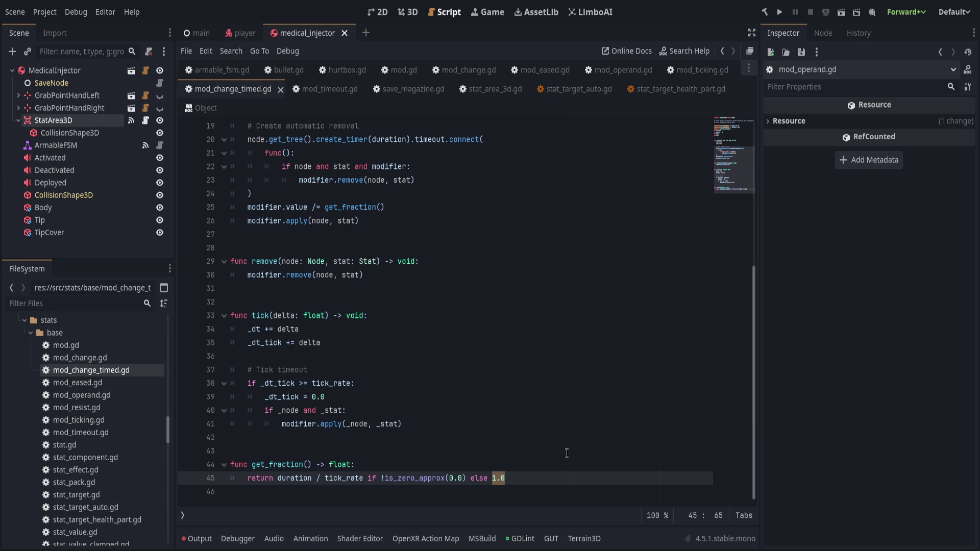
left_click(426, 328)
left_click(447, 355)
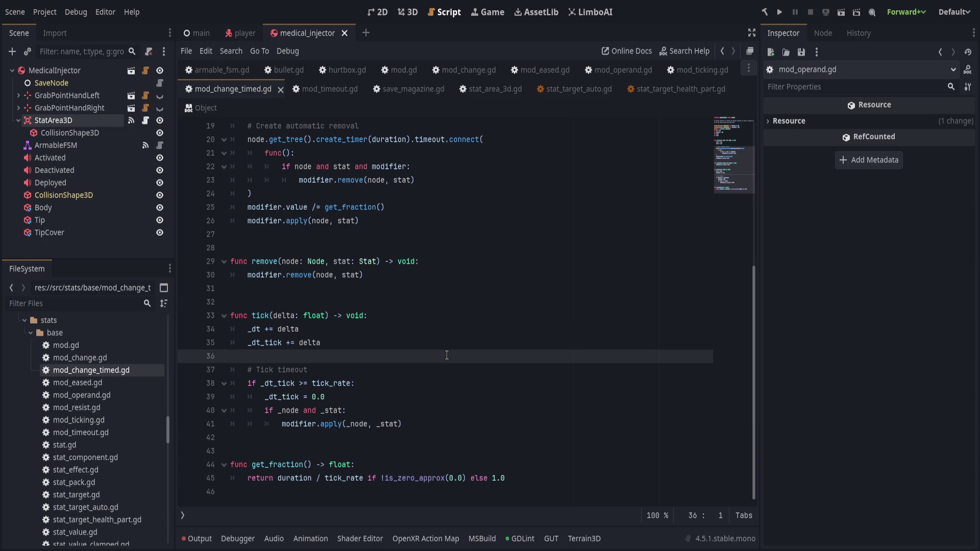
scroll(447, 355, "up", 6)
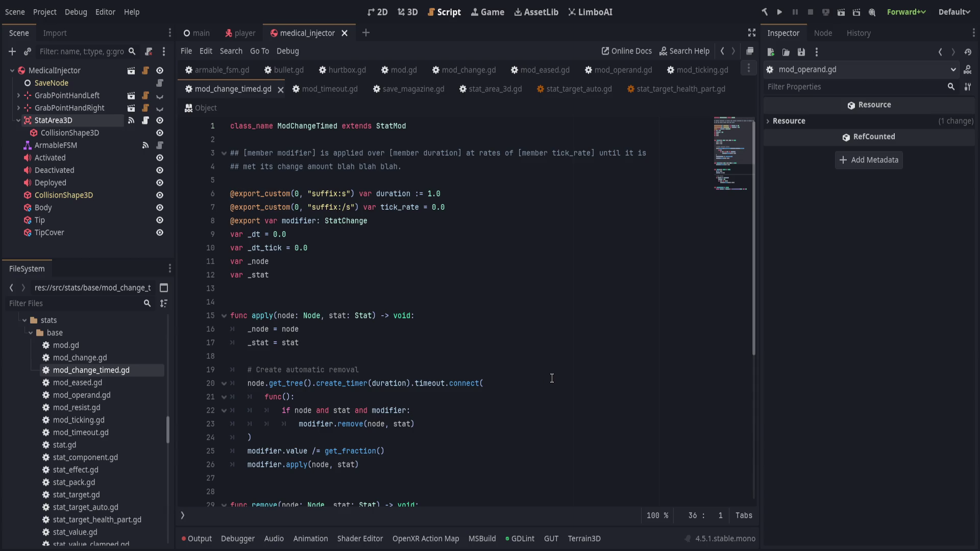
left_click(446, 320)
left_click(439, 331)
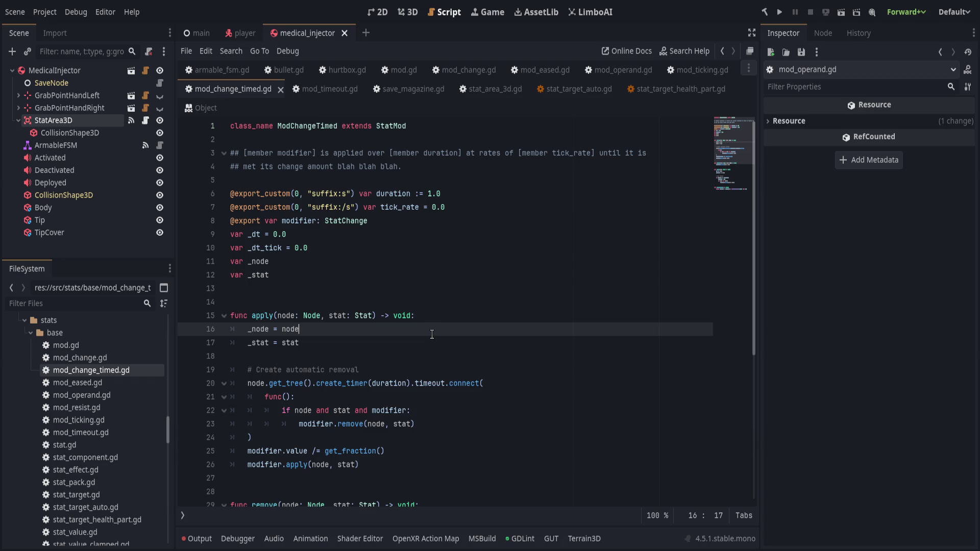
left_click(435, 345)
left_click(459, 357)
left_click(505, 384)
left_click(508, 397)
left_click(509, 411)
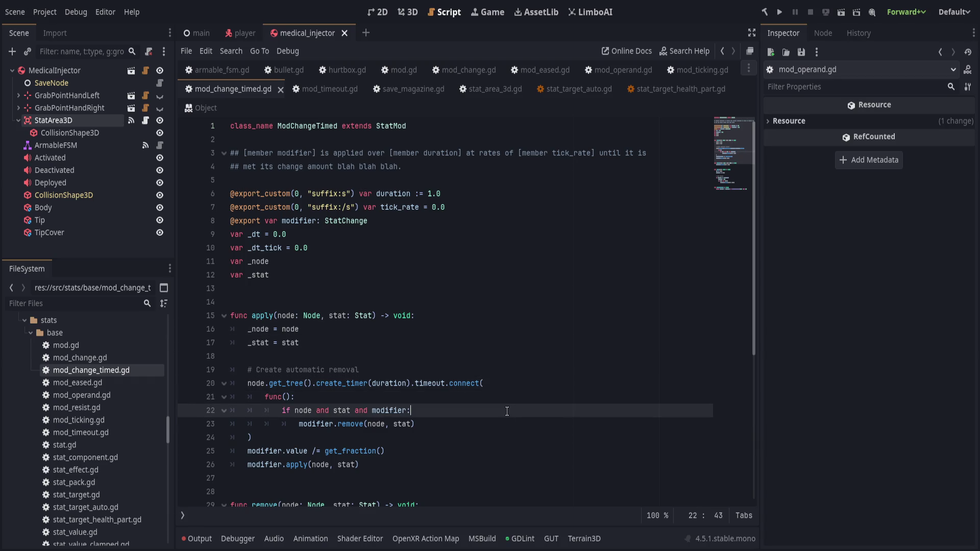
left_click(508, 422)
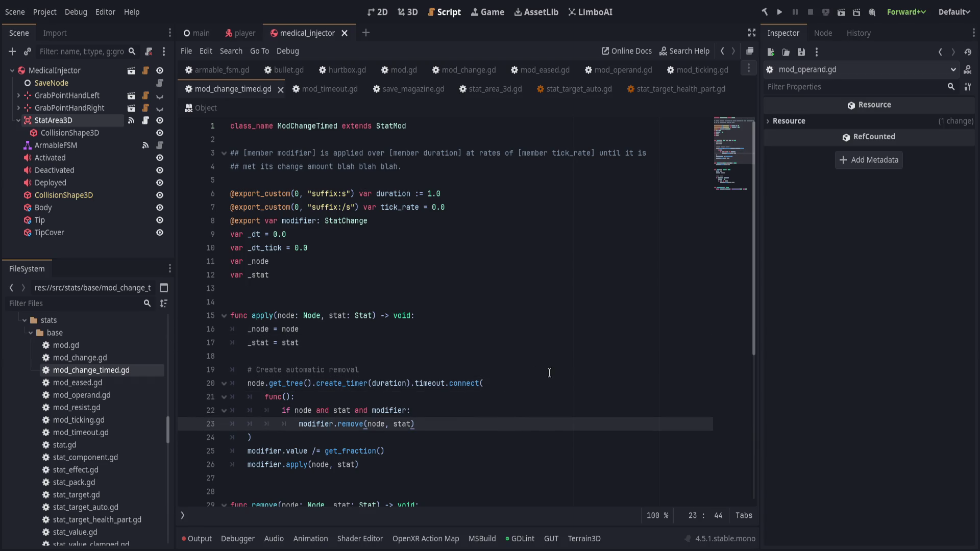
scroll(508, 358, "down", 1)
scroll(507, 359, "down", 1)
key("Down")
key("Down")
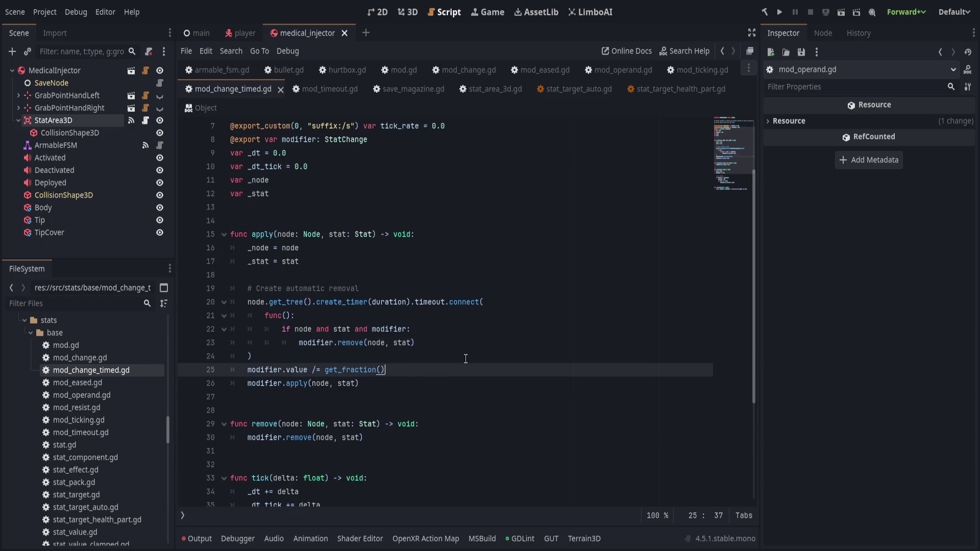
scroll(577, 319, "up", 2)
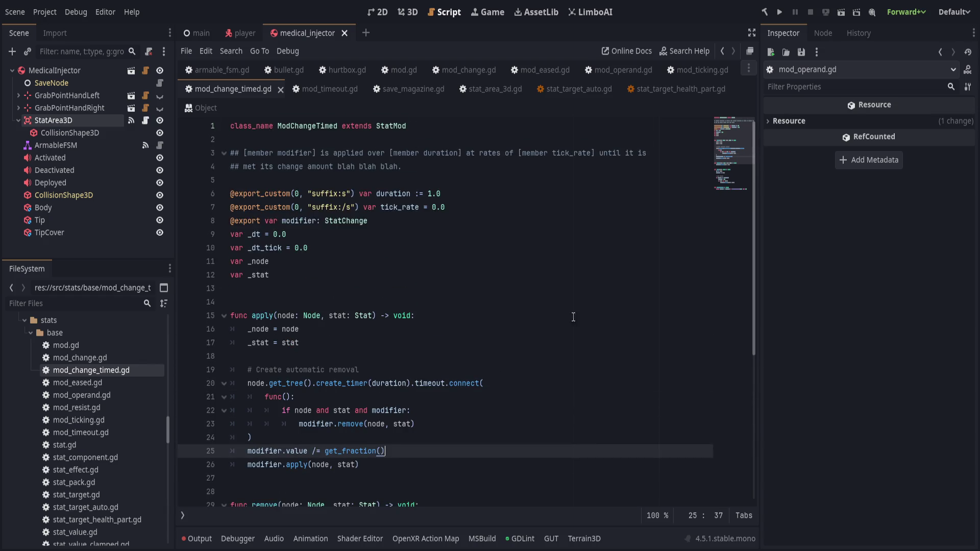
left_click_drag(381, 208, 542, 212)
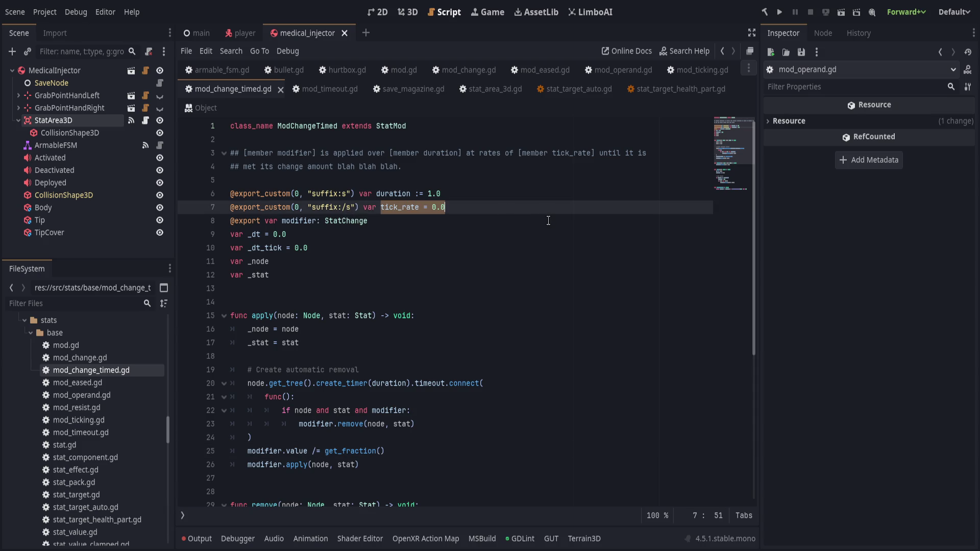
left_click(559, 209)
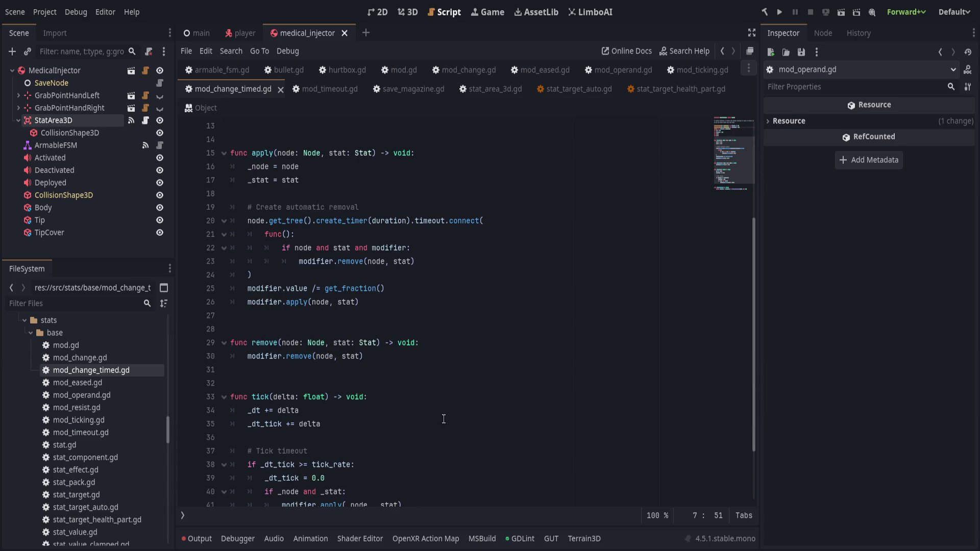
scroll(438, 428, "down", 2)
left_click(406, 362)
left_click(415, 368)
left_click(504, 428)
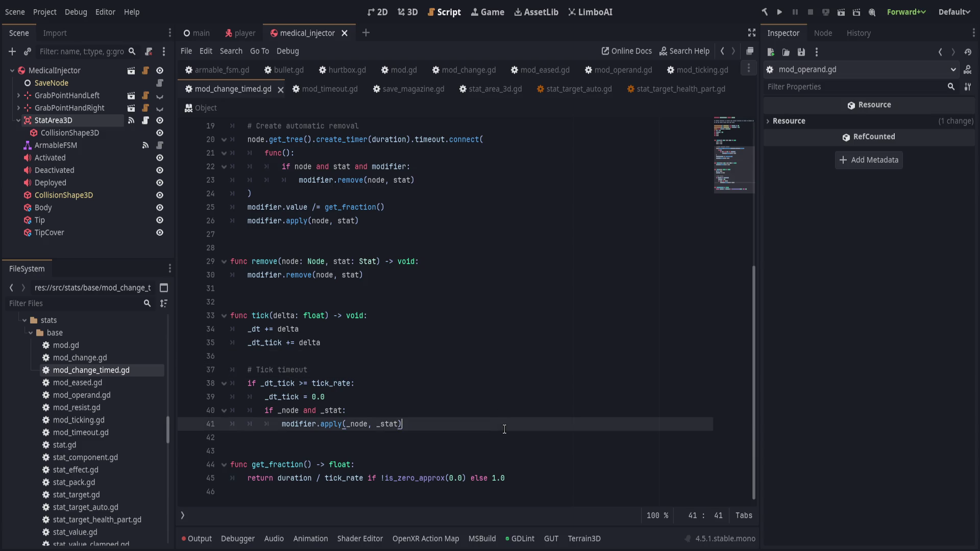
key("Up")
key("Up")
key("Up")
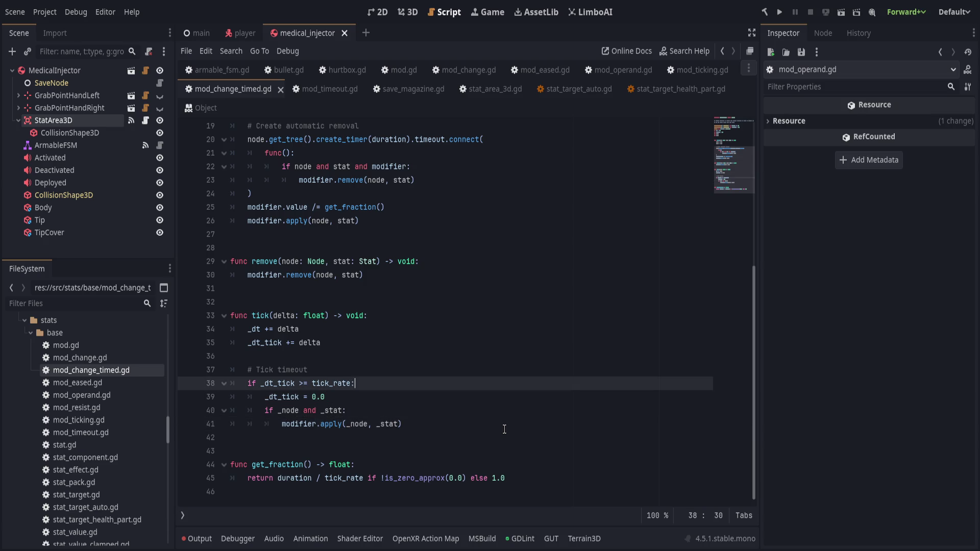
Prefix the line 38 condition with '!is_zero_approx(tick_rate) and' and save
key("ctrl+Left")
key("ctrl+Left")
key("ctrl+Left")
type("!i")
type("s_zero_a")
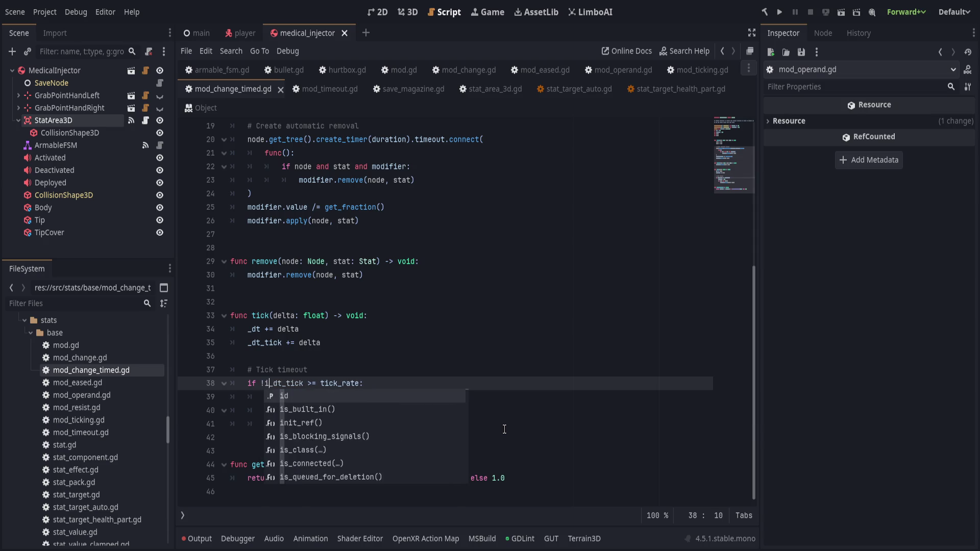
type("pprox(")
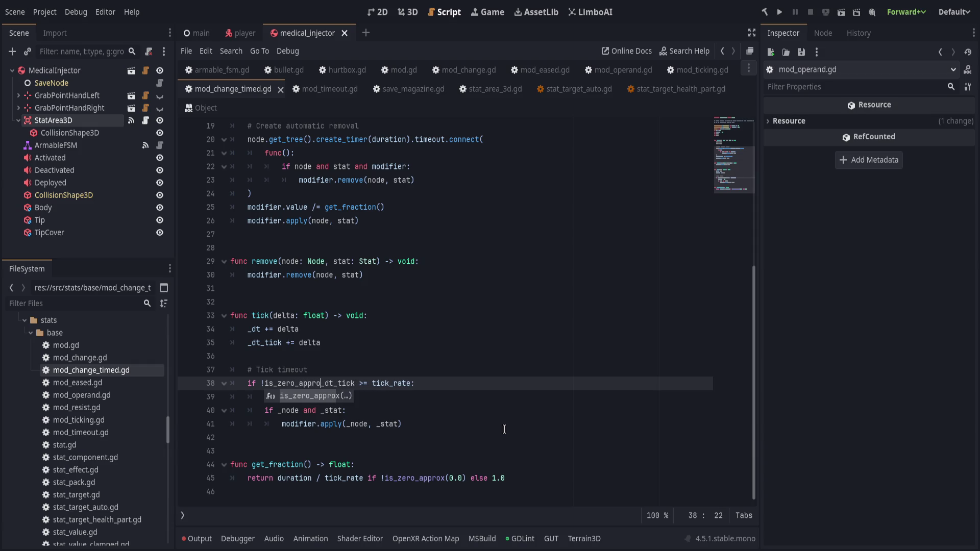
type("tick_rate) and")
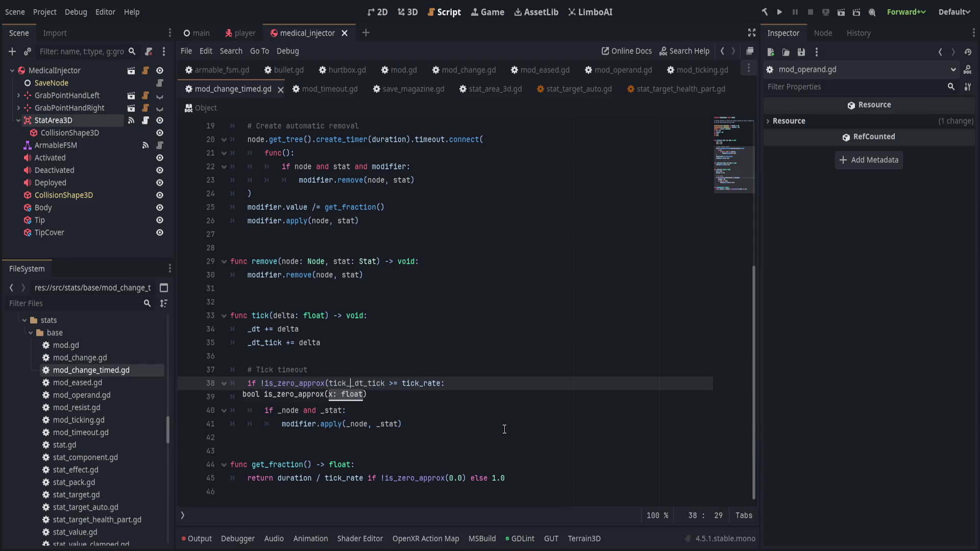
key("End")
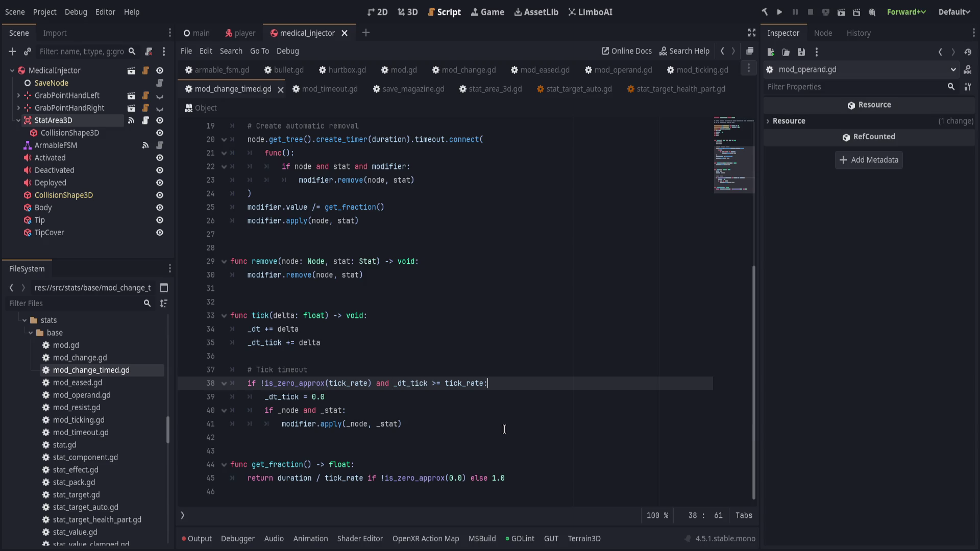
key("ctrl+s")
key("ctrl+Left")
key("ctrl+Left")
key("ctrl+Left")
Add an 'else:' branch after the tick timeout's modifier apply call
left_click(383, 371)
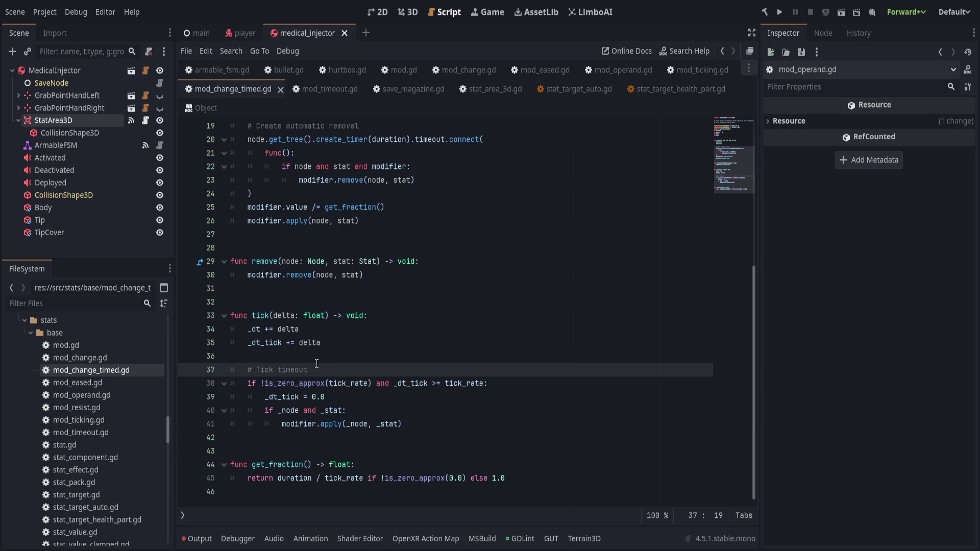
left_click(548, 384)
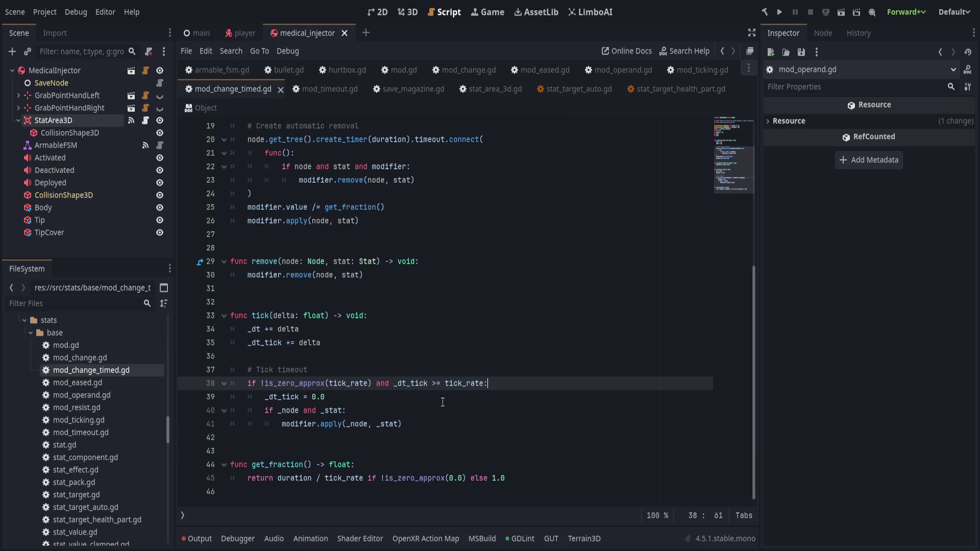
left_click(471, 428)
key("Return")
key("BackSpace")
key("BackSpace")
type("else:")
key("Return")
Under else, add 'if _node and _stat:' with 'modifier.apply(_node, _stat)' and a 'modifier.value' line above it
type("if _node and _stat:")
key("Return")
type("modifier.apply(")
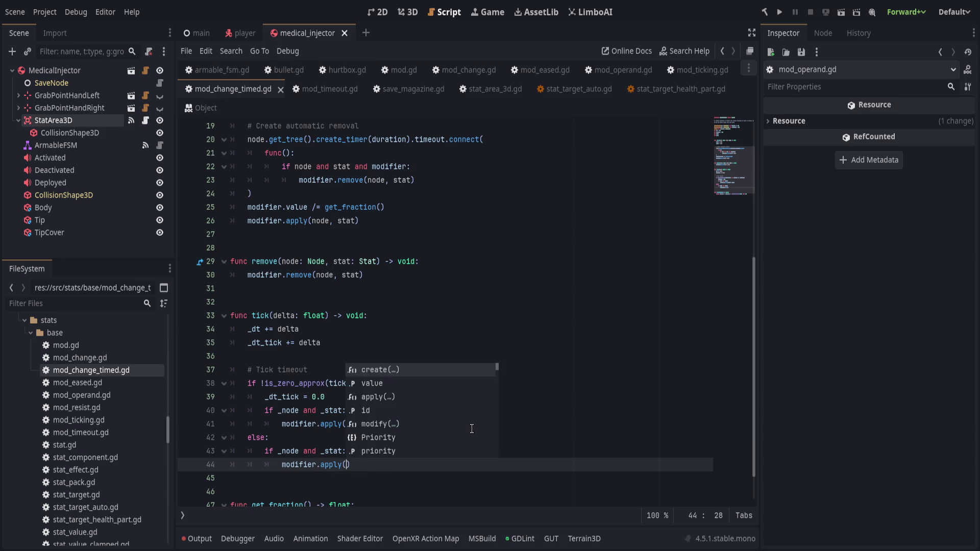
type("_node, _")
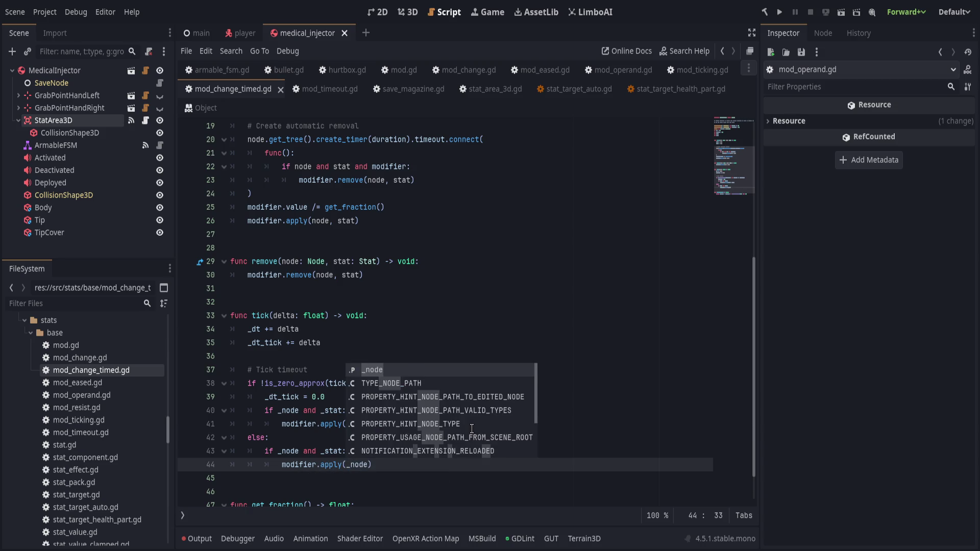
type("stat")
key("ctrl+shift+Return")
type("modifier")
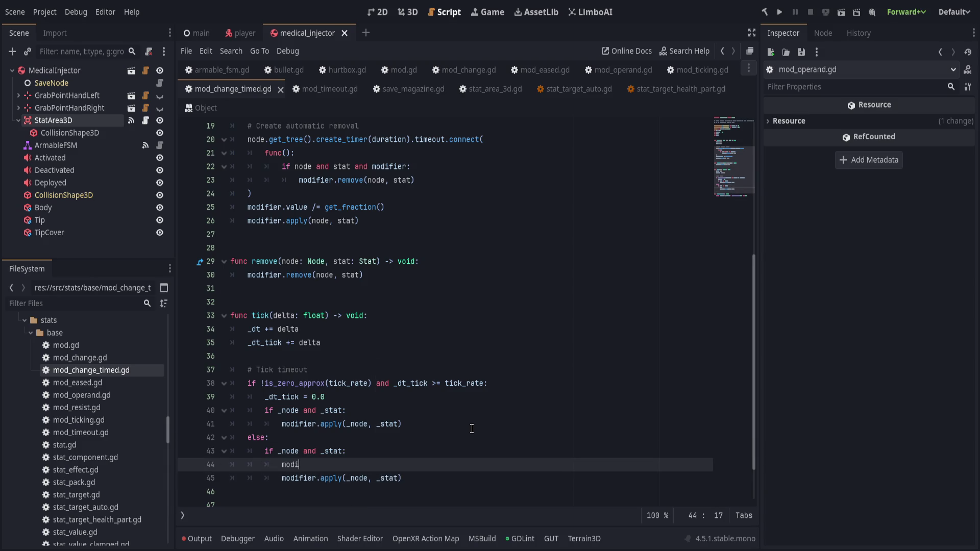
type(".value")
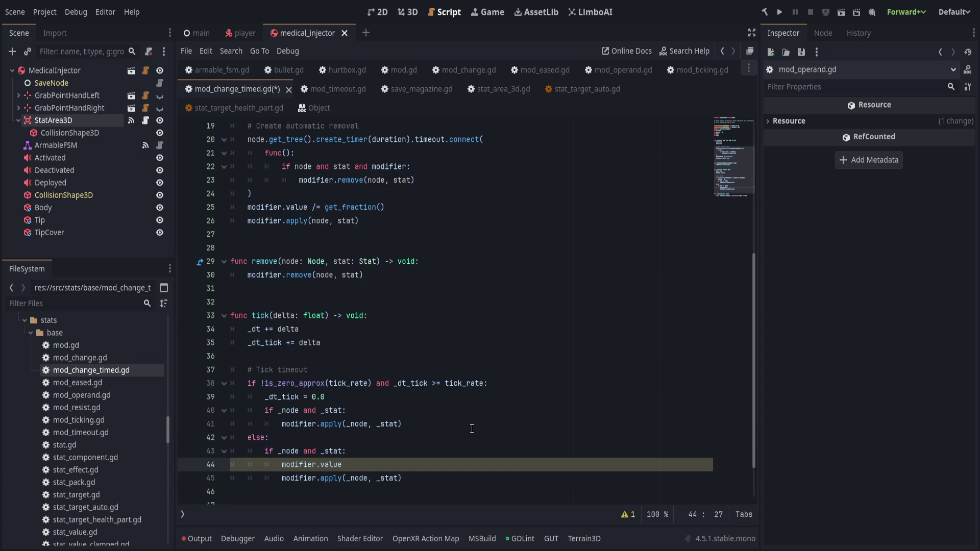
scroll(466, 429, "up", 6)
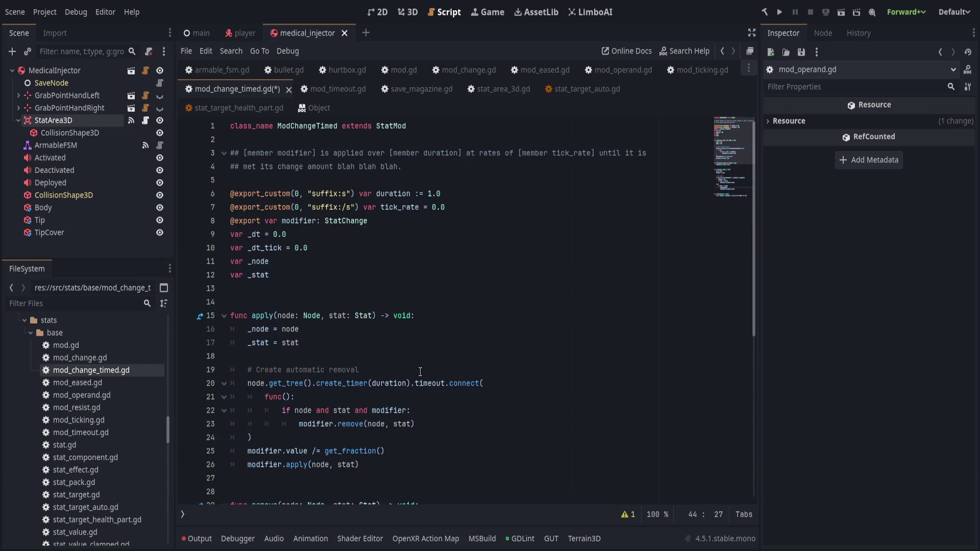
left_click(426, 228)
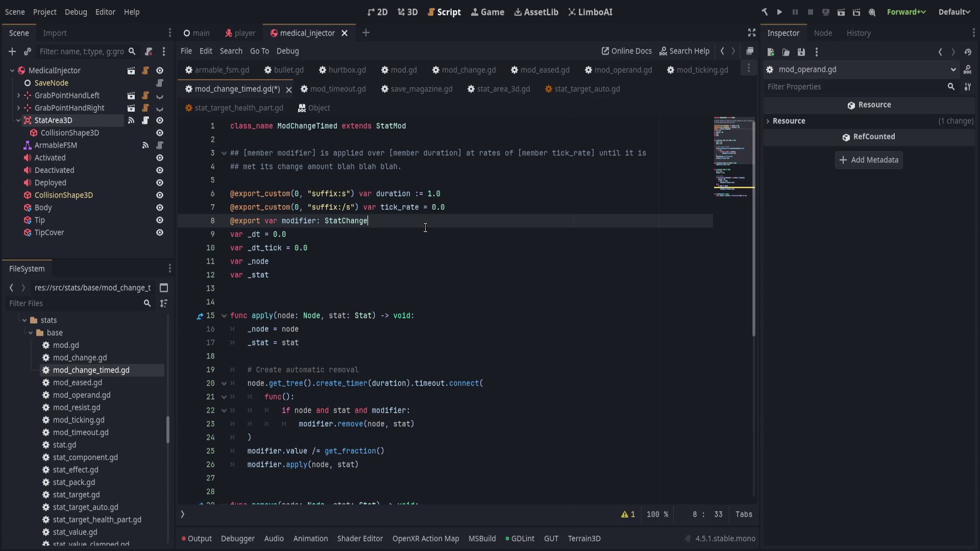
left_click(504, 209)
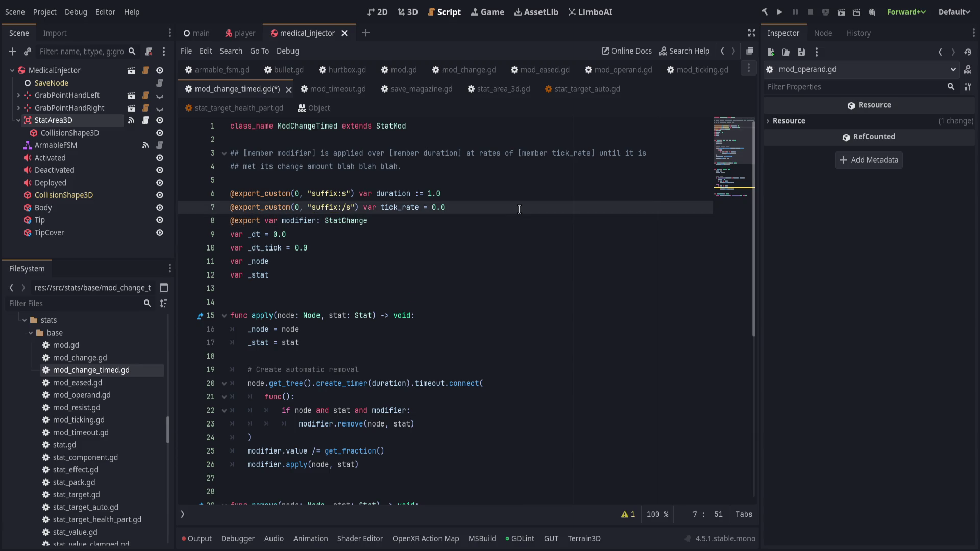
key("Return")
type("@export ")
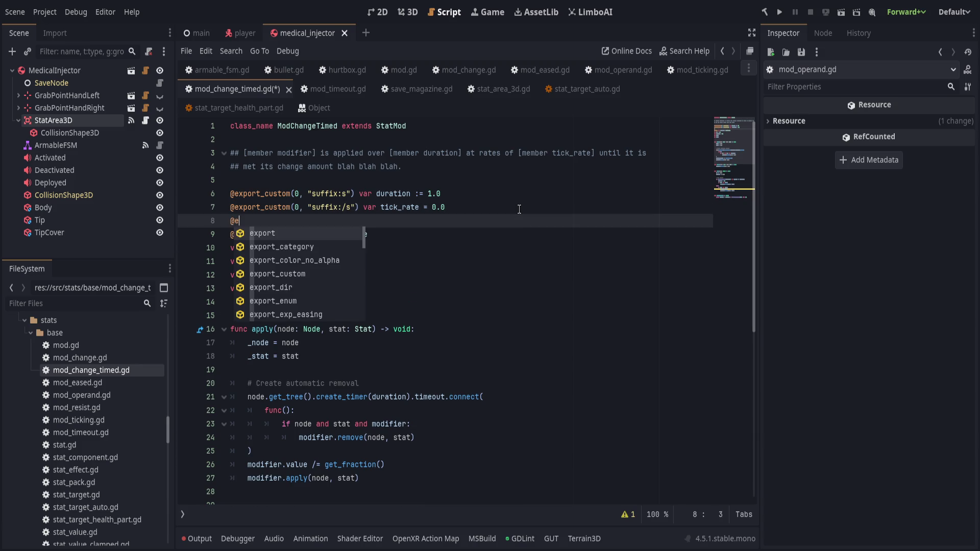
type("var value")
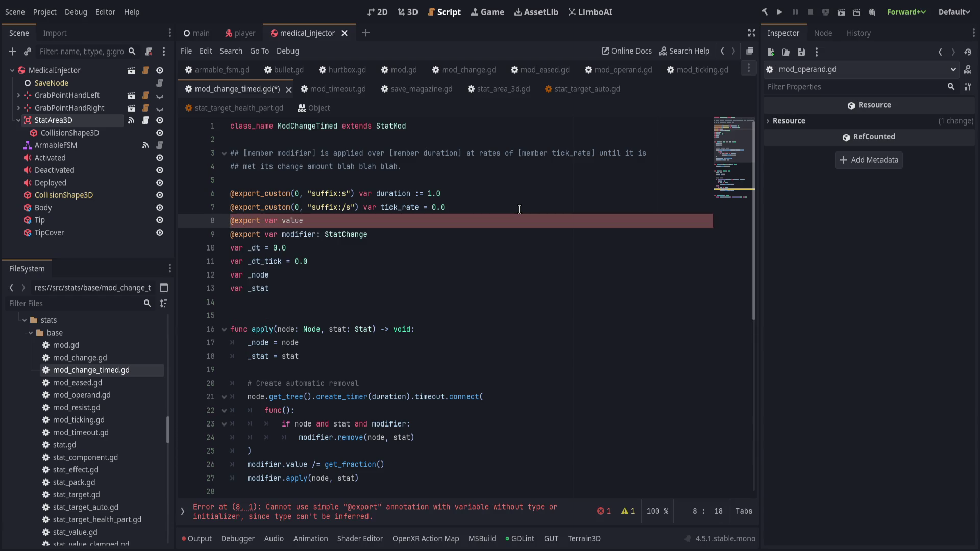
type(": StatValue")
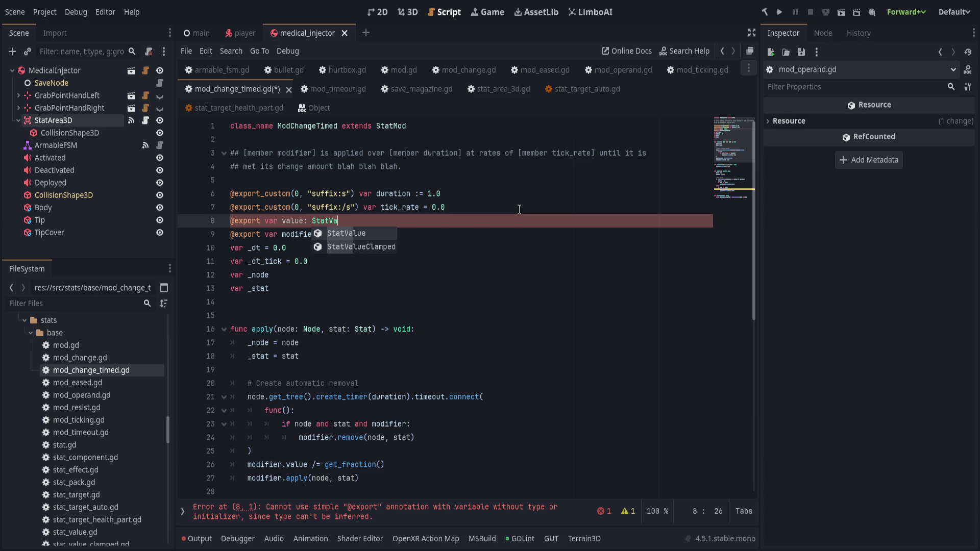
key("Escape")
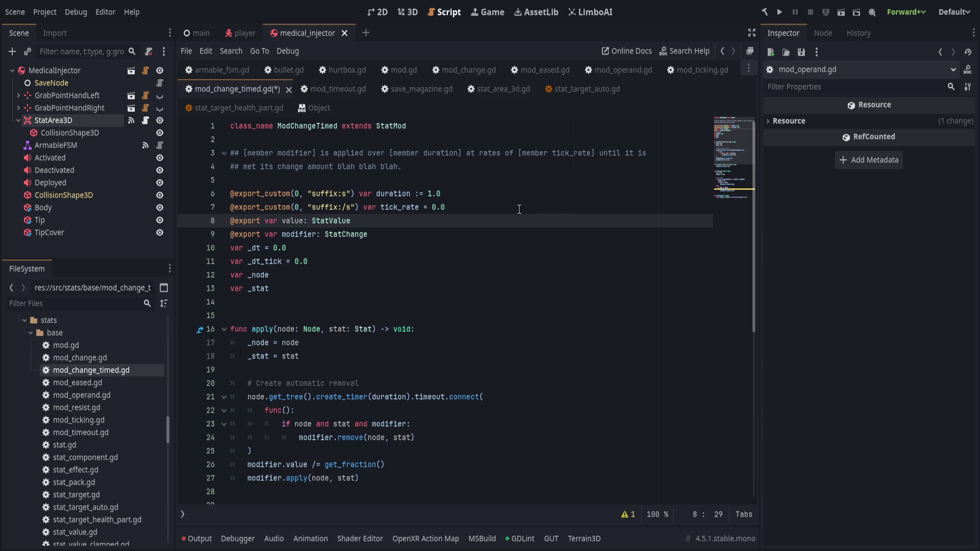
key("Down")
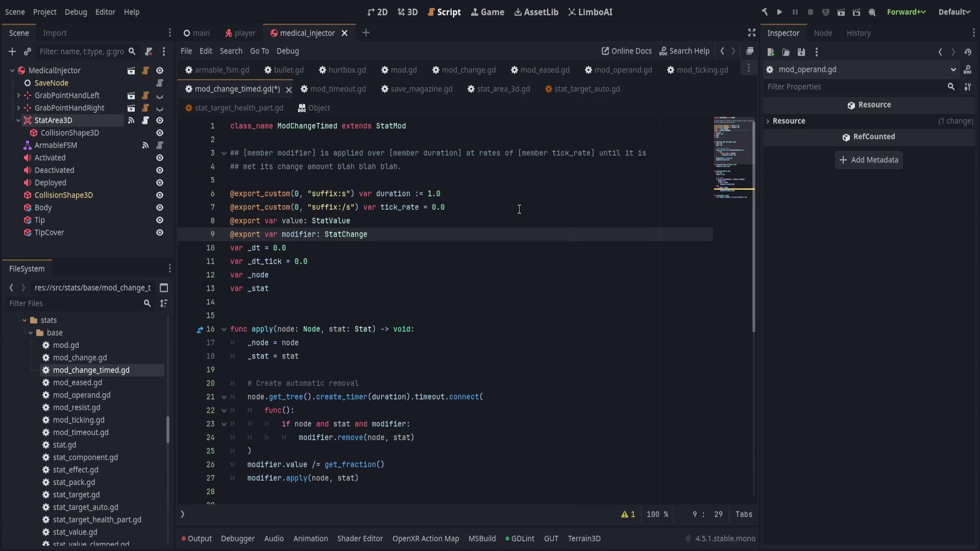
key("ctrl+shift+k")
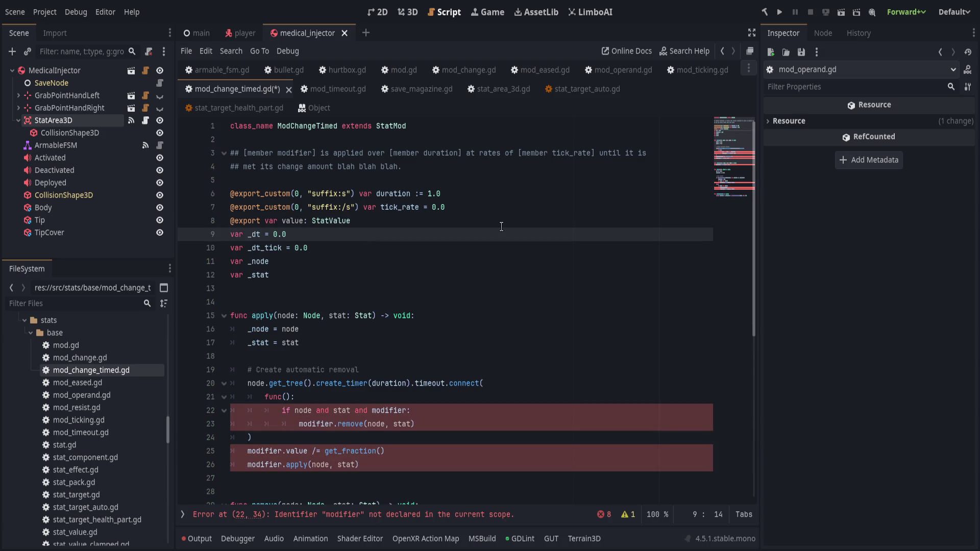
Default value to StatValue.new() and save the script
left_click(461, 222)
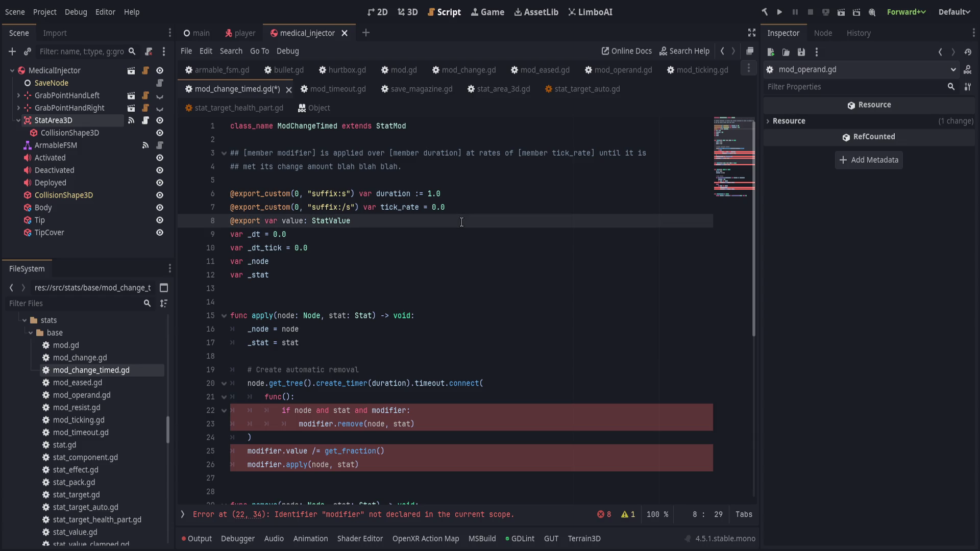
type("= StatVal")
key("Return")
type(".n")
key("Return")
key("ctrl+s")
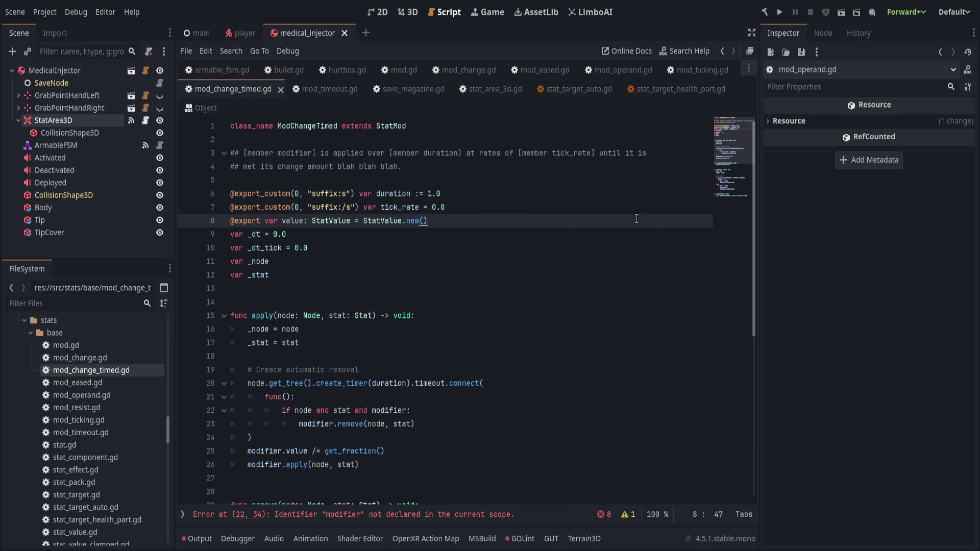
Clear the Change and Modifier resources on the StatArea3D node
left_click(77, 120)
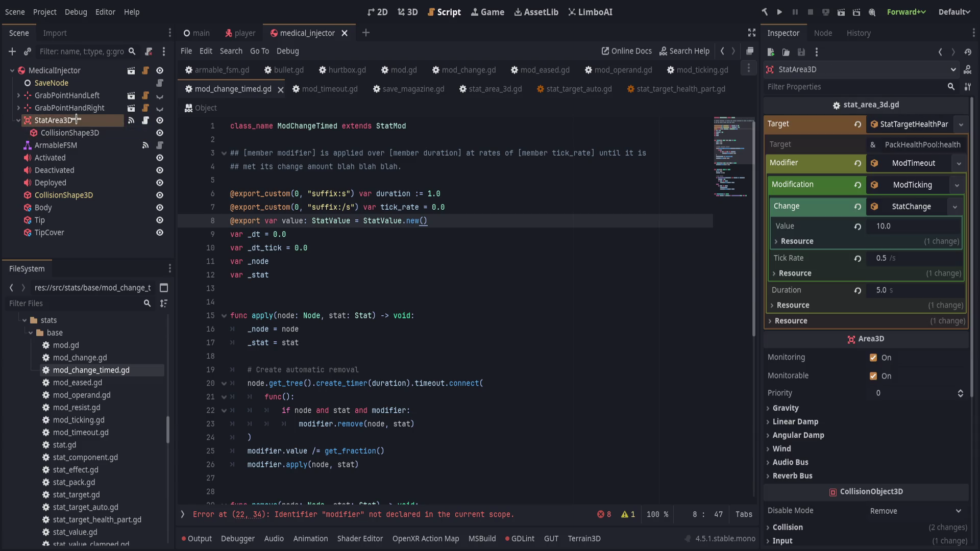
left_click(857, 206)
left_click(858, 163)
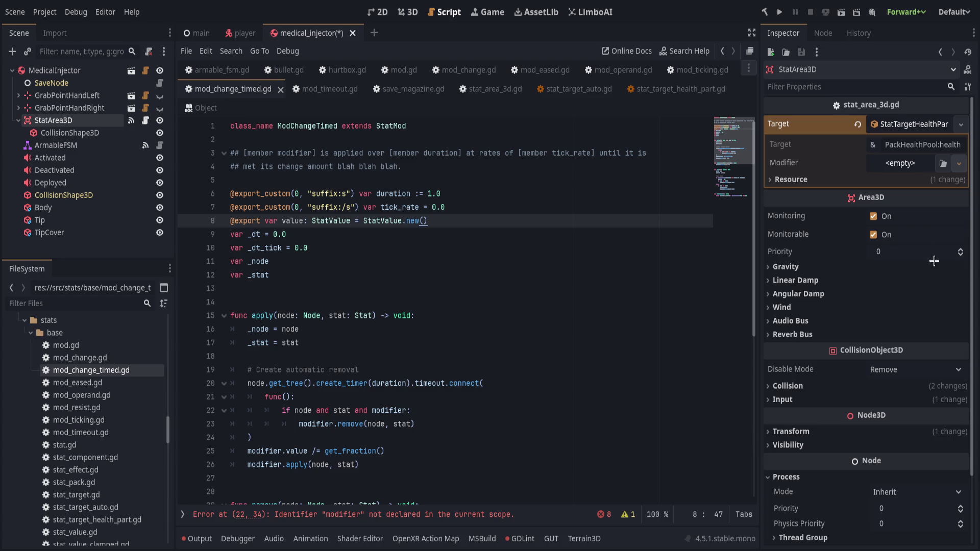
On line 22 of mod_change_timed.gd, replace 'modifier' with 'value' in the if condition
left_click(398, 515)
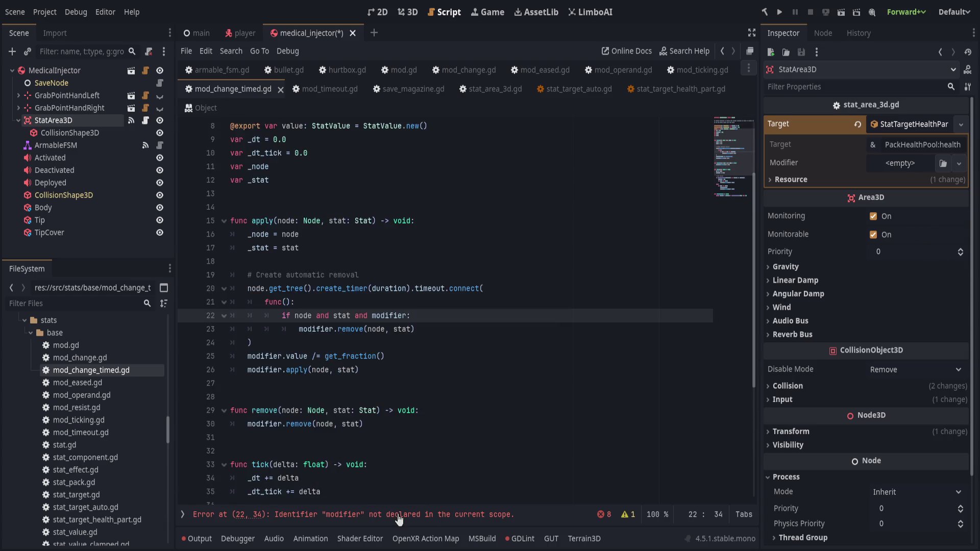
scroll(376, 447, "up", 2)
left_click(461, 413)
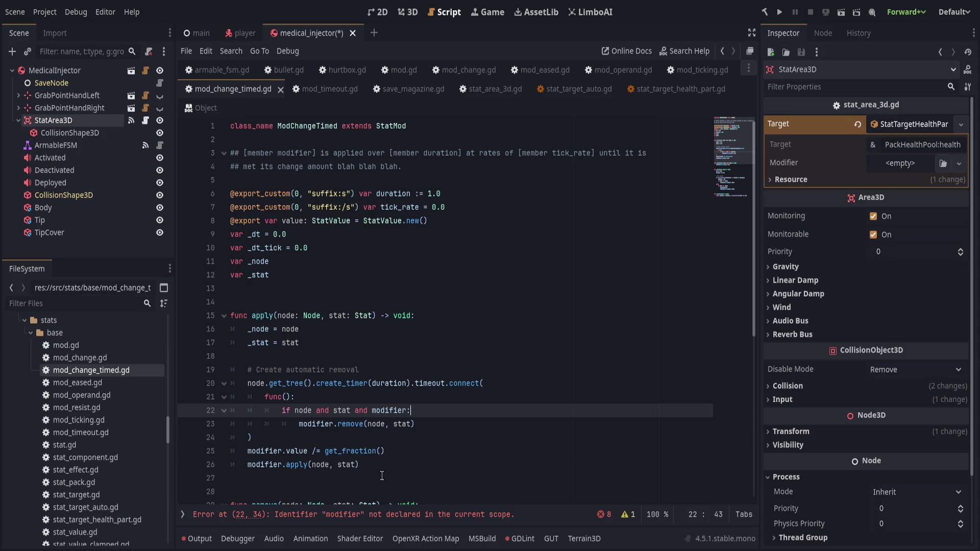
double_click(386, 410)
type("vakye")
key("BackSpace")
key("BackSpace")
key("BackSpace")
type("value")
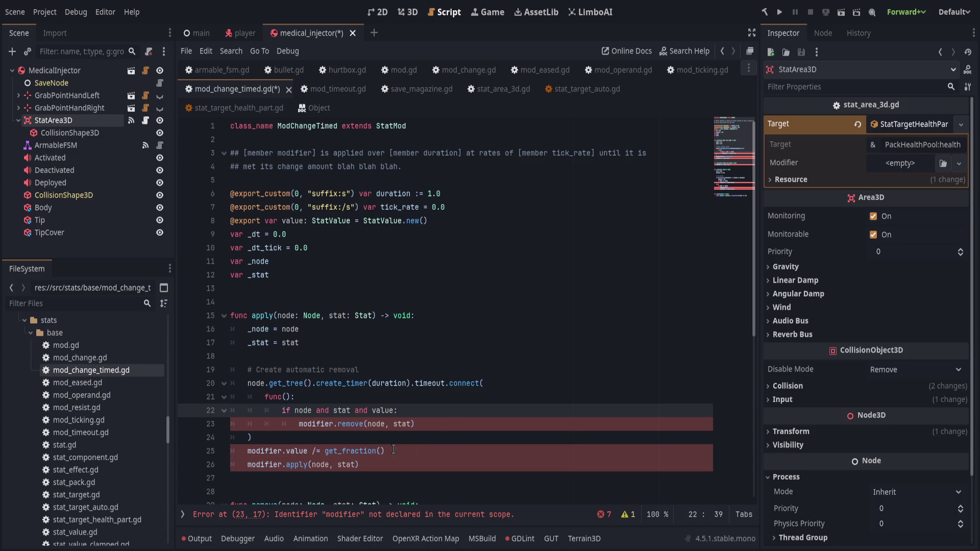
Add a 'StatChange.create(value.get_value()).remove' line inside the if block using autocomplete
left_click(476, 412)
key("Return")
type("StatCha")
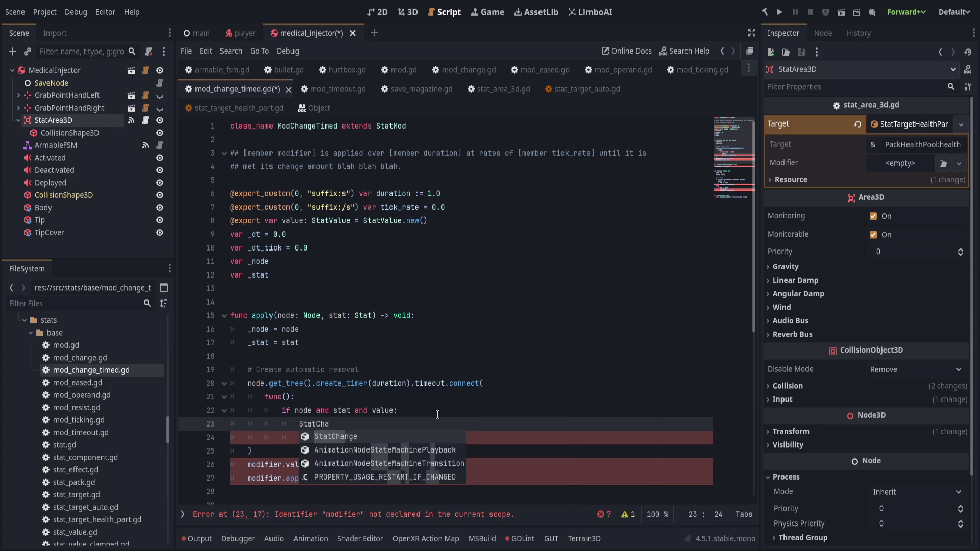
key("Return")
type(".")
key("Return")
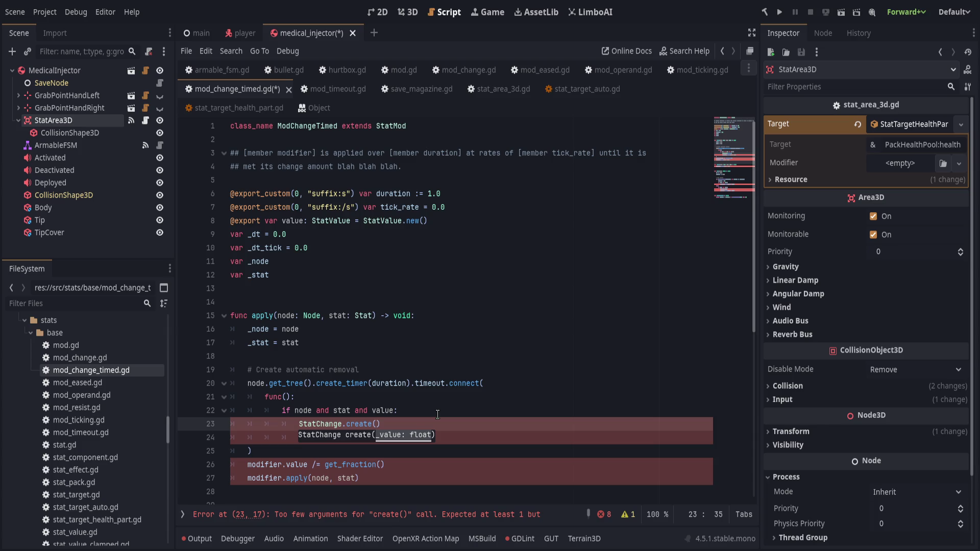
type("value.get_val")
key("Return")
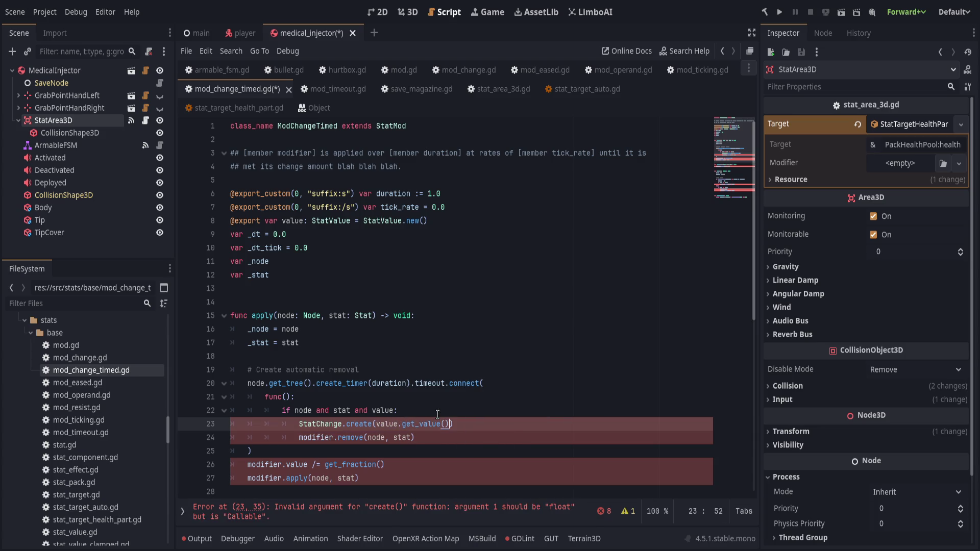
type(").")
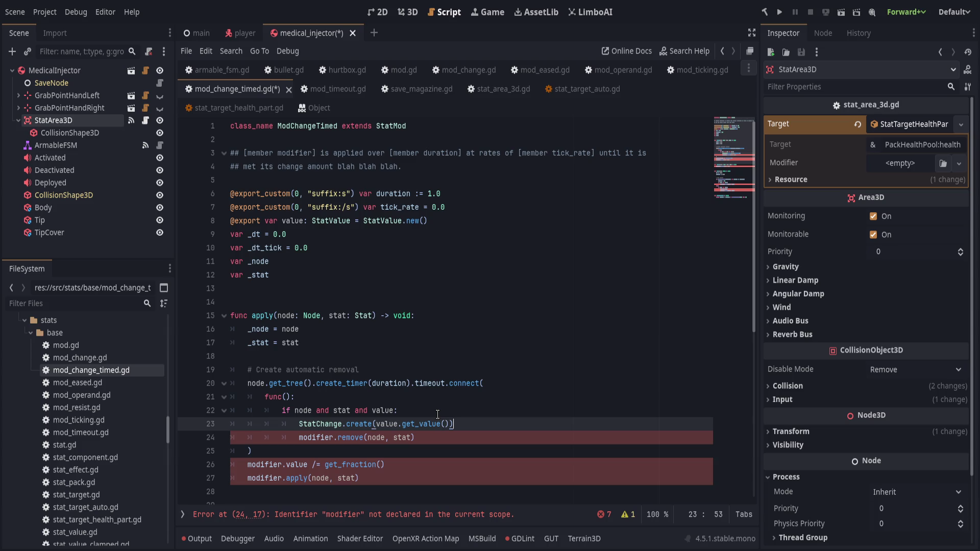
type("remove")
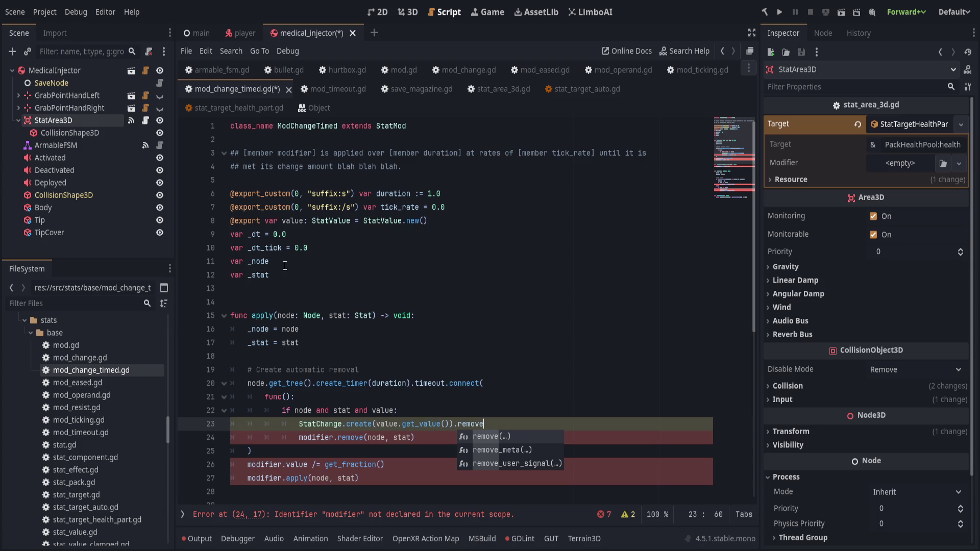
Below 'var _stat', add a _change declaration typed as StatChange
left_click(300, 274)
key("Return")
type("var _change :=")
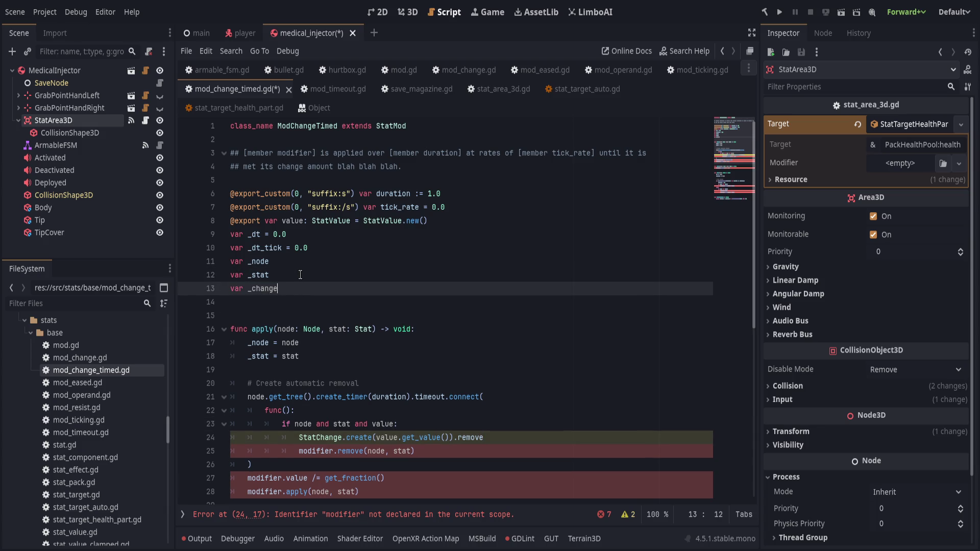
key("BackSpace")
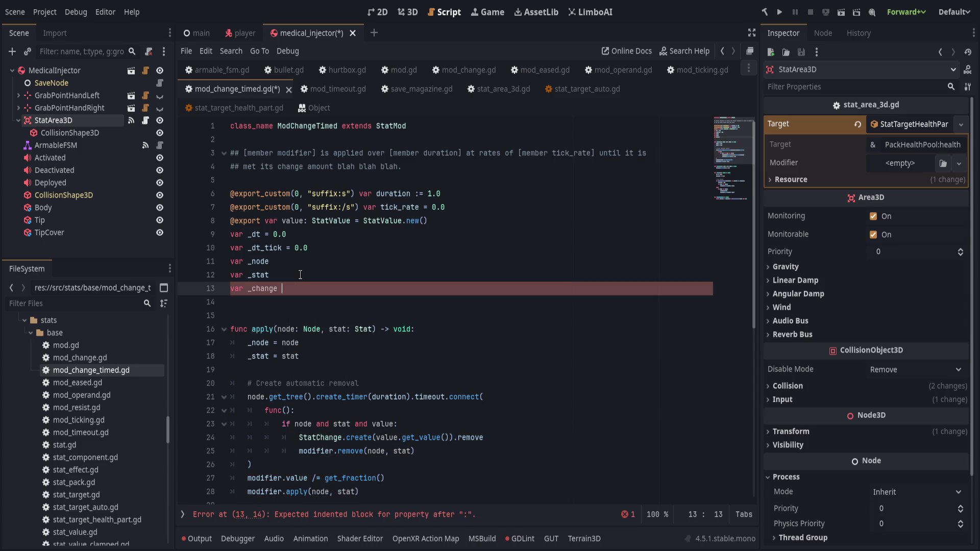
type("= StatChange")
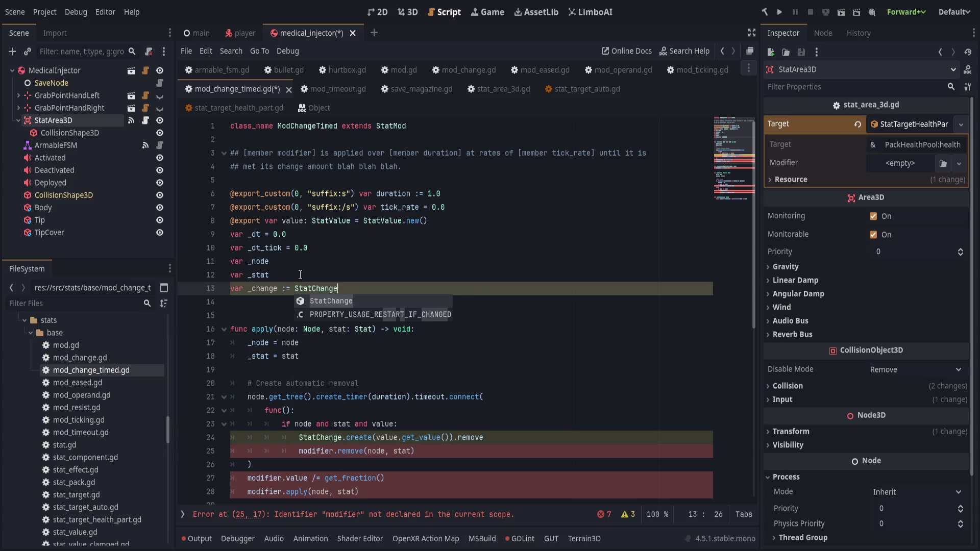
key("ctrl+Left")
key("BackSpace")
key("BackSpace")
key("Left")
key("BackSpace")
Turn the declaration into 'var _change := StatChange.new()'
key("End")
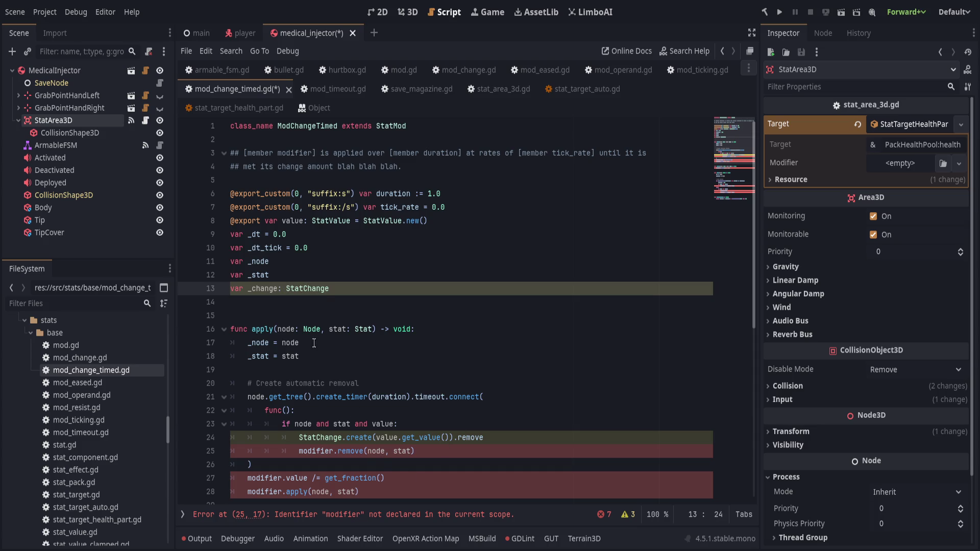
scroll(379, 369, "down", 3)
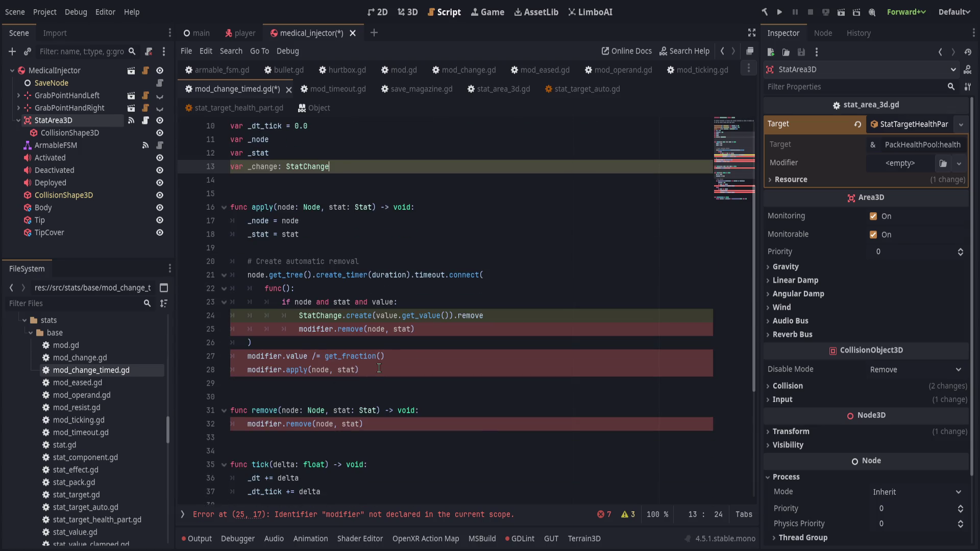
scroll(379, 369, "up", 2)
type(".new()")
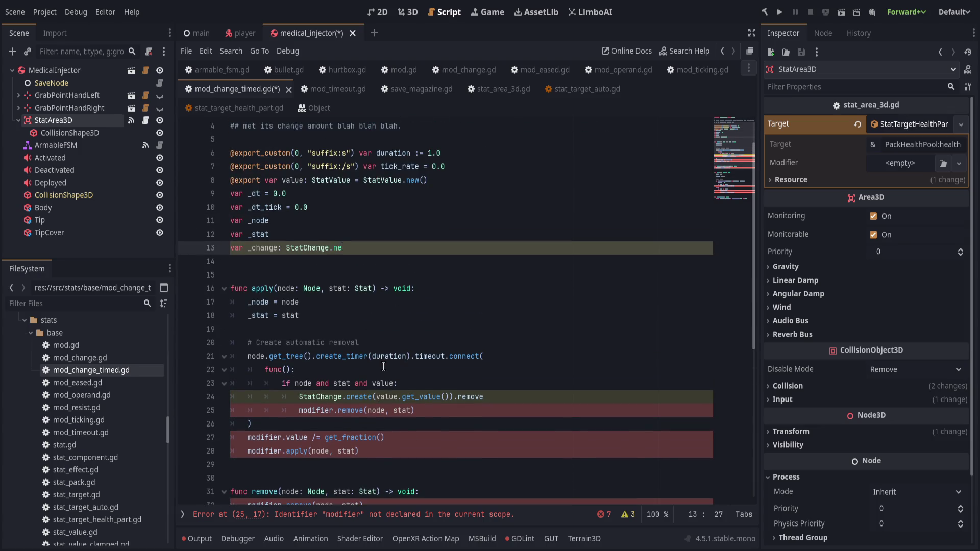
key("ctrl+Left")
key("ctrl+Left")
key("ctrl+Left")
key("Left")
type("=")
key("Left")
key("Left")
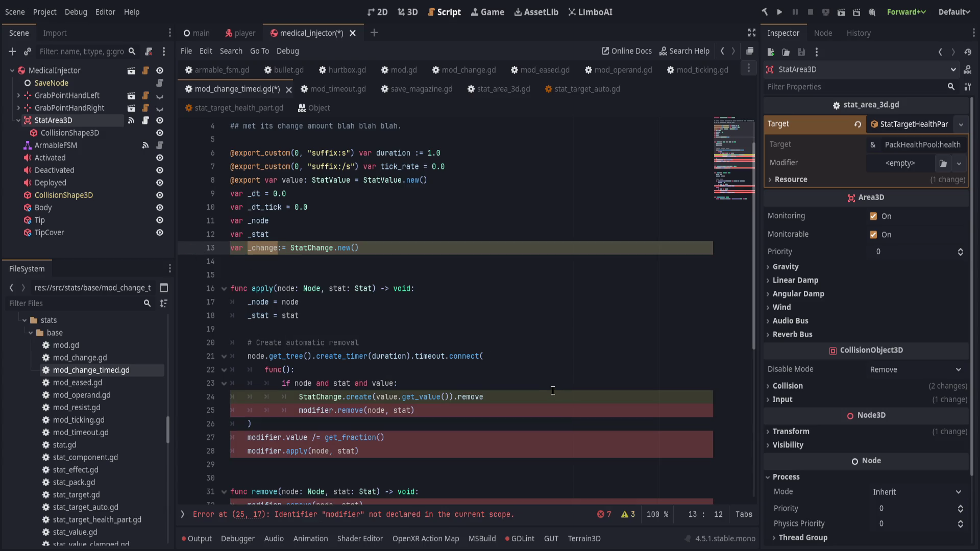
Begin a '_change.remove' line inside the callback's if block
left_click(480, 382)
key("Return")
type("_change.r")
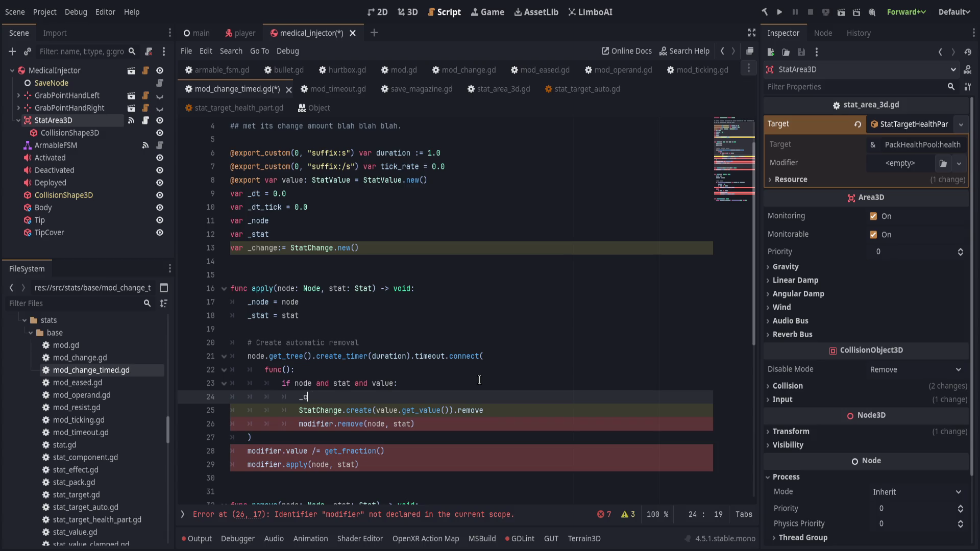
type("emove")
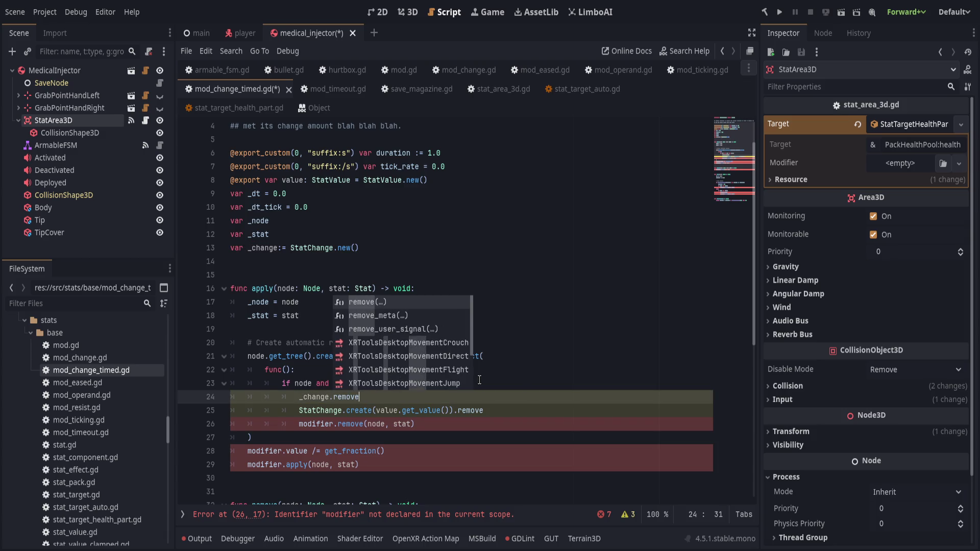
Complete '_change.remove(node, stat)' and delete the old StatChange.create and modifier.remove lines
key("Escape")
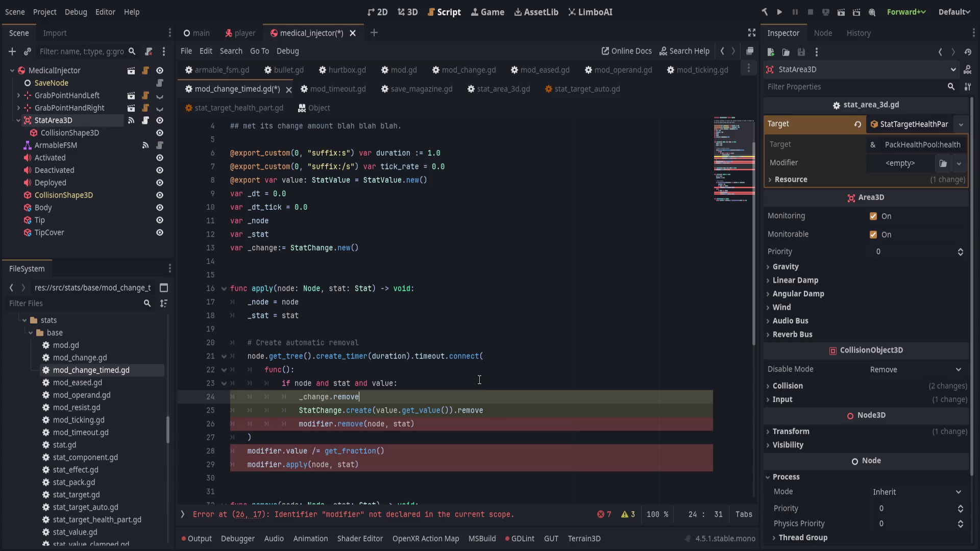
type("(node, stat")
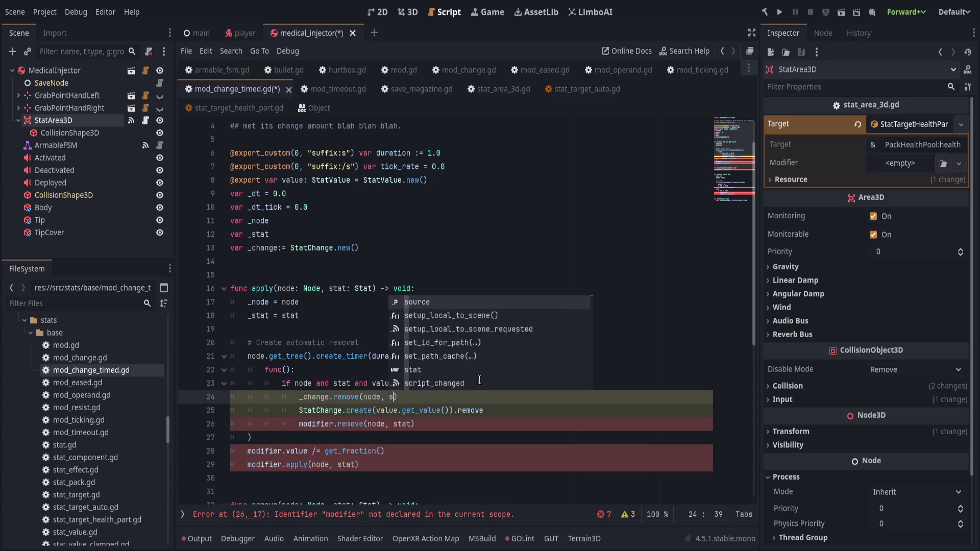
type(")")
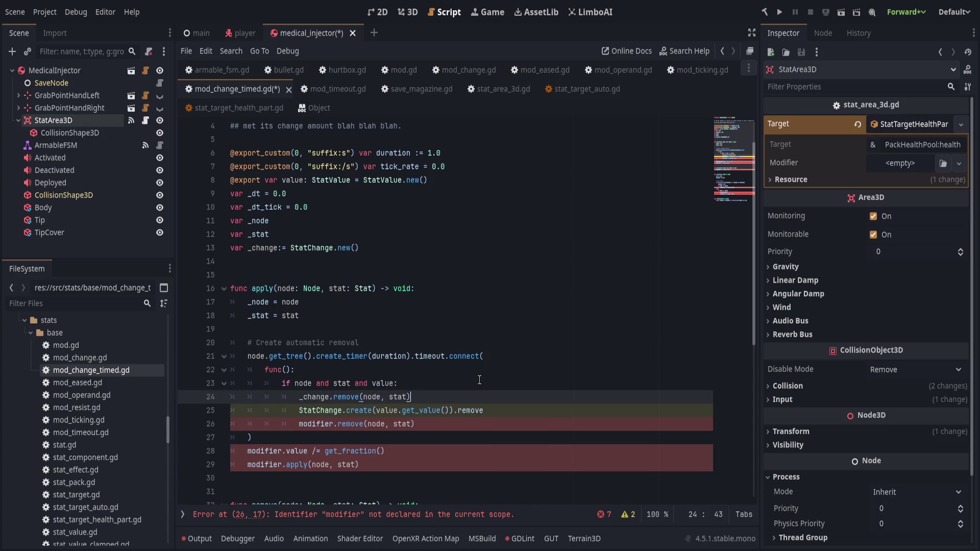
key("Down")
key("ctrl+shift+k")
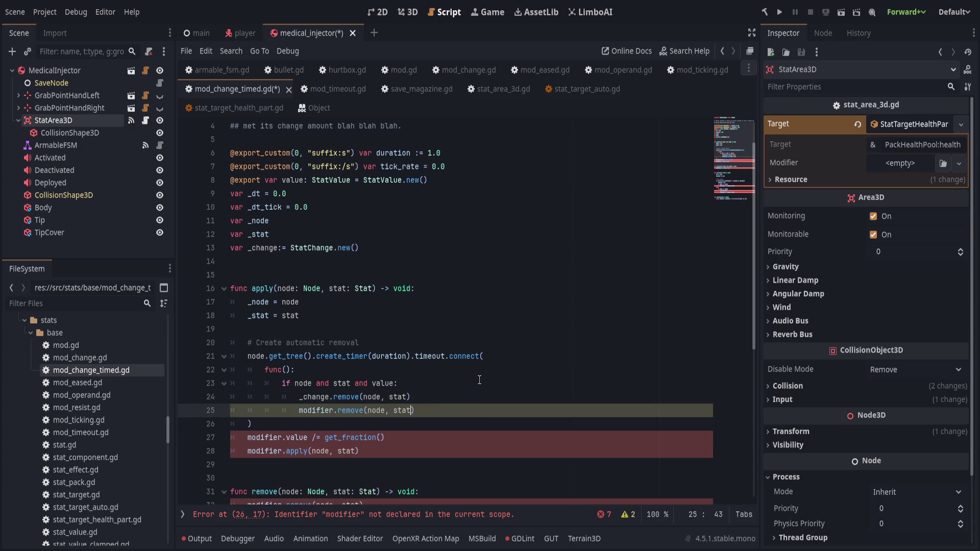
key("ctrl+shift+k")
Insert a new '_change' line above modifier.value in apply()
key("Down")
key("ctrl+shift+Return")
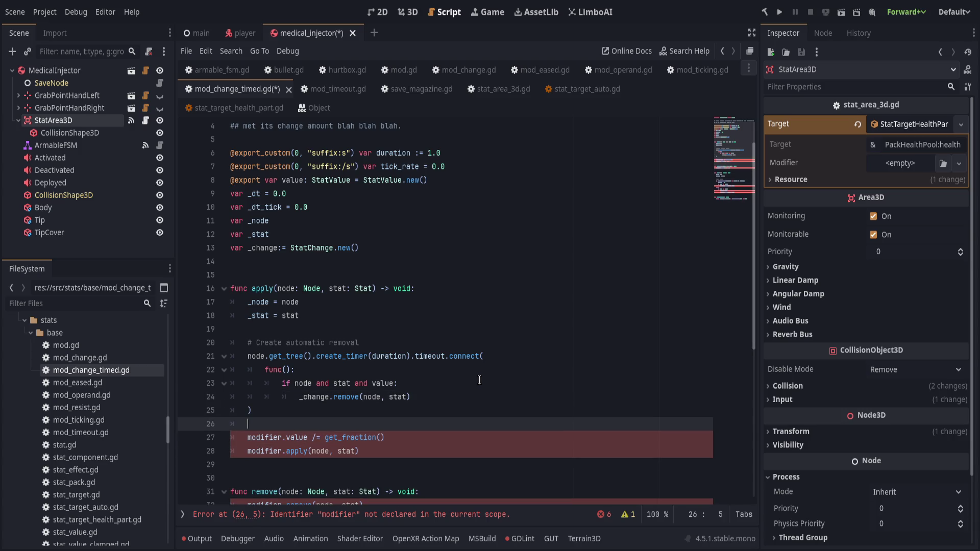
type("_change")
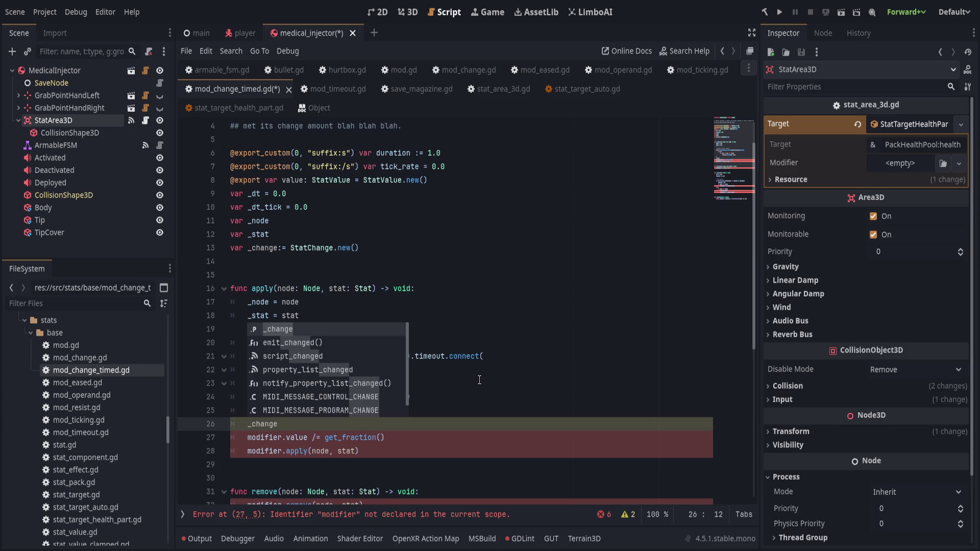
Select the export variable declarations, then the entire script
left_click(535, 142)
left_click(548, 168)
left_click_drag(555, 147, 536, 235)
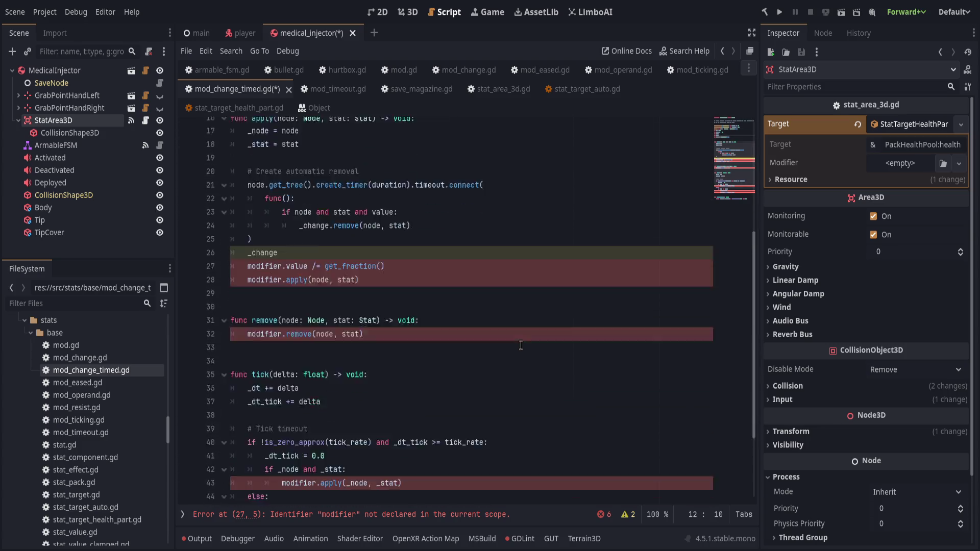
key("ctrl+a")
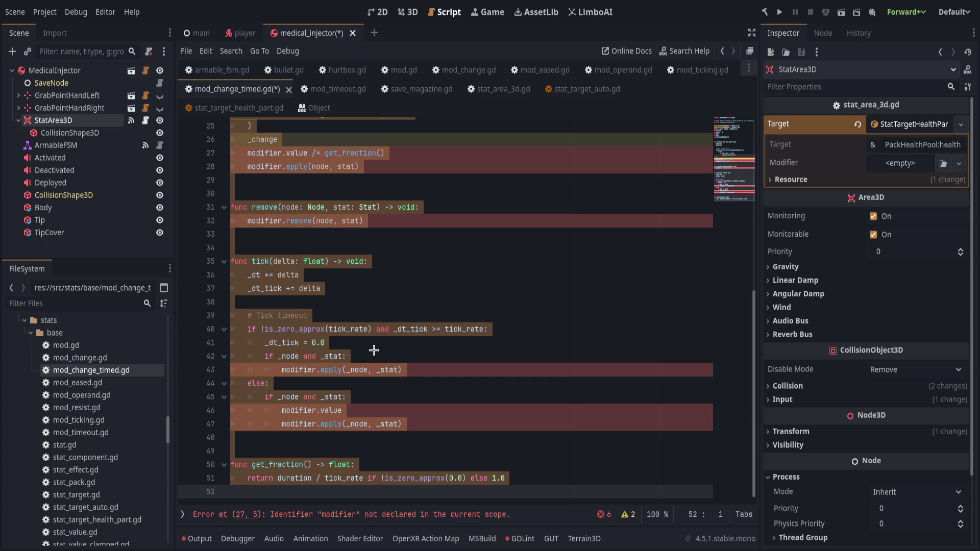
On StatArea3D, try a new StatChange as the Modifier, then clear it again
left_click(457, 208)
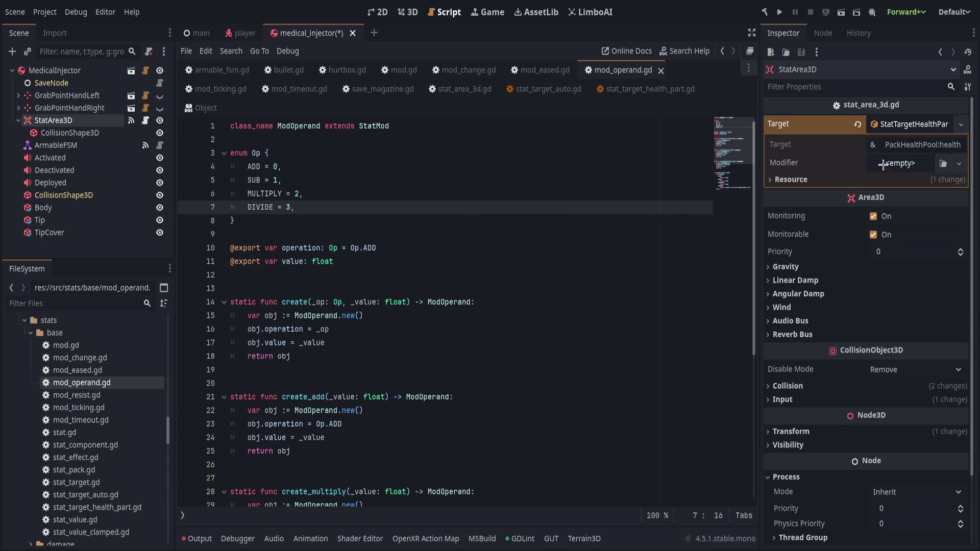
left_click(70, 133)
left_click(53, 120)
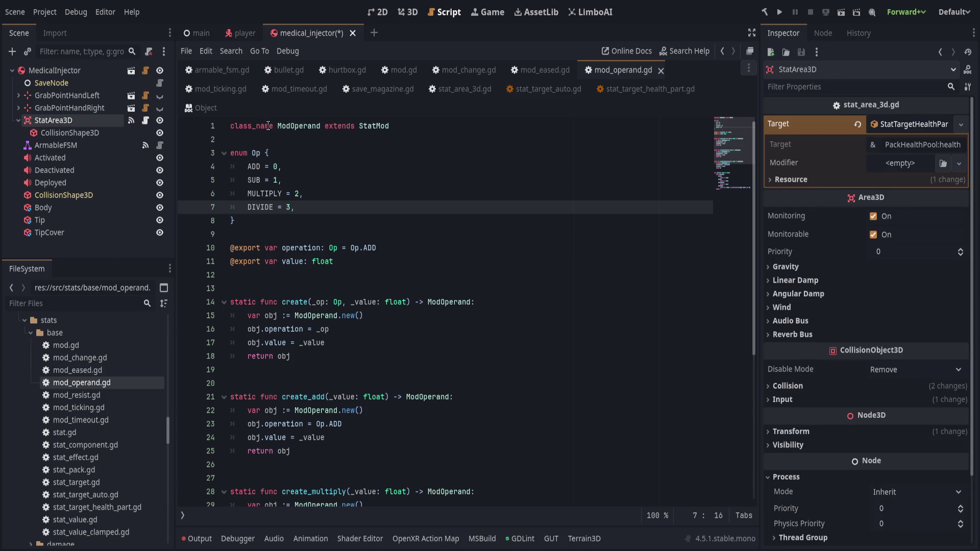
left_click(959, 164)
left_click(898, 176)
left_click(894, 184)
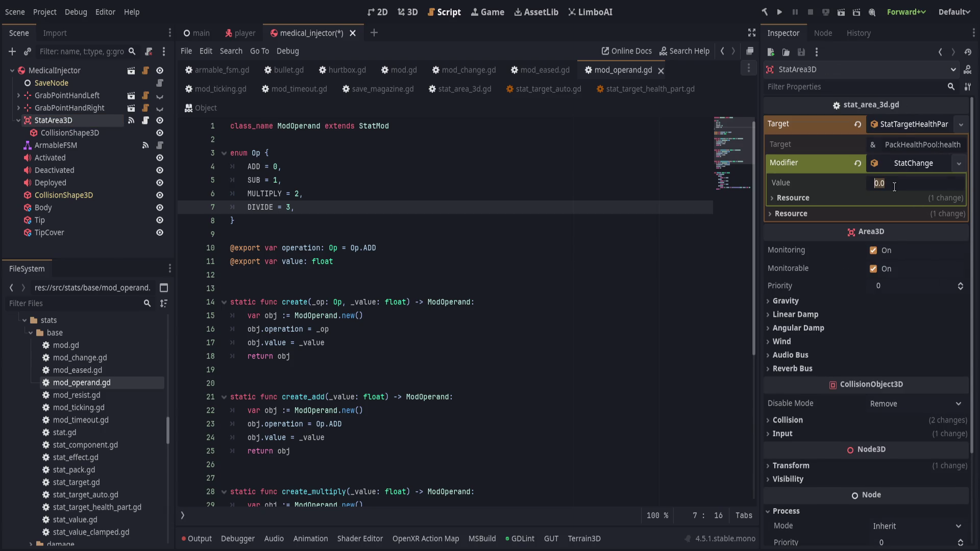
left_click(824, 198)
left_click(805, 199)
left_click(898, 186)
left_click(858, 163)
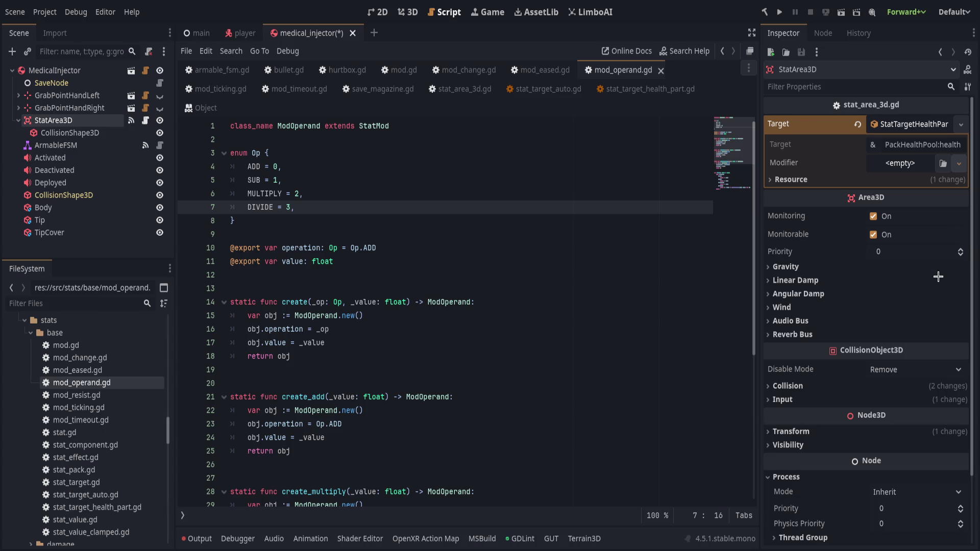
Restore the ModTimeout/ModTicking modifier with its StatChange, giving value 10 and tick rate 1
key("ctrl+z")
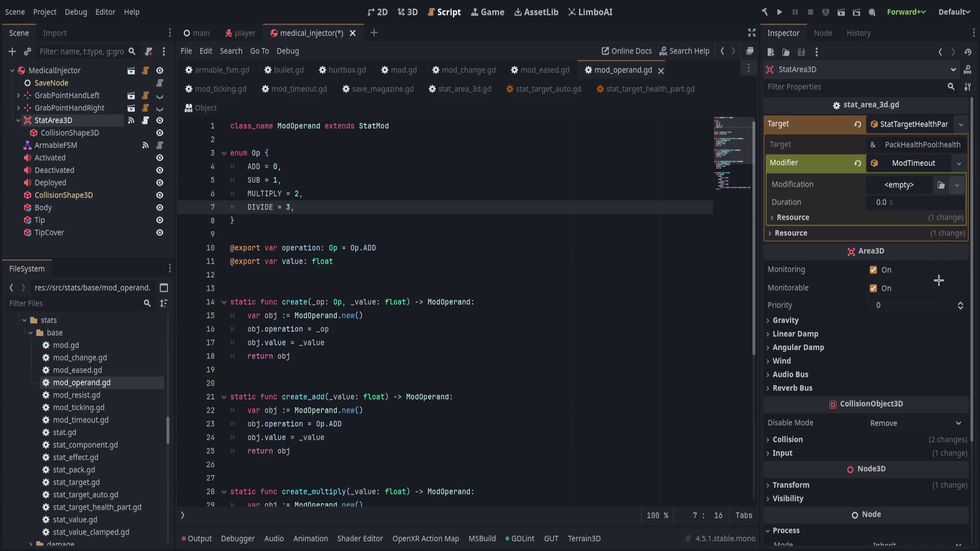
key("ctrl+z")
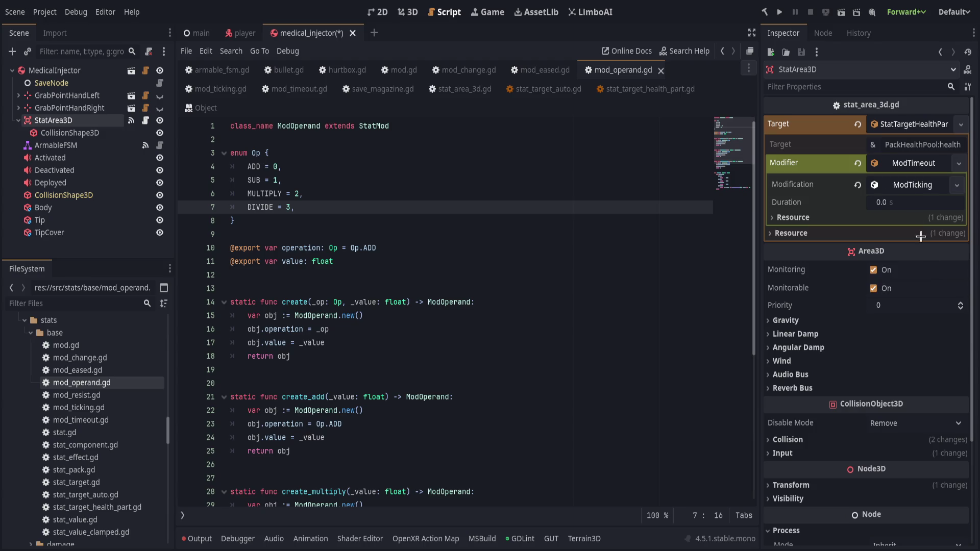
left_click(905, 186)
key("ctrl+z")
left_click(895, 205)
left_click(906, 226)
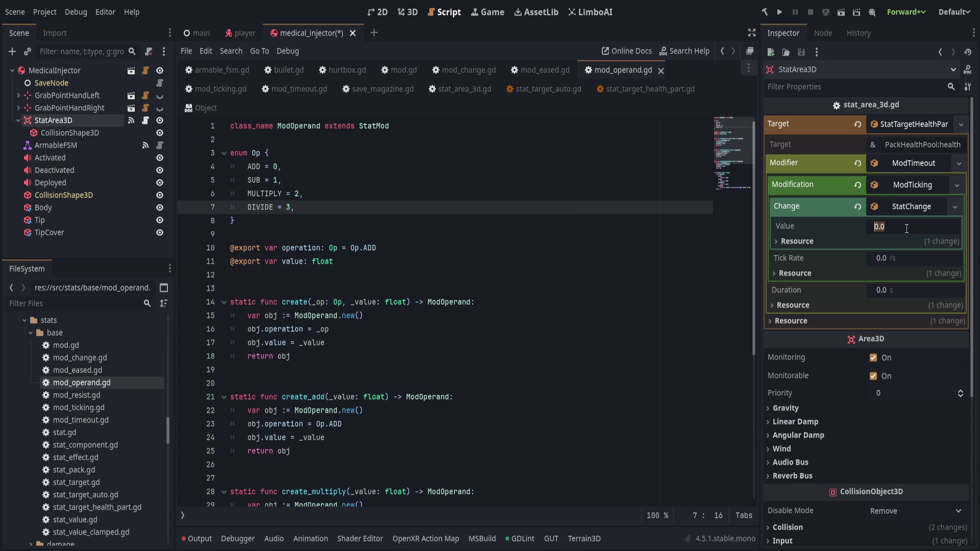
type("10")
key("Tab")
type("1")
key("Return")
Set the duration, ending with tick rate 0.5 and duration 2.5
left_click(817, 305)
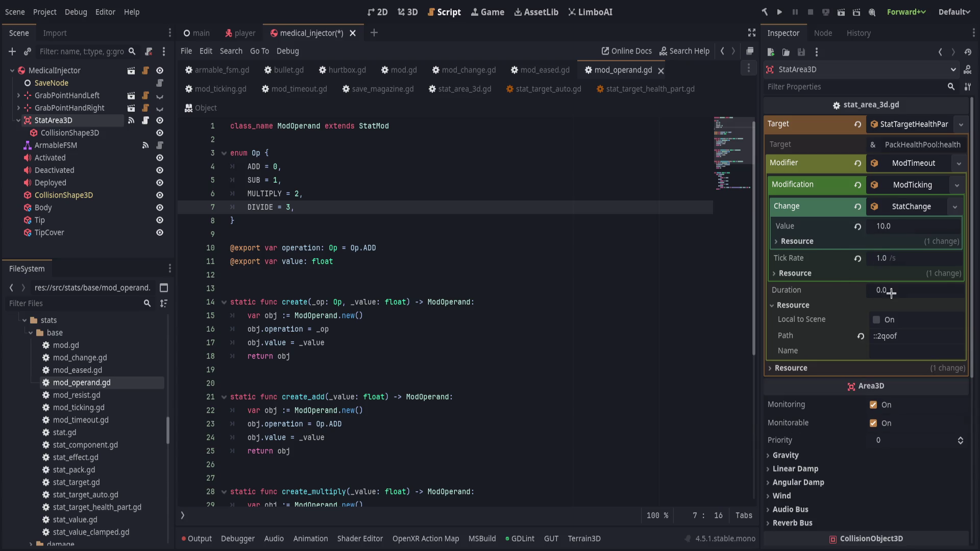
left_click(792, 305)
left_click(889, 289)
type("5")
key("Return")
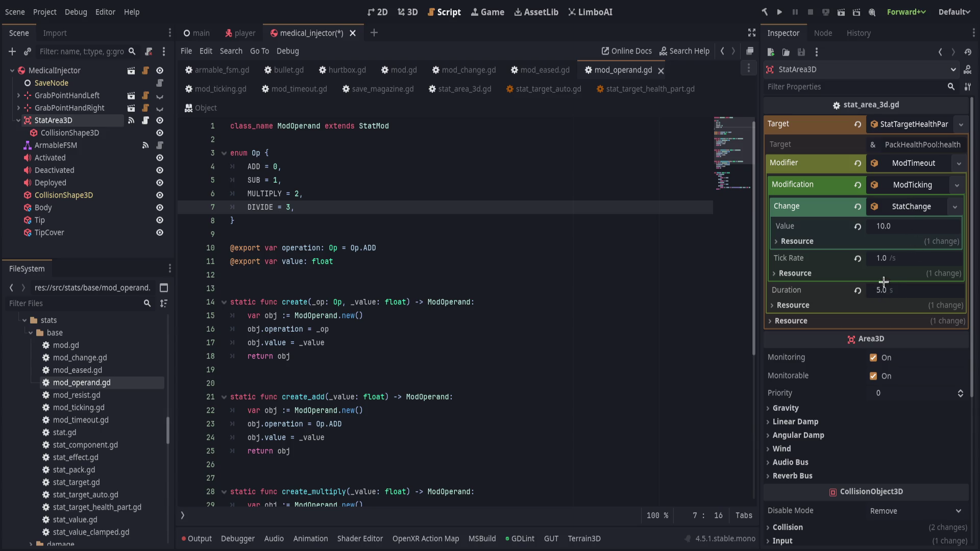
left_click(903, 263)
type(".5")
key("Tab")
type("2.5")
key("Return")
Collapse the nested modifier sub-resources and save the medical_injector scene
left_click(899, 185)
left_click(894, 168)
left_click(894, 164)
left_click(910, 184)
left_click(911, 206)
left_click(911, 206)
left_click(910, 185)
left_click(894, 163)
left_click(620, 234)
key("ctrl+s")
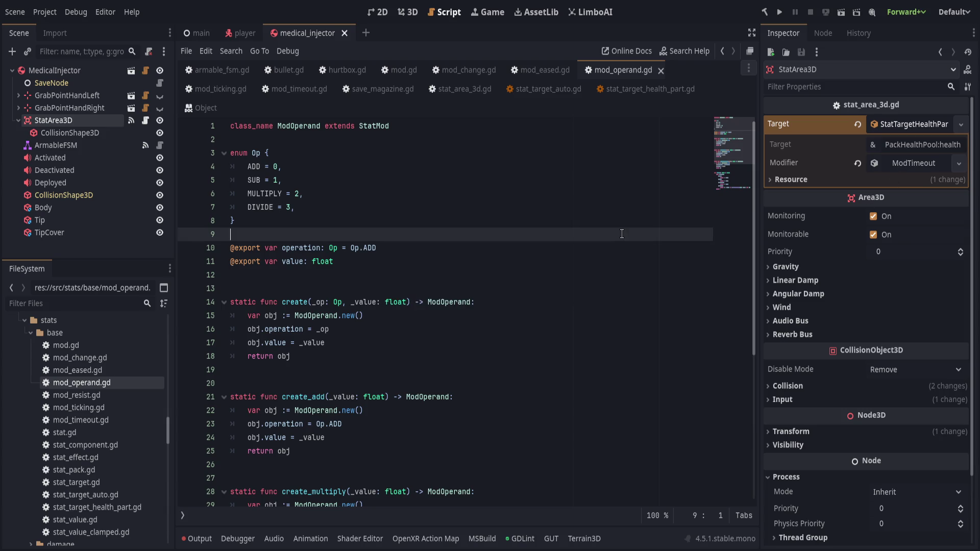
Select part of the target path in mod_operand.gd and reselect the StatArea3D node
left_click_drag(922, 145, 900, 145)
left_click(809, 159)
left_click(578, 247)
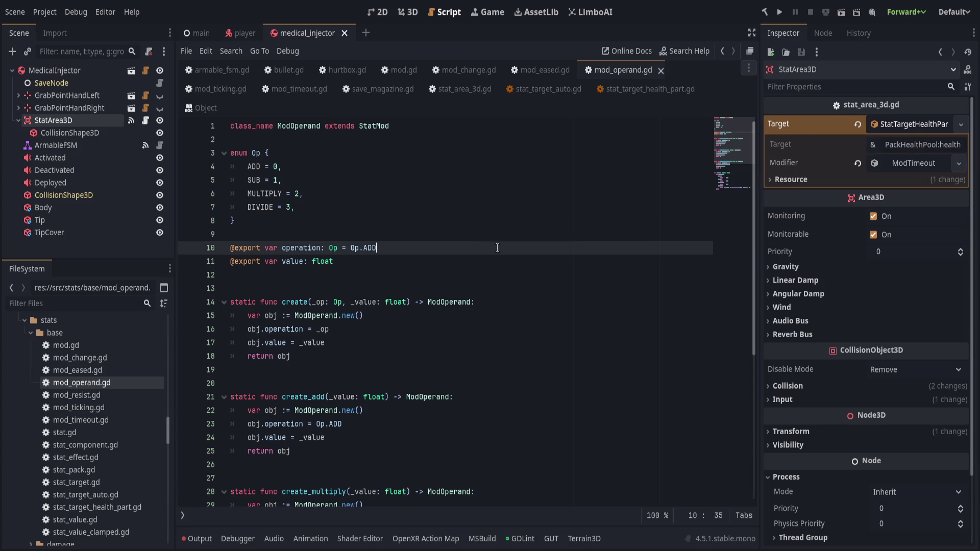
left_click(89, 250)
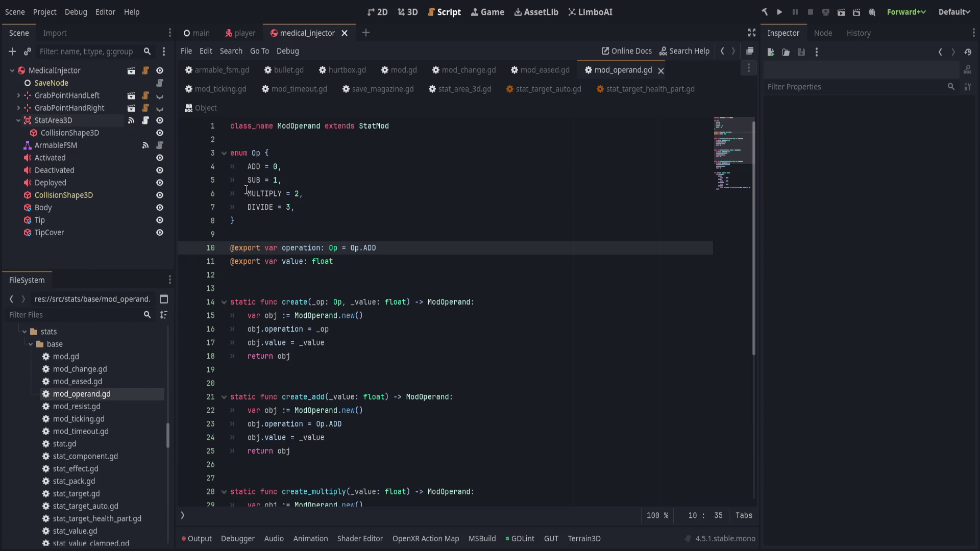
left_click(110, 120)
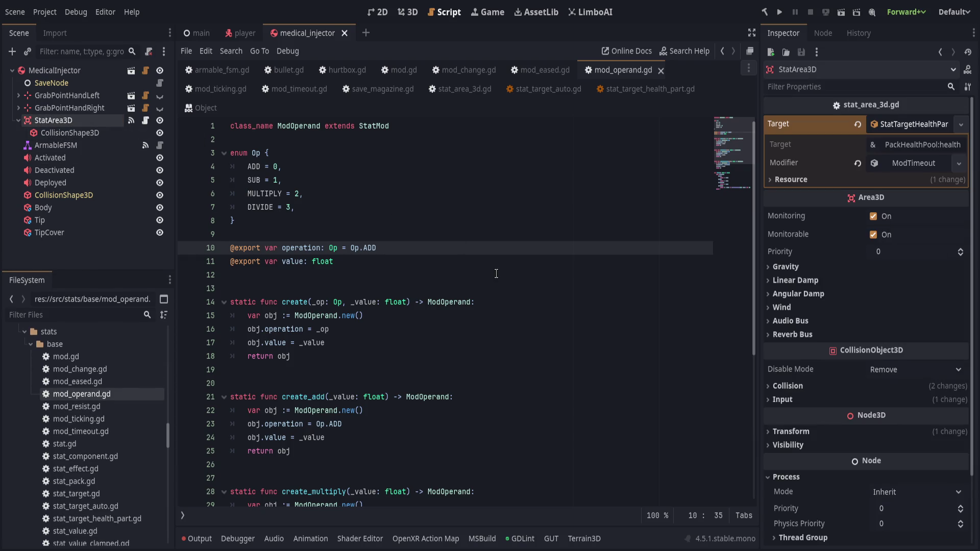
scroll(496, 274, "down", 6)
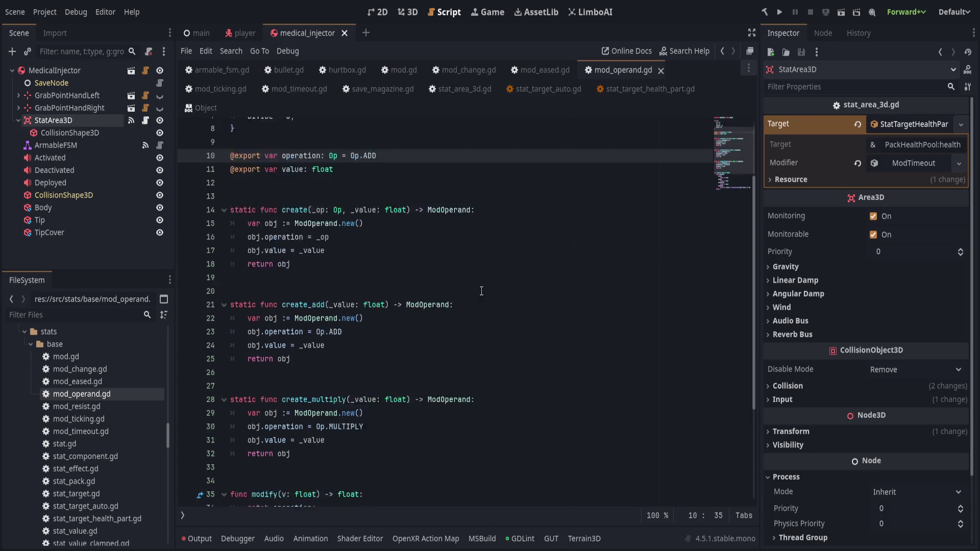
Open and close the Output log, then return to the 3D view
left_click(196, 538)
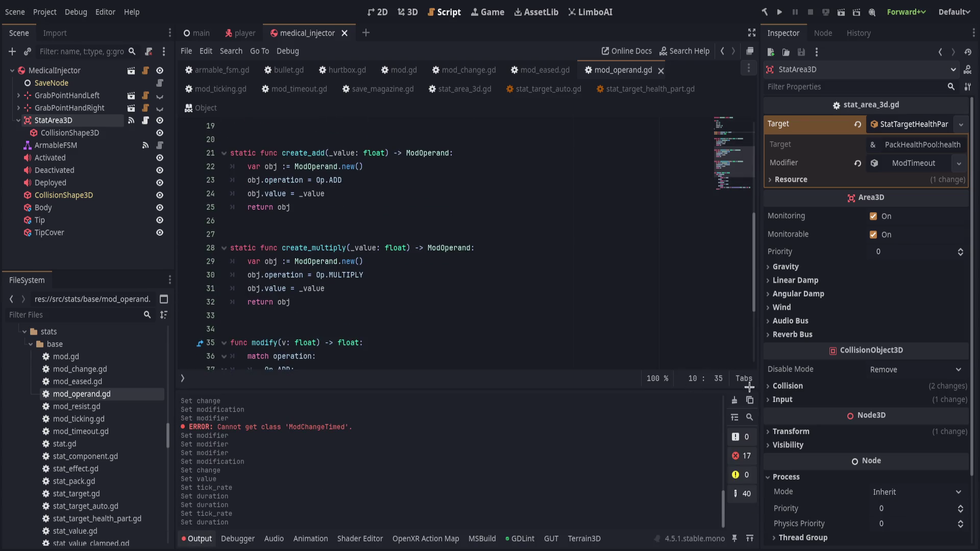
left_click(194, 538)
left_click(373, 360)
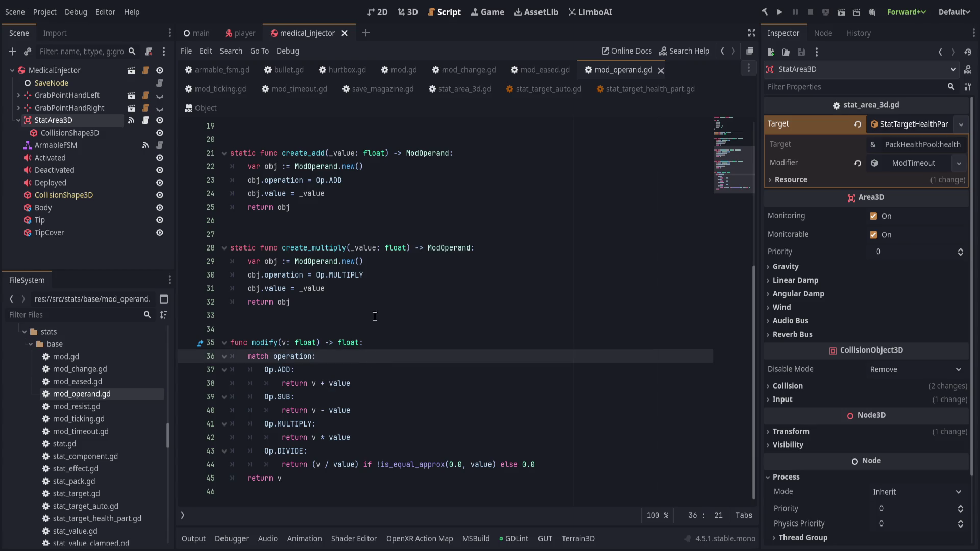
left_click(422, 7)
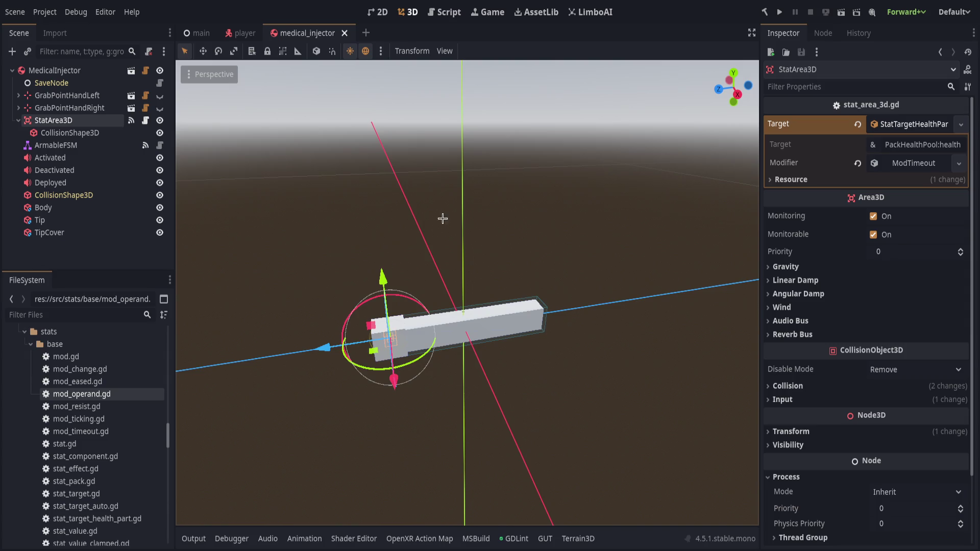
Expand StatArea3D's modifier to verify tick rate 0.5, duration 2.5 and value 10.0
left_click(358, 244)
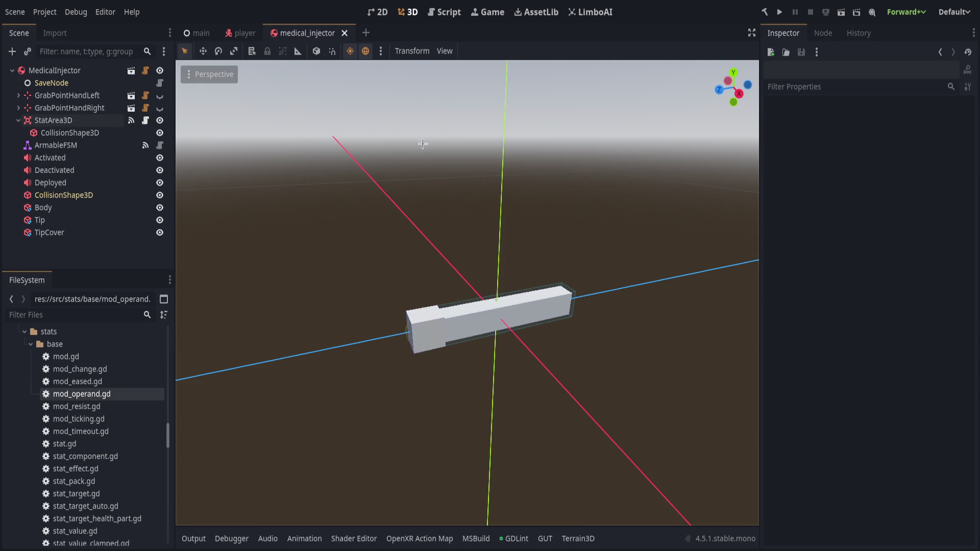
left_click(44, 123)
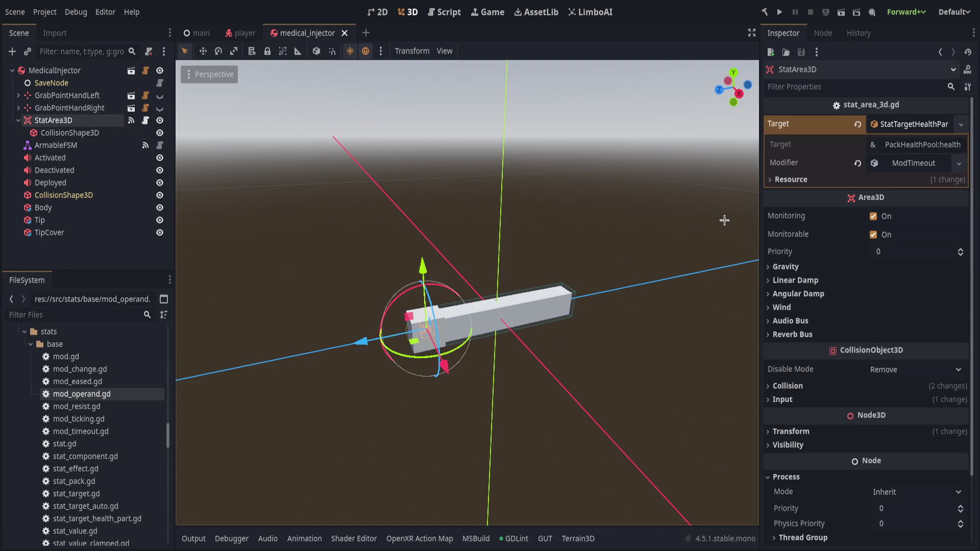
left_click(909, 163)
left_click(899, 185)
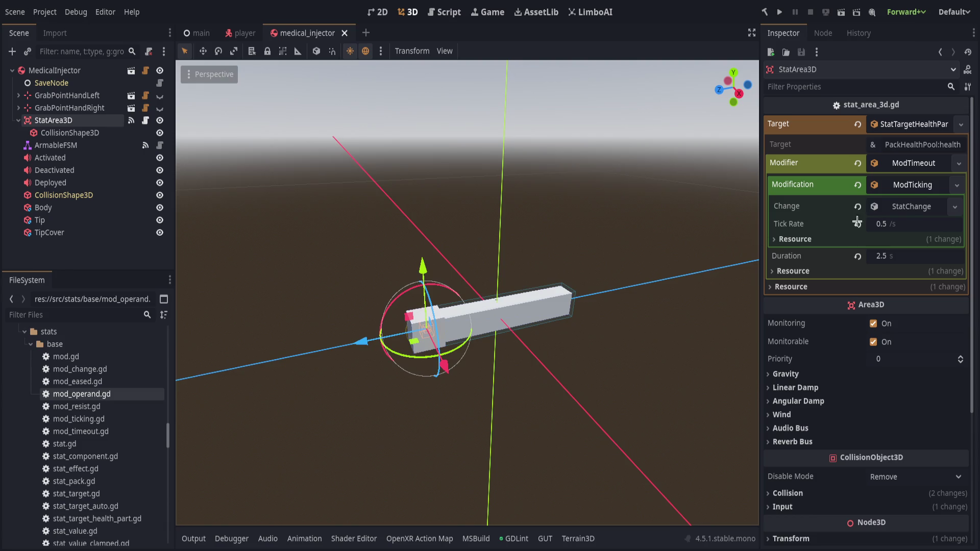
left_click(912, 206)
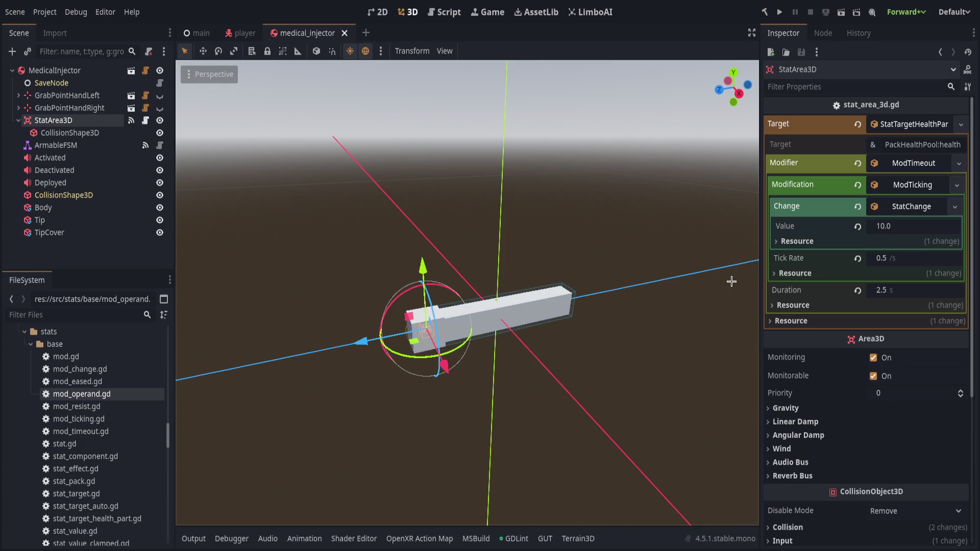
Collapse the Target settings and close the medical_injector scene
left_click(900, 124)
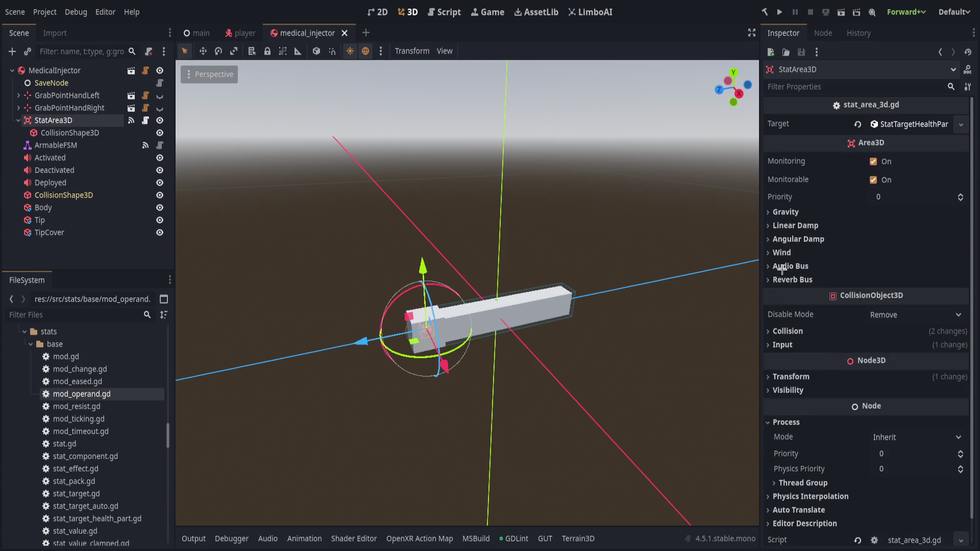
left_click(901, 125)
key("ctrl+shift+w")
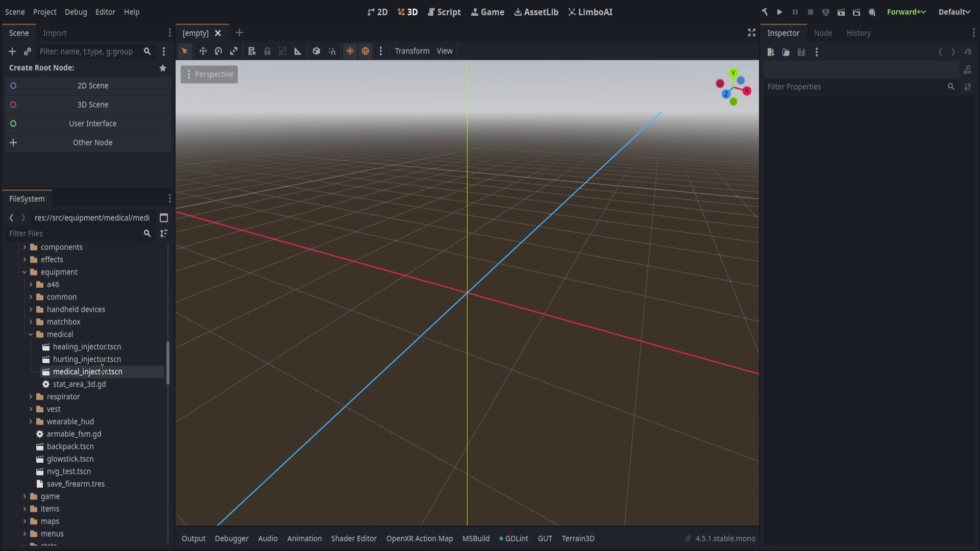
Open injector.tscn and rename its root node to 'Injector'
left_click(105, 357)
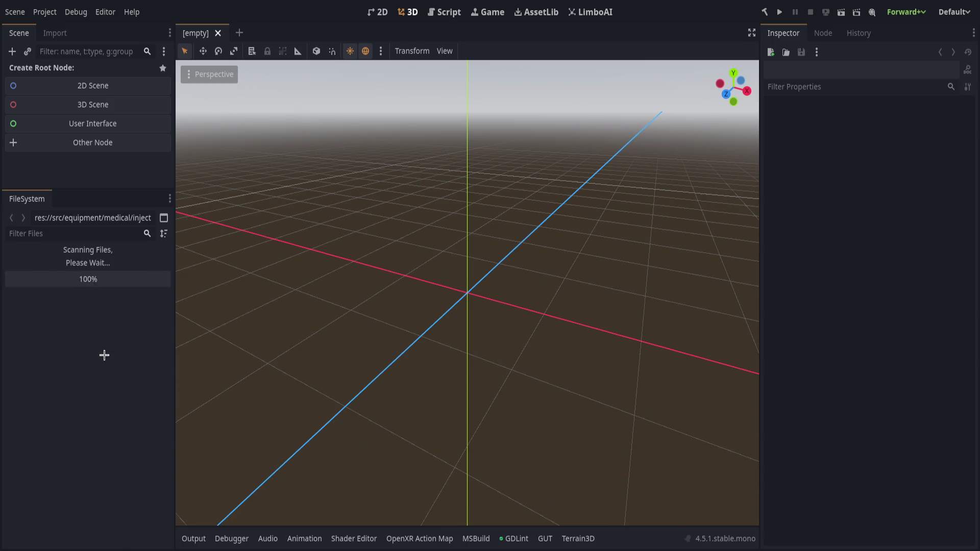
left_click(106, 347)
double_click(106, 348)
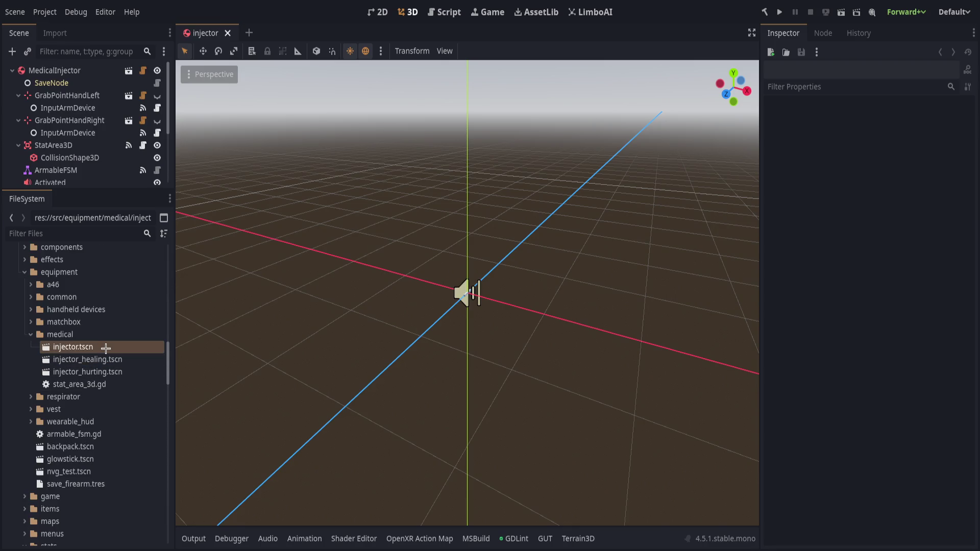
left_click(74, 70)
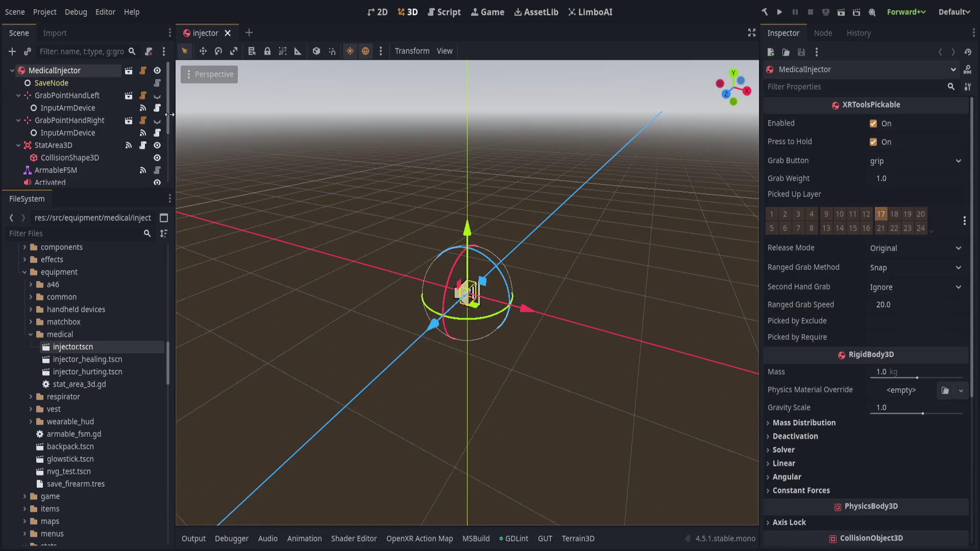
left_click(82, 71)
type("Injector")
key("Return")
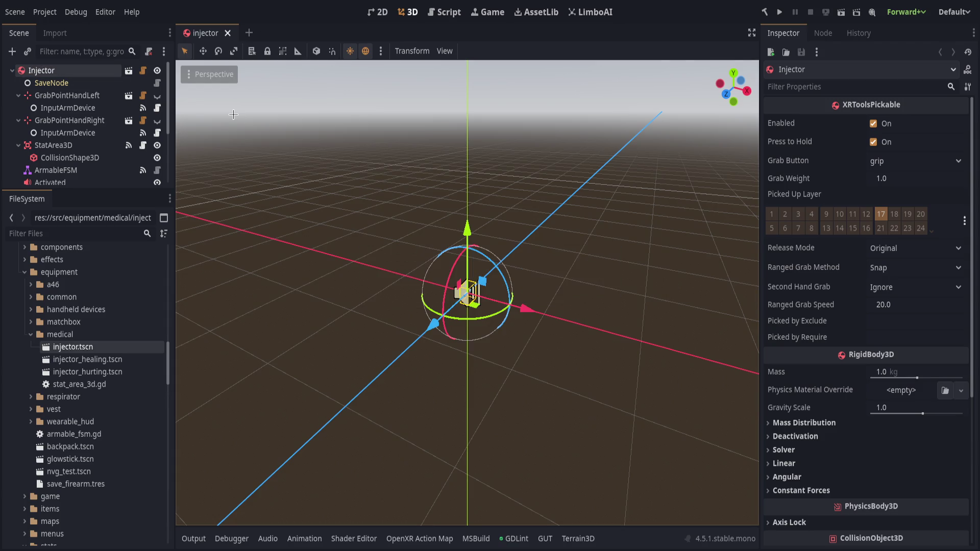
left_click(19, 95)
left_click(18, 108)
Open injector_healing.tscn and select its root node
left_click(11, 70)
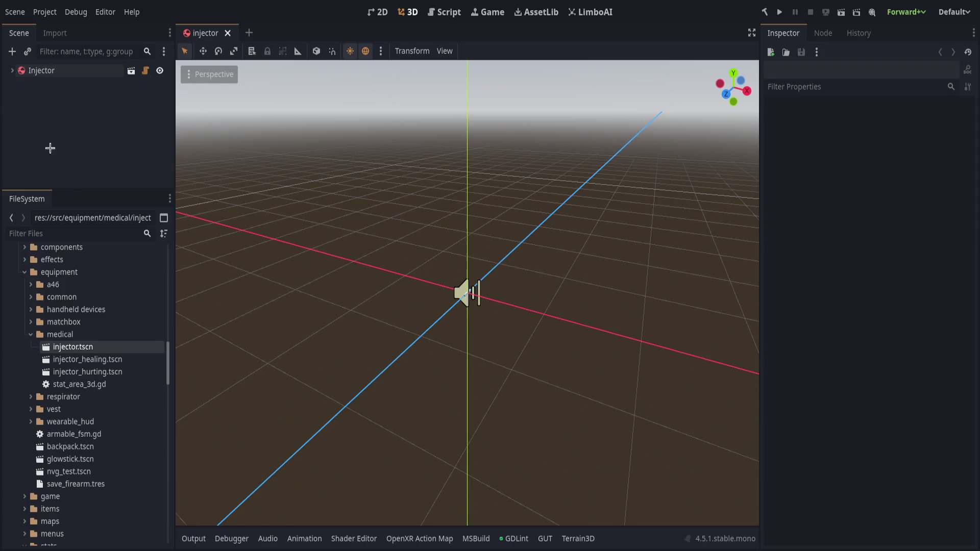
left_click(124, 361)
double_click(125, 360)
left_click(68, 72)
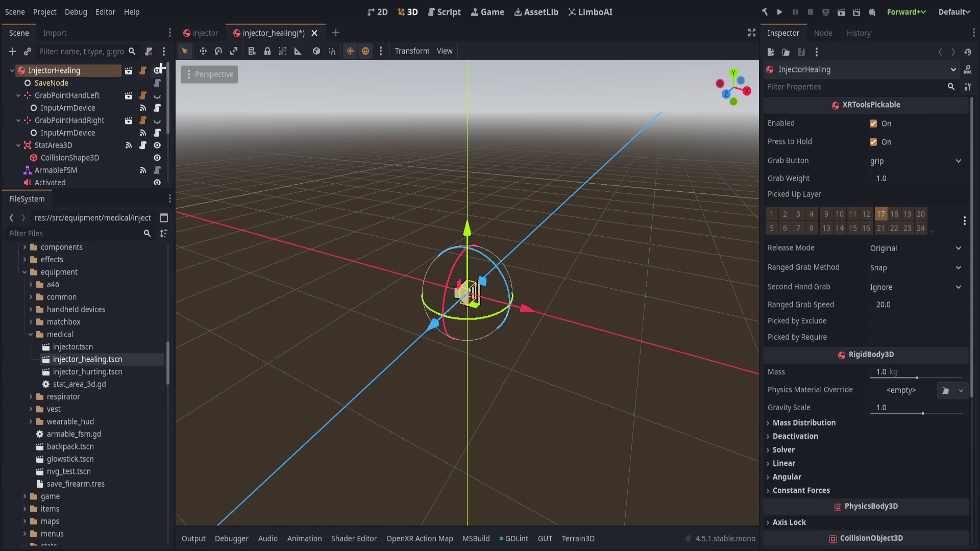
Open the hurting injector scene, rename its root node, and save it
double_click(128, 372)
left_click(86, 71)
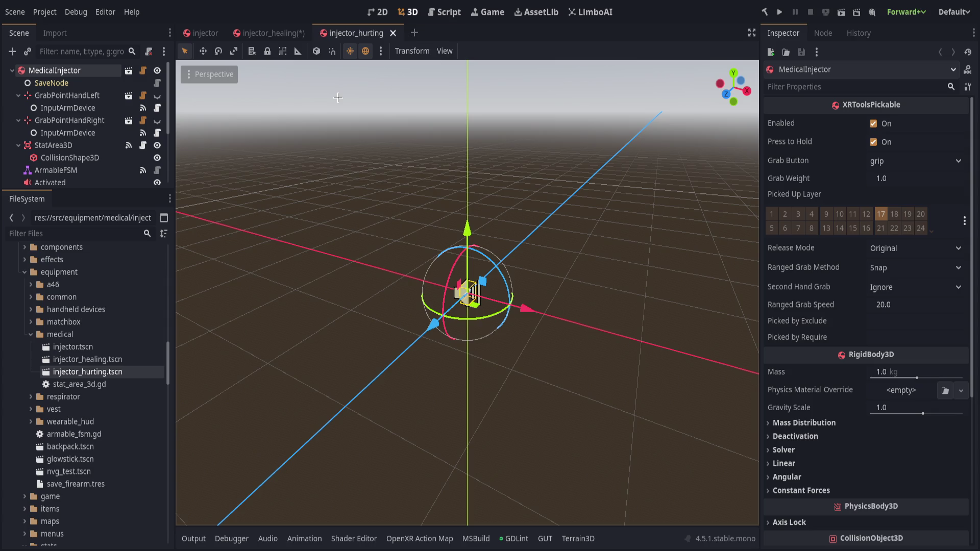
key("ctrl+shift+z")
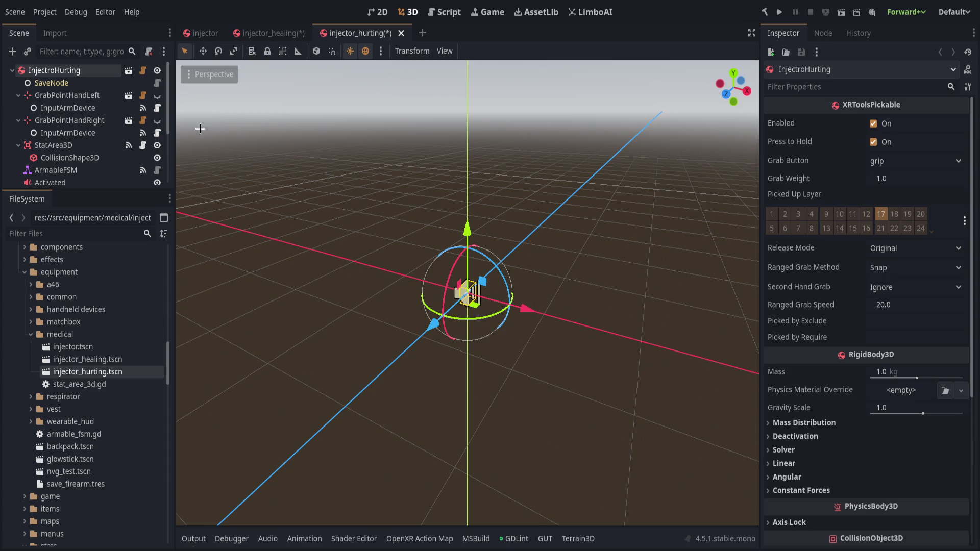
key("ctrl+shift+z")
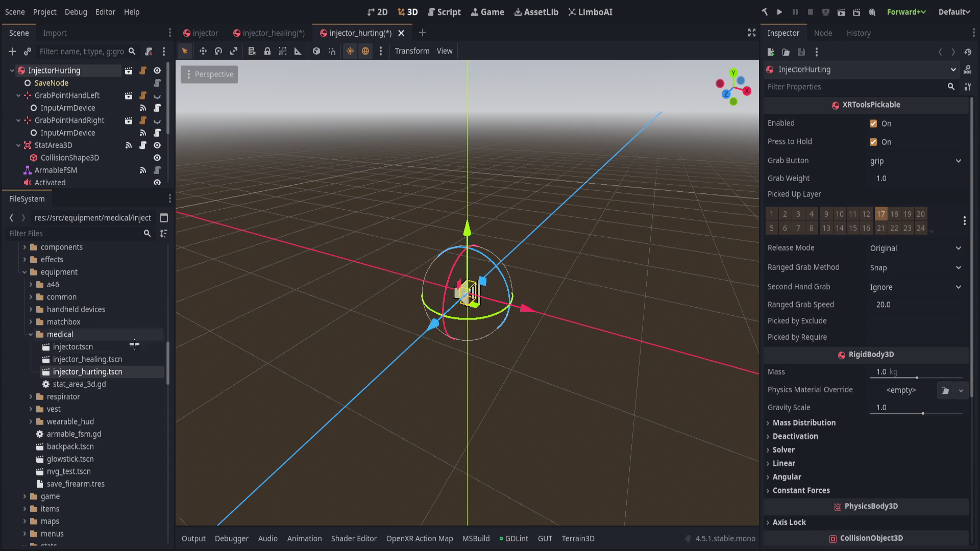
key("ctrl+s")
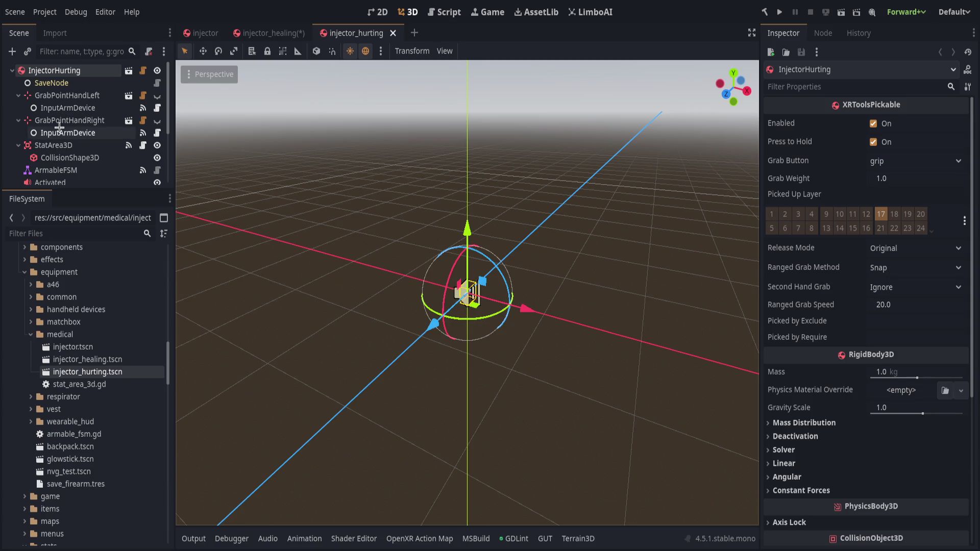
Save the injector_healing scene and reselect the hurting scene's root node
key("ctrl+shift+alt+s")
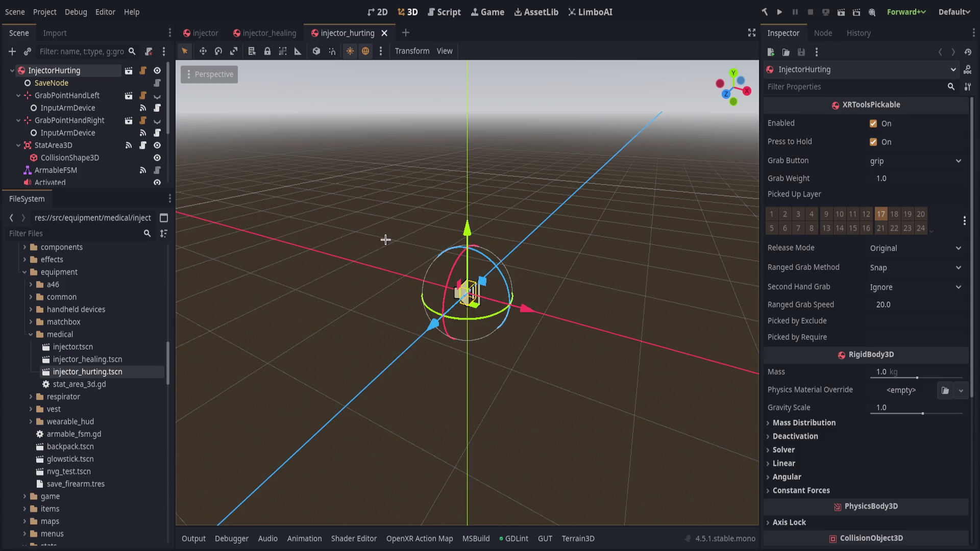
left_click(412, 218)
scroll(409, 294, "up", 5)
left_click(53, 70)
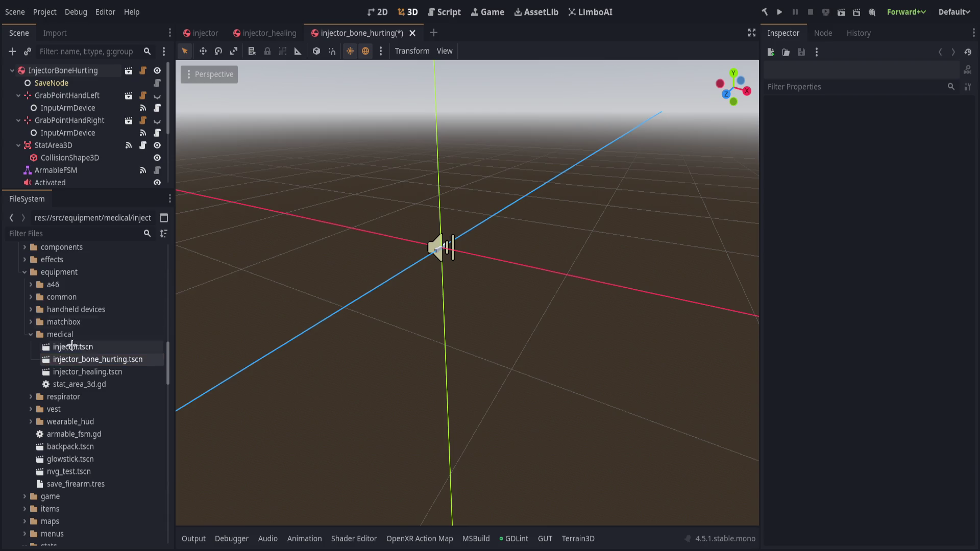
Select the StatArea3D node and reset its target's Modifier to empty
left_click(19, 96)
left_click(18, 107)
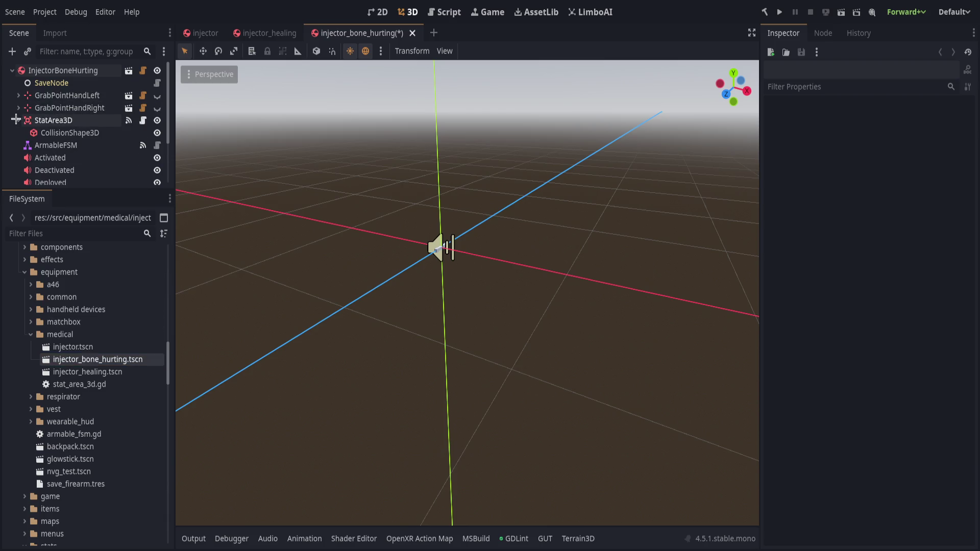
left_click(53, 120)
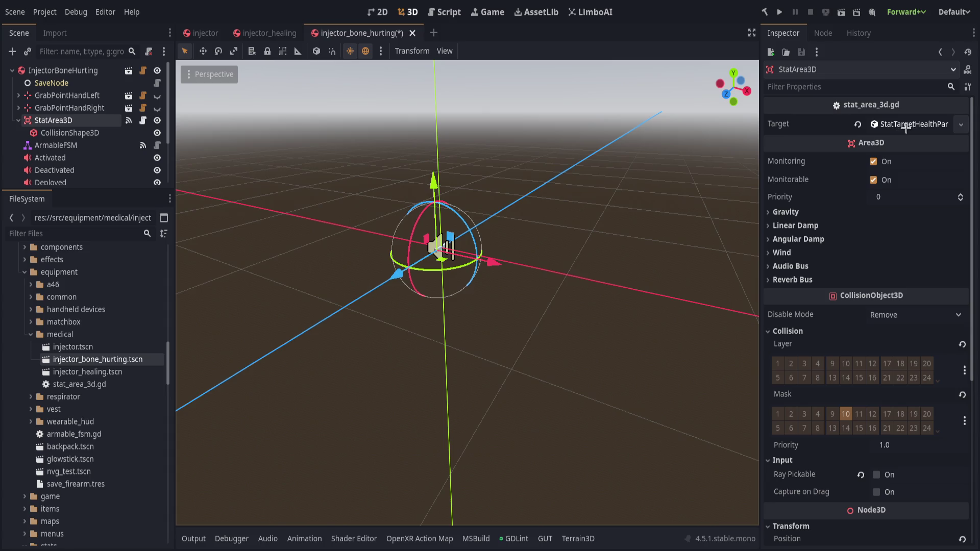
left_click(929, 126)
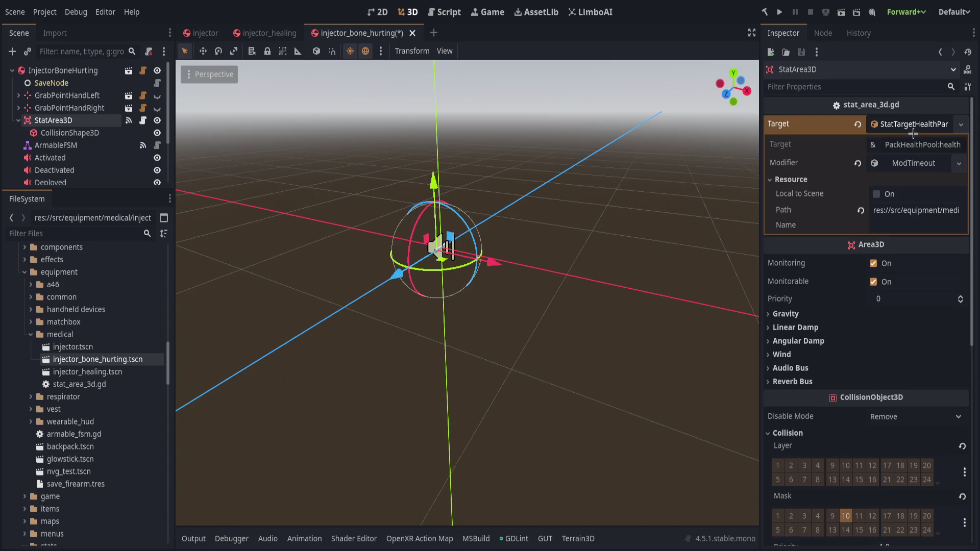
left_click(858, 163)
left_click(809, 180)
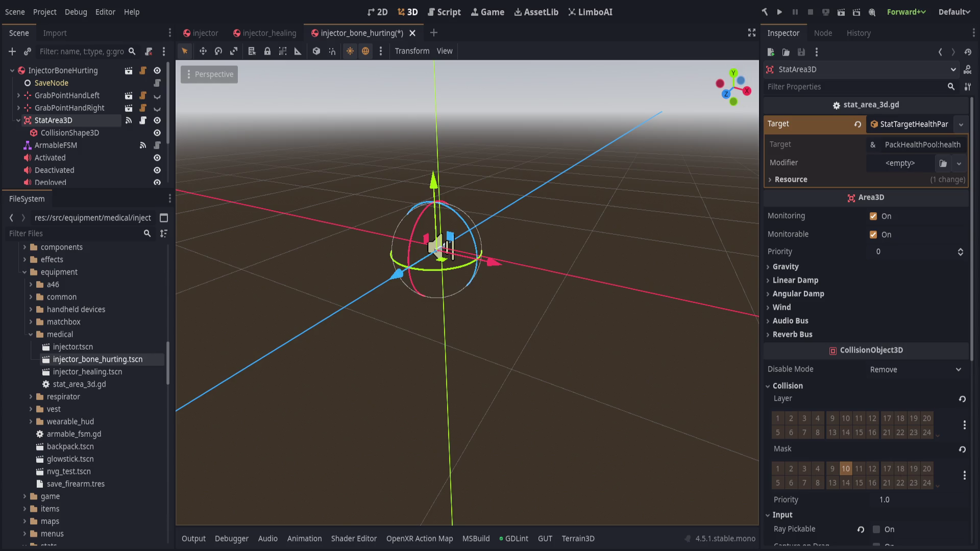
Deselect StatArea3D and save the injector_bone_hurting scene with Ctrl+S
mouse_move(438, 246)
left_mouse_down()
mouse_move(525, 197)
mouse_move(590, 245)
left_mouse_up()
scroll(438, 246, "up", 3)
left_click_drag(438, 245, 286, 275)
left_click(31, 335)
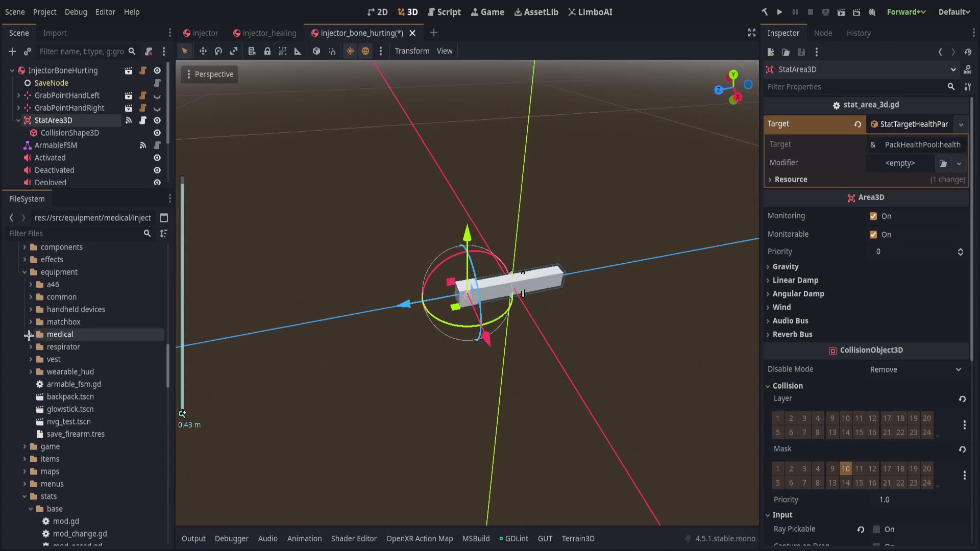
mouse_move(174, 324)
left_mouse_down()
mouse_move(143, 324)
mouse_move(169, 324)
left_mouse_up()
mouse_move(108, 190)
left_mouse_down()
mouse_move(112, 280)
mouse_move(129, 156)
mouse_move(171, 155)
left_mouse_up()
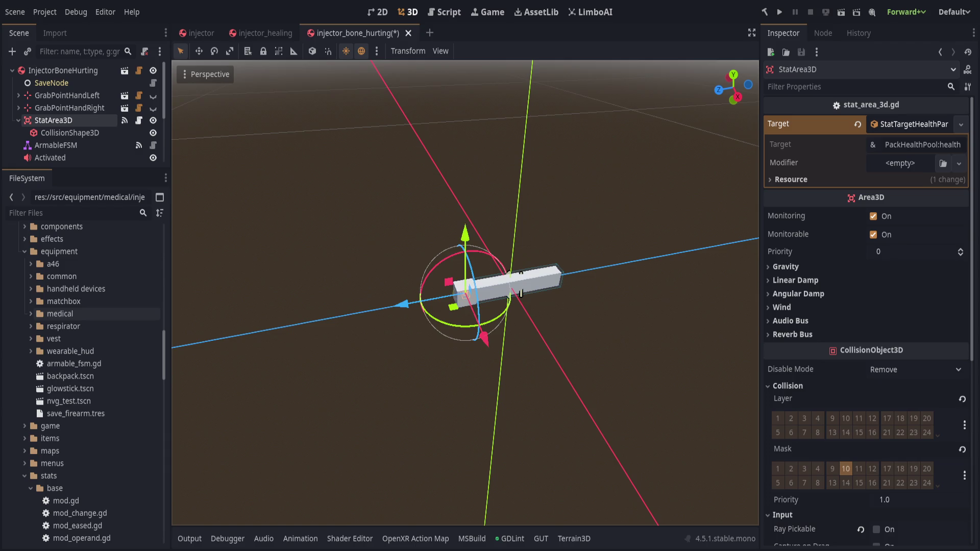
left_click(546, 190)
key("ctrl+s")
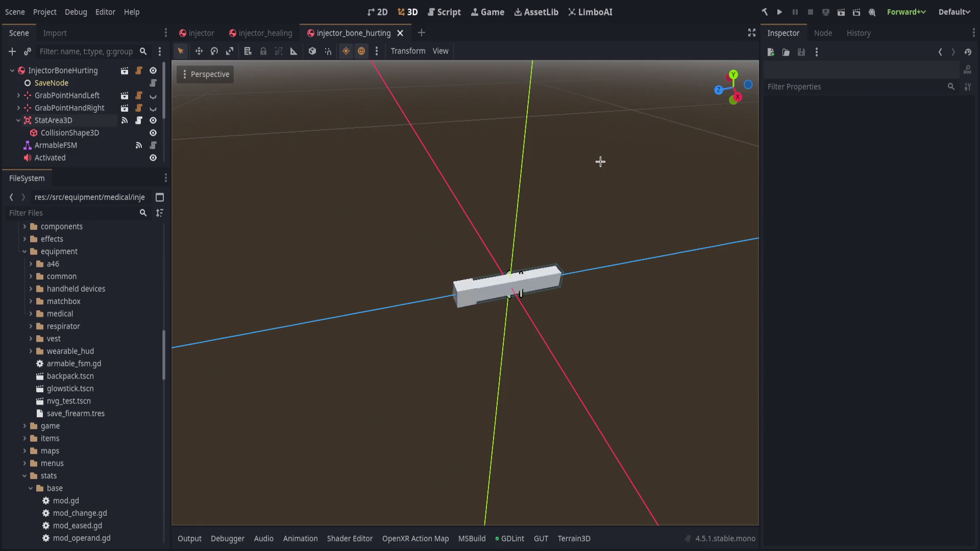
Open the player scene and inspect its PackEffects node
key("ctrl+shift+t")
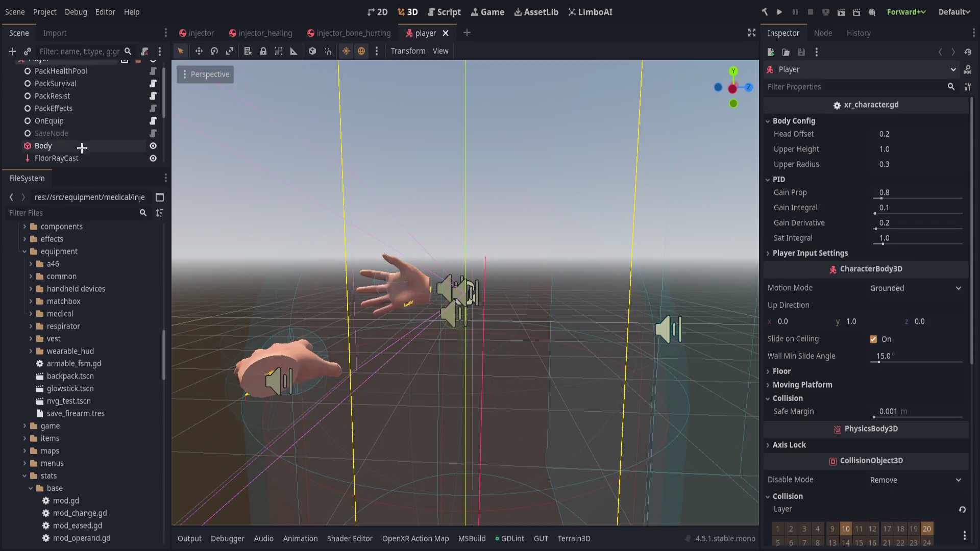
mouse_move(102, 170)
left_mouse_down()
mouse_move(136, 290)
mouse_move(154, 261)
mouse_move(125, 289)
left_mouse_up()
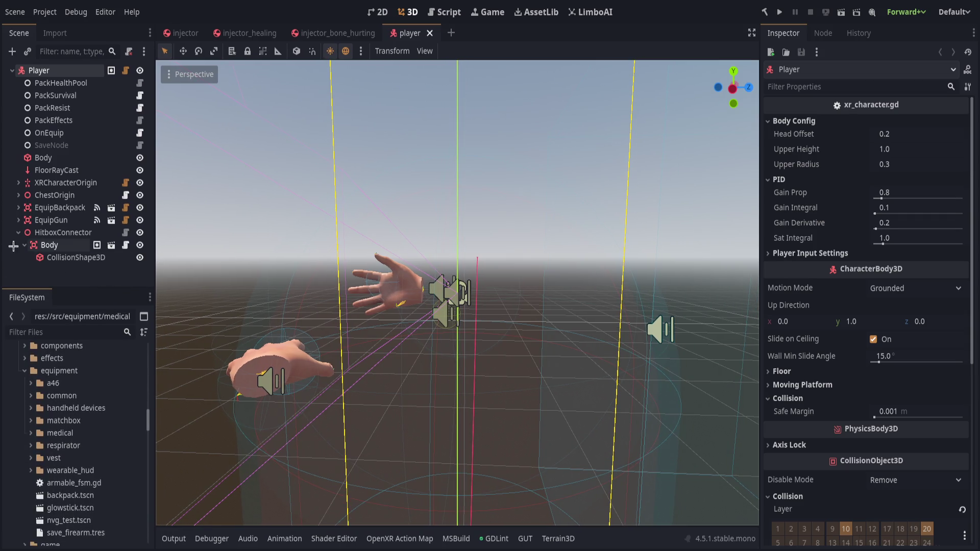
left_click(63, 123)
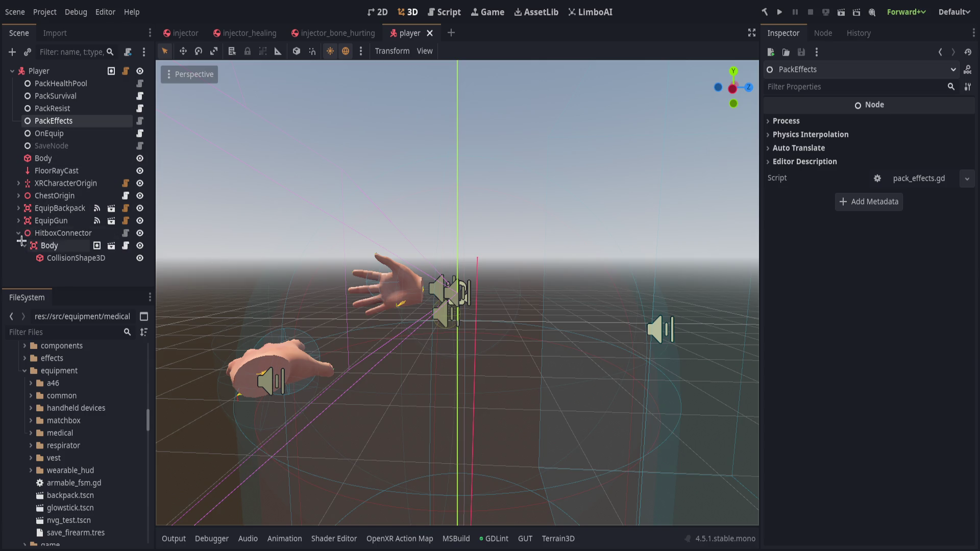
left_click(74, 279)
Collapse the stats base folder and expand and select the stat_effects folder
left_click_drag(96, 289, 127, 166)
scroll(126, 323, "down", 3)
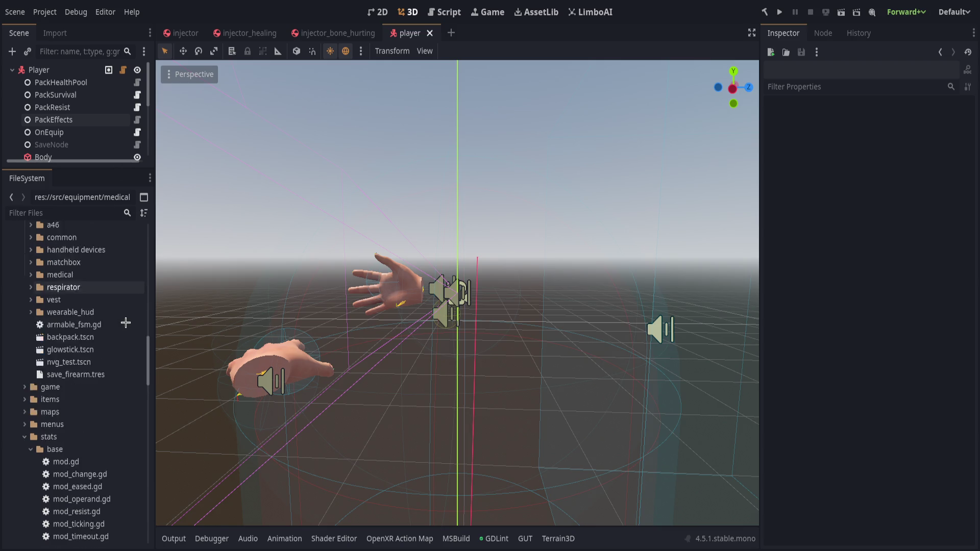
scroll(126, 323, "down", 6)
left_click(31, 290)
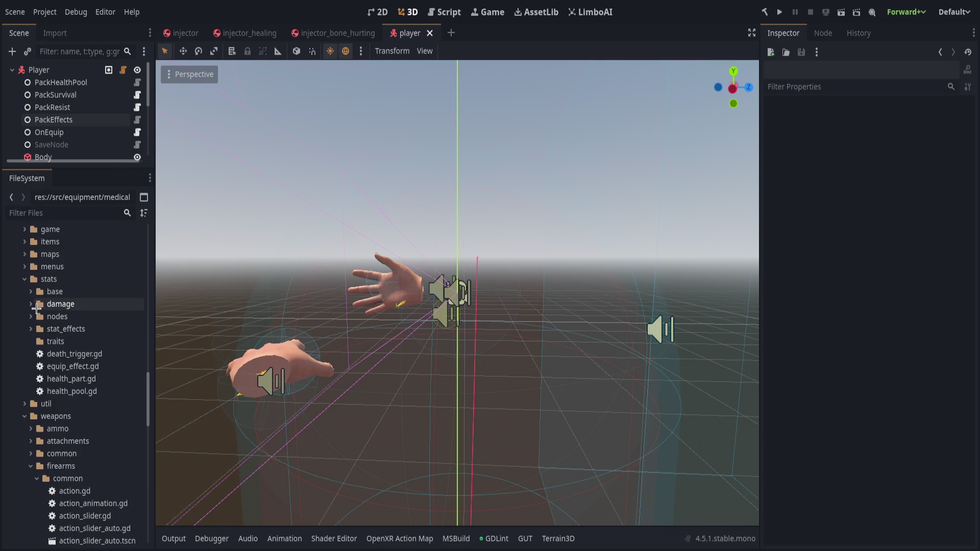
left_click(31, 329)
left_click(84, 333)
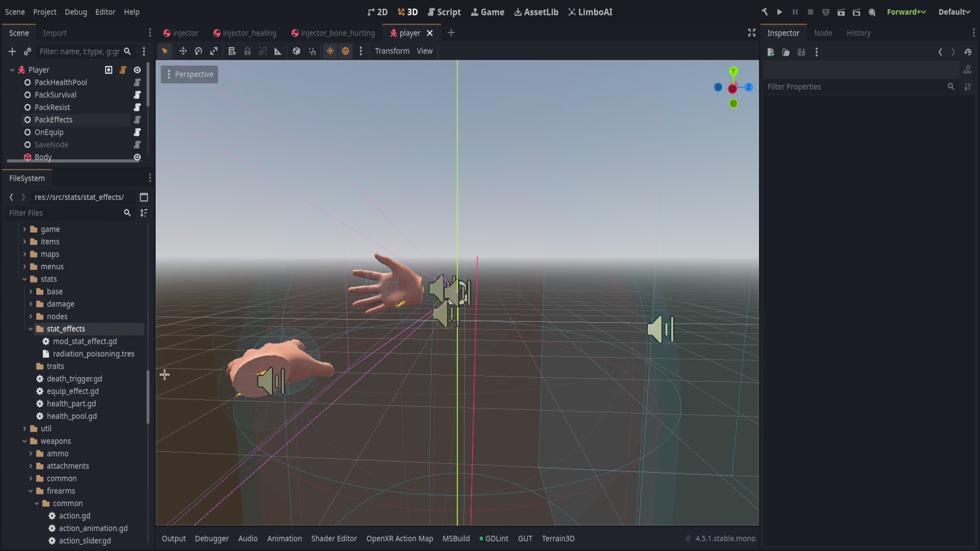
Expand the stats nodes and base folders and select stat_effect.gd
left_click_drag(153, 377, 163, 377)
left_click(30, 317)
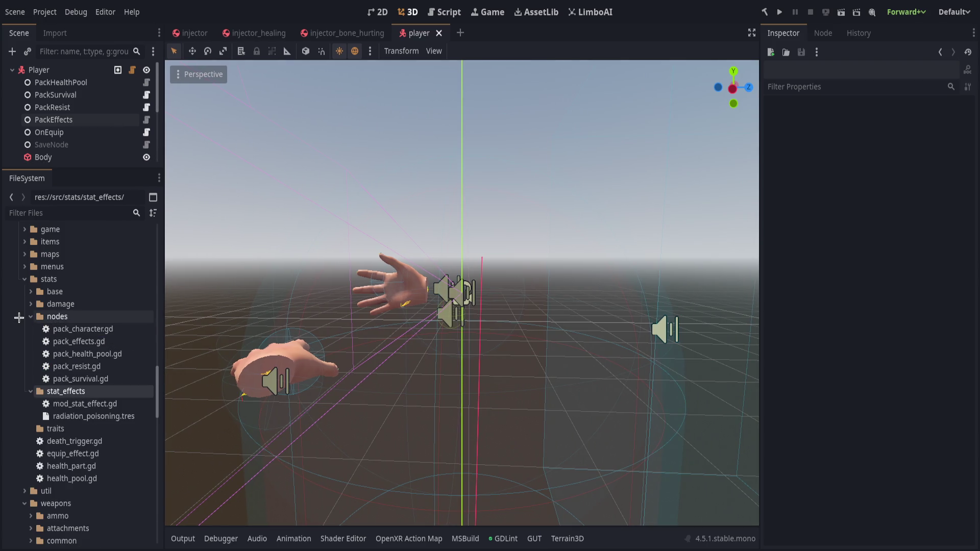
left_click(25, 307)
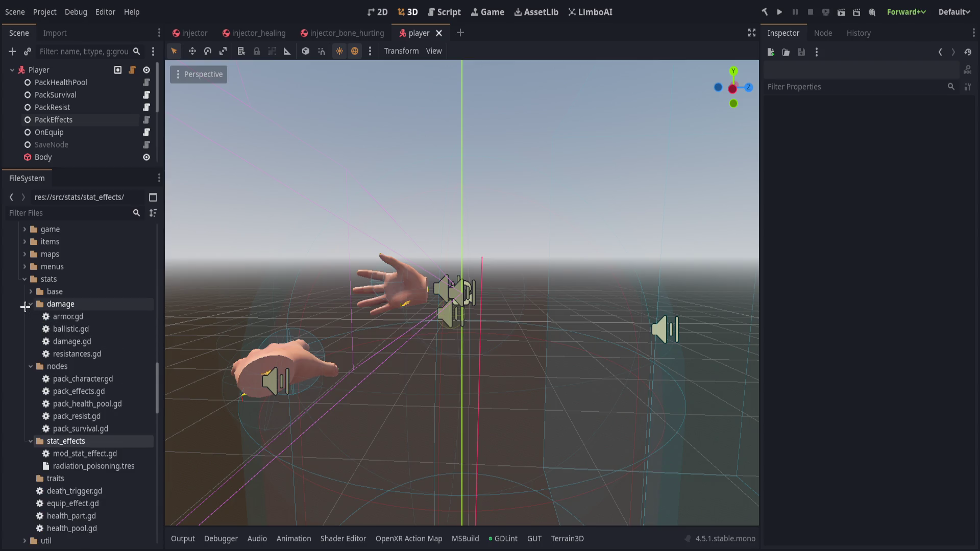
left_click(25, 306)
left_click(30, 291)
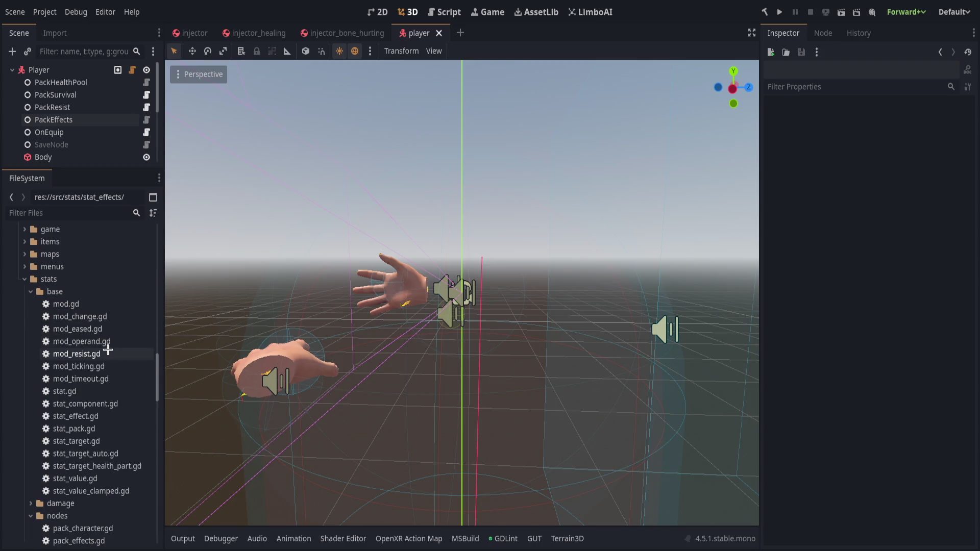
left_click(79, 417)
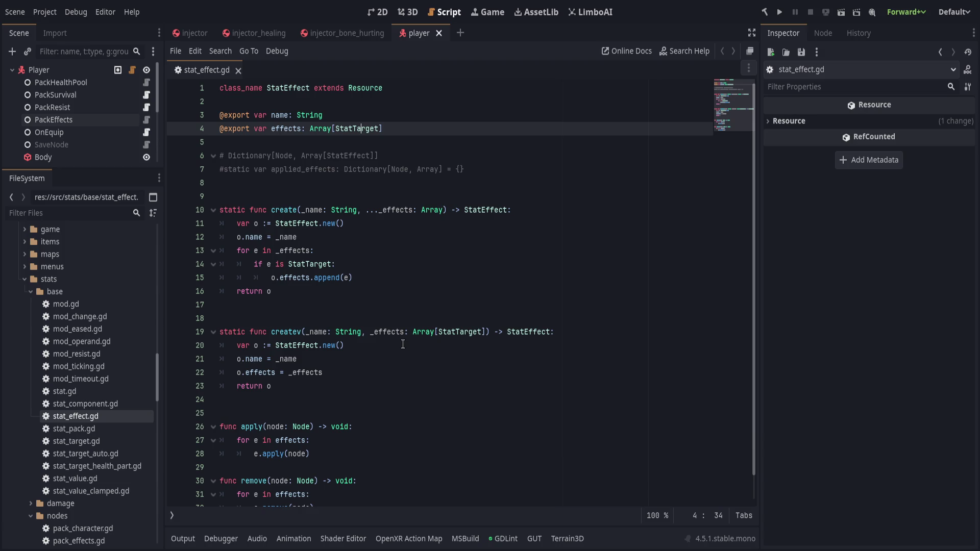
Browse the stats base and nodes folders and select mod_stat_effect.gd
scroll(60, 346, "down", 3)
scroll(60, 346, "up", 3)
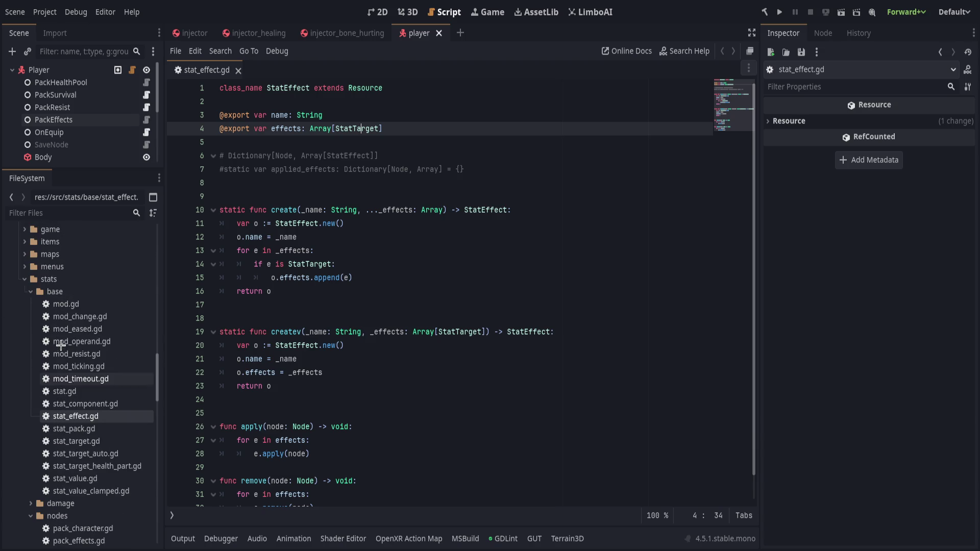
left_click(24, 291)
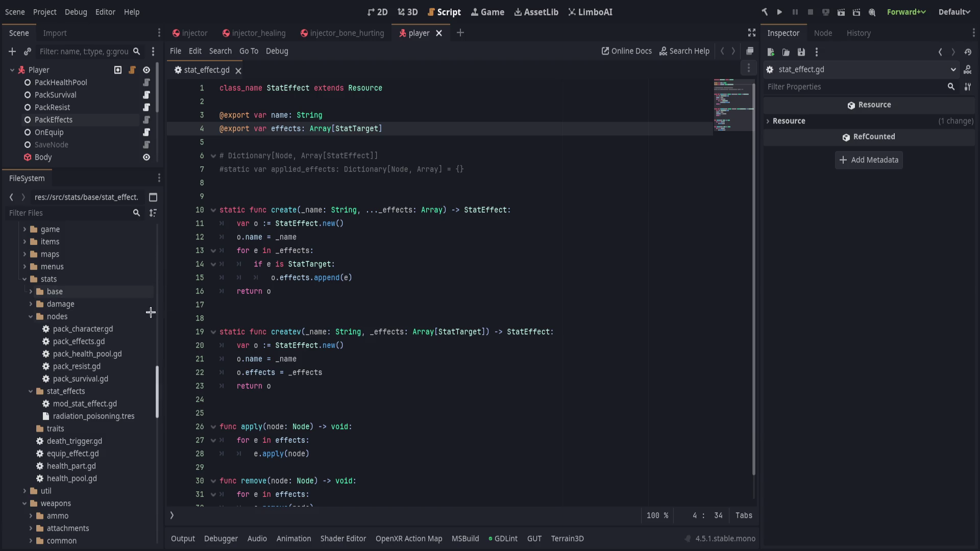
left_click(27, 317)
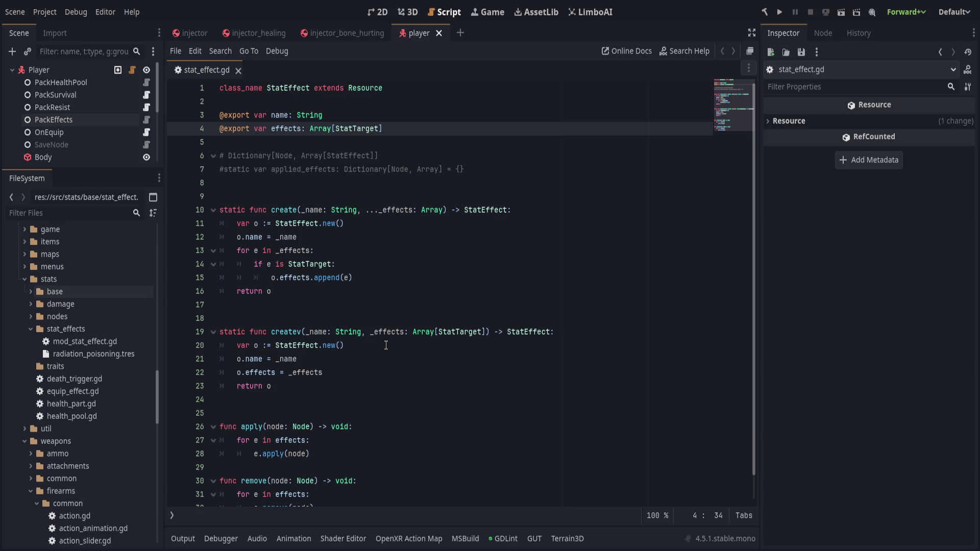
left_click(85, 341)
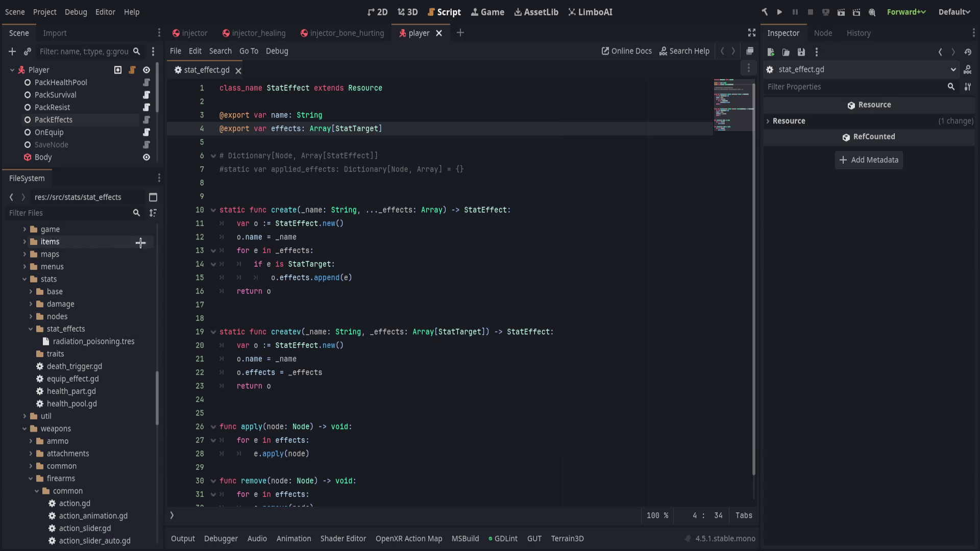
left_click(29, 316)
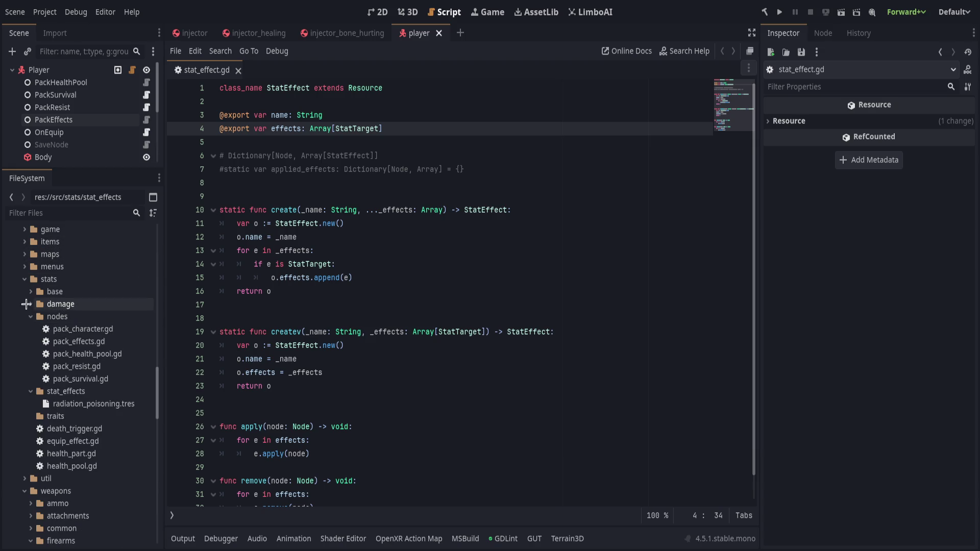
left_click(26, 291)
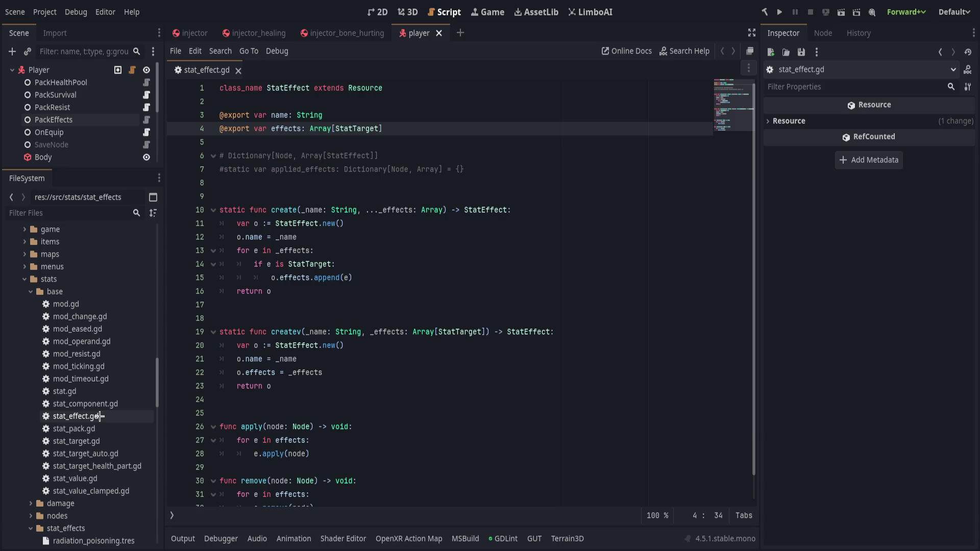
Pick res://src/stats/base for the new stat_effect_health_part.gd script, then switch to the code editor
left_click(91, 292)
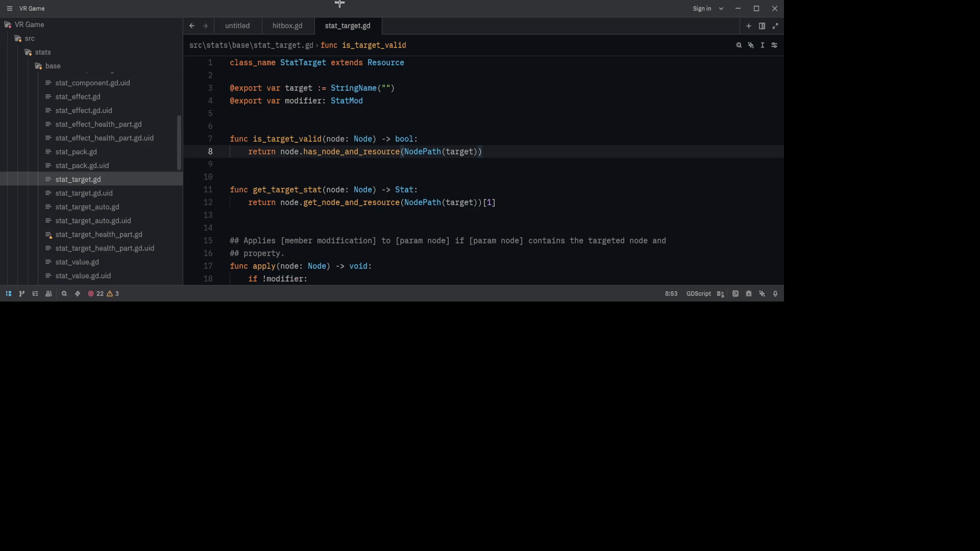
double_click(339, 4)
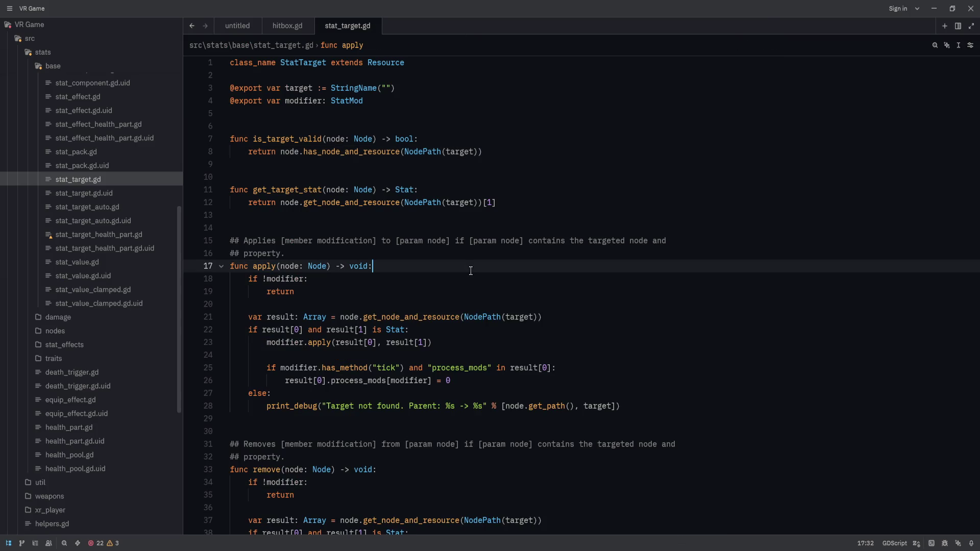
Close the open tabs and open stat_effect.gd and stat_effect_health_part.gd via Ctrl+P
middle_click(240, 25)
middle_click(240, 25)
middle_click(240, 27)
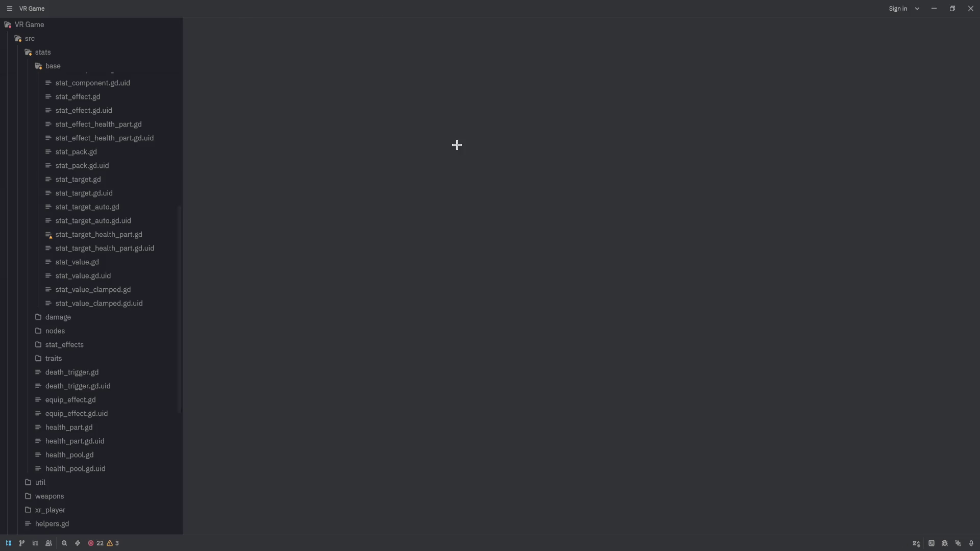
key("ctrl+p")
type("stat_effect")
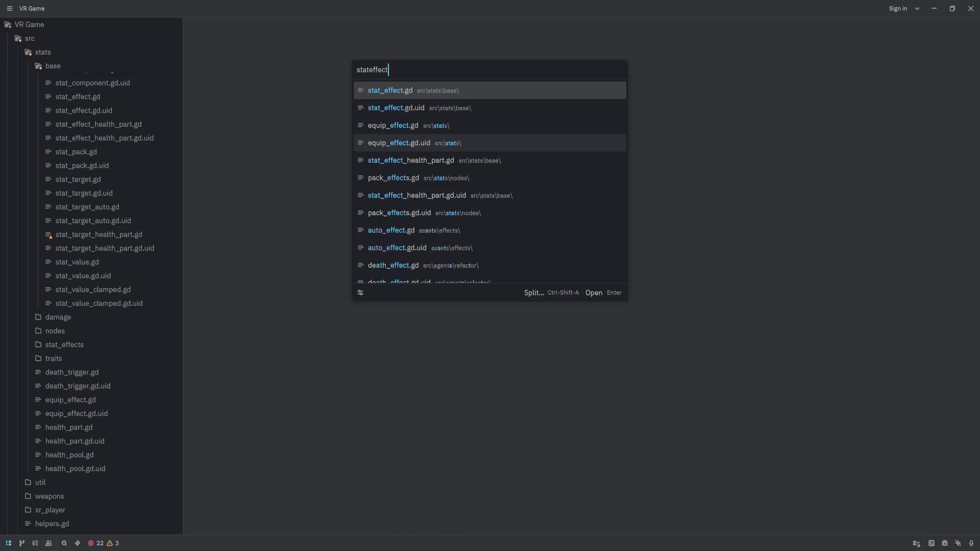
key("Return")
key("ctrl+p")
type("stat_effect_")
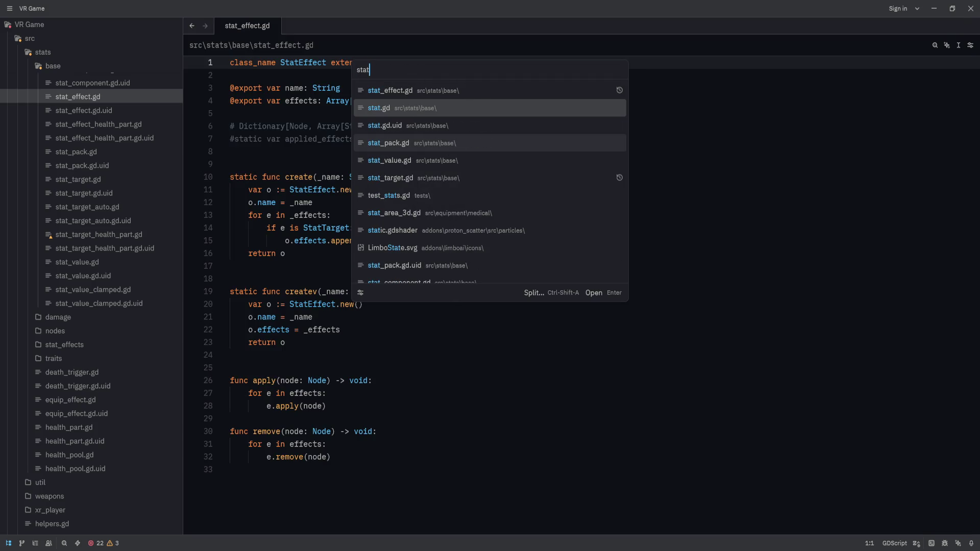
type("health")
key("Return")
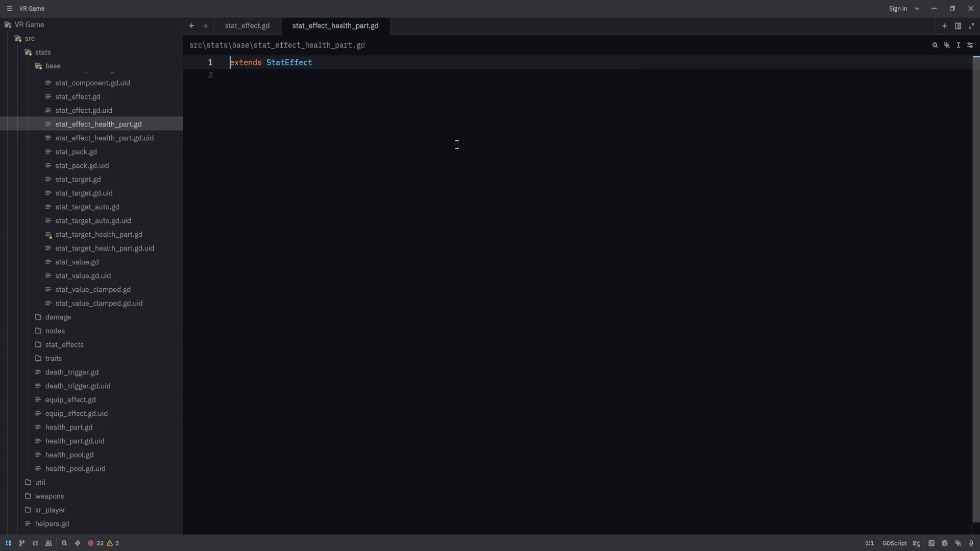
Split stat_effect_health_part.gd beside stat_effect.gd and add a blank line after extends StatEffect
left_click_drag(337, 28, 852, 252)
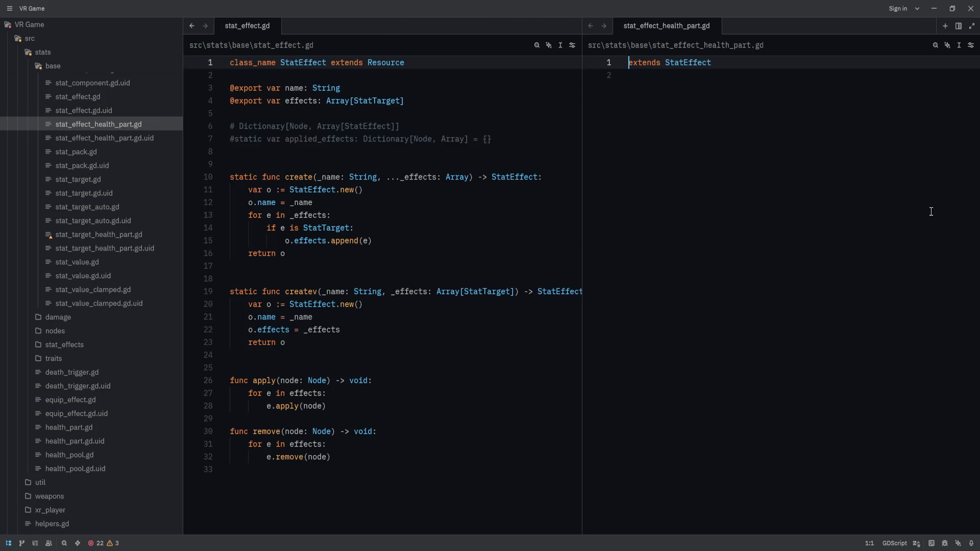
left_click_drag(177, 206, 166, 207)
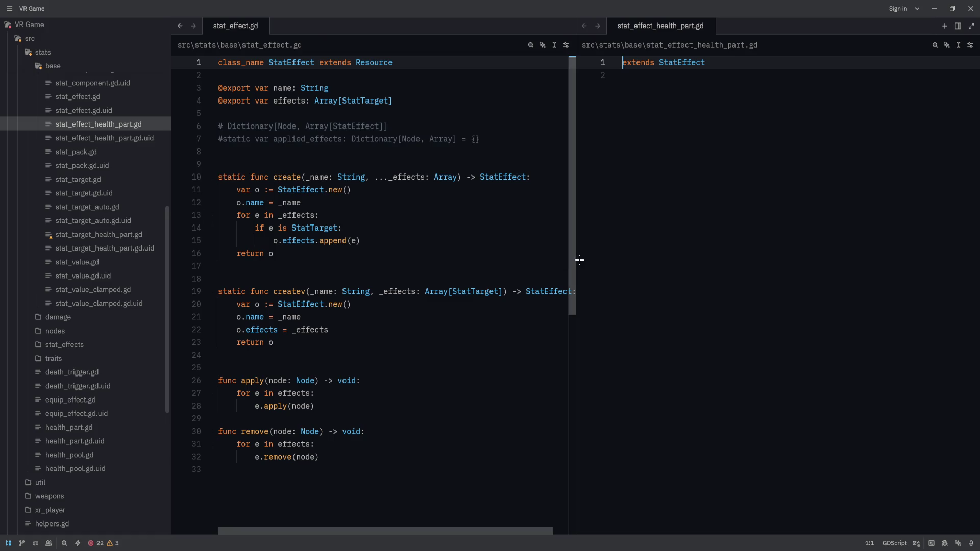
mouse_move(575, 260)
left_mouse_down()
mouse_move(602, 260)
mouse_move(551, 260)
left_mouse_up()
left_click(737, 216)
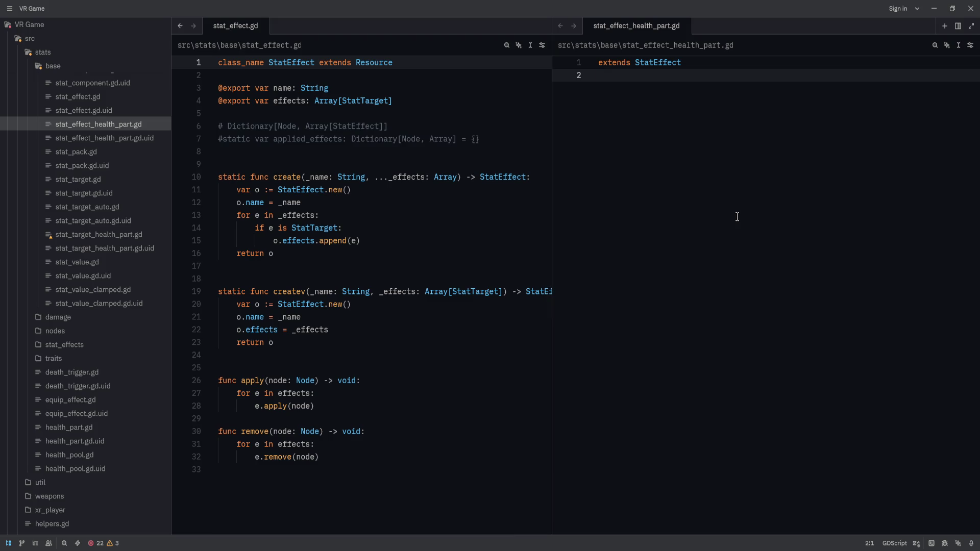
key("Return")
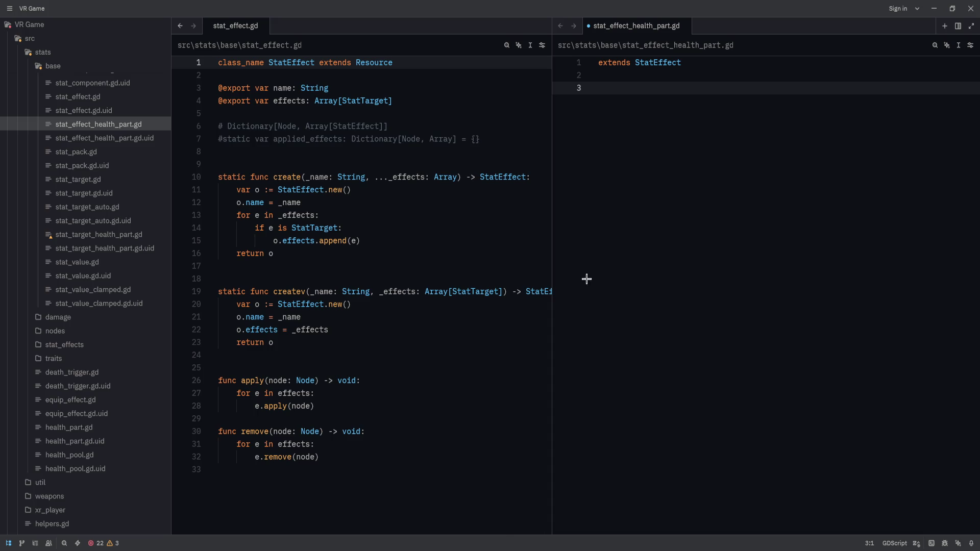
mouse_move(372, 531)
left_mouse_down()
mouse_move(180, 223)
mouse_move(180, 176)
left_mouse_up()
key("ctrl+c")
left_click(704, 191)
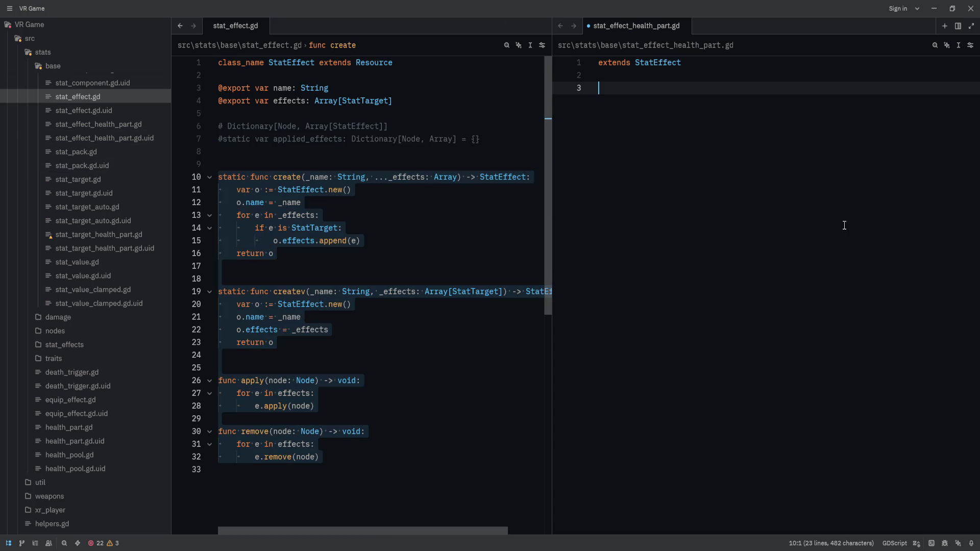
key("ctrl+v")
left_click(598, 101)
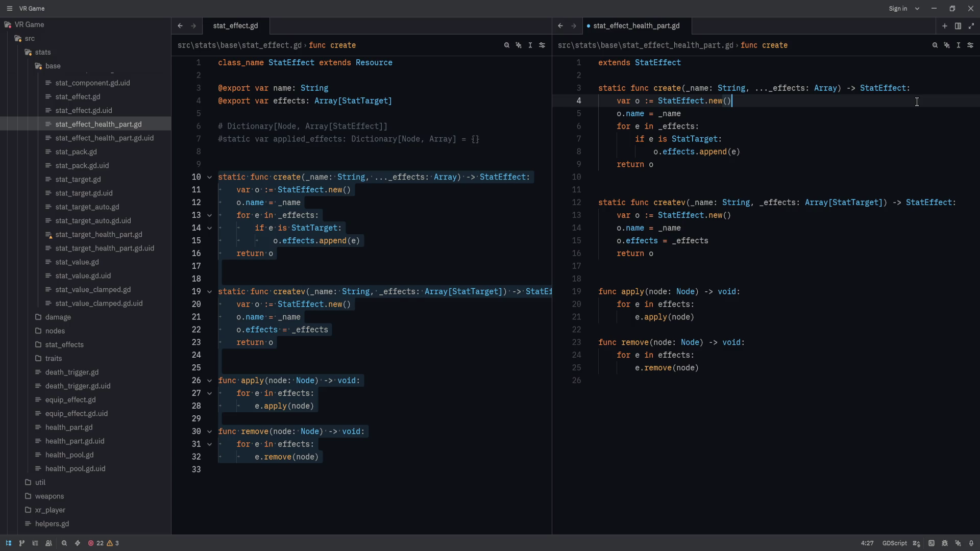
key("ctrl+shift+k")
key("ctrl+shift+k")
key("ctrl+shift+k")
key("ctrl+shift+k")
key("ctrl+shift+k")
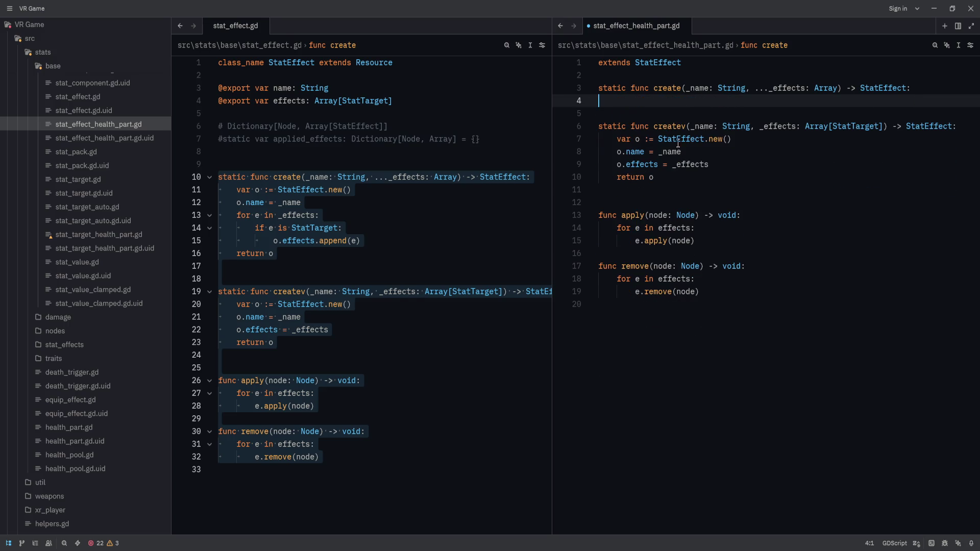
left_click(598, 152)
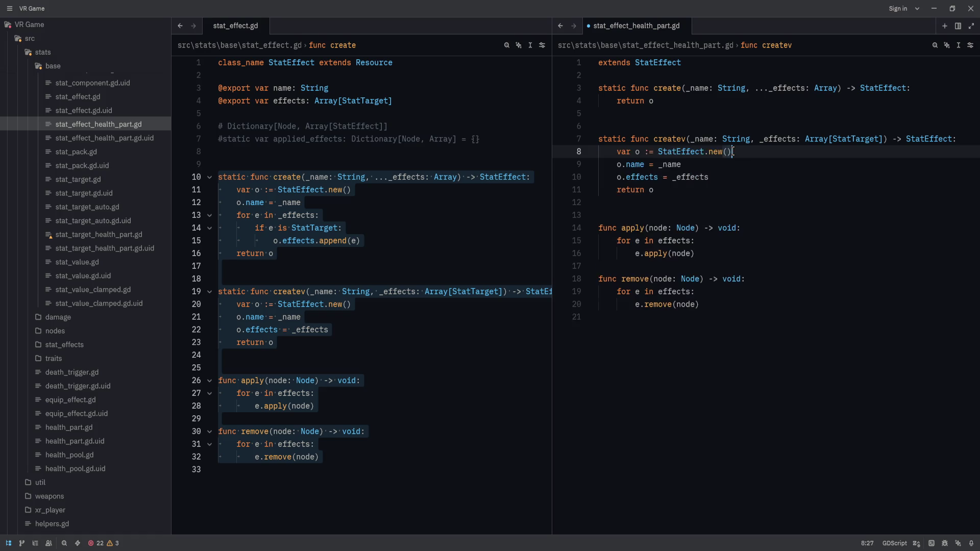
key("ctrl+shift+k")
key("ctrl+shift+k")
key("ctrl+shift+k")
left_click(725, 212)
left_click(742, 202)
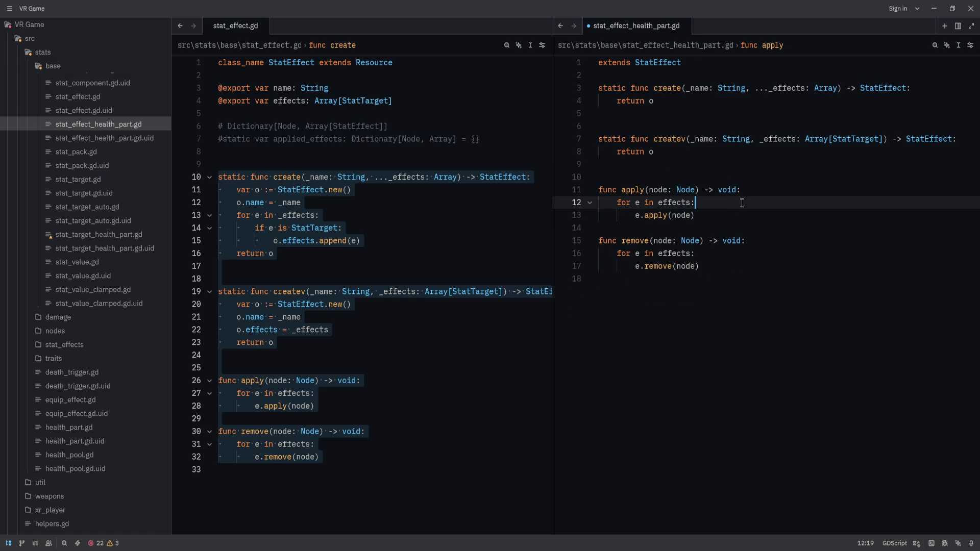
left_click(787, 190)
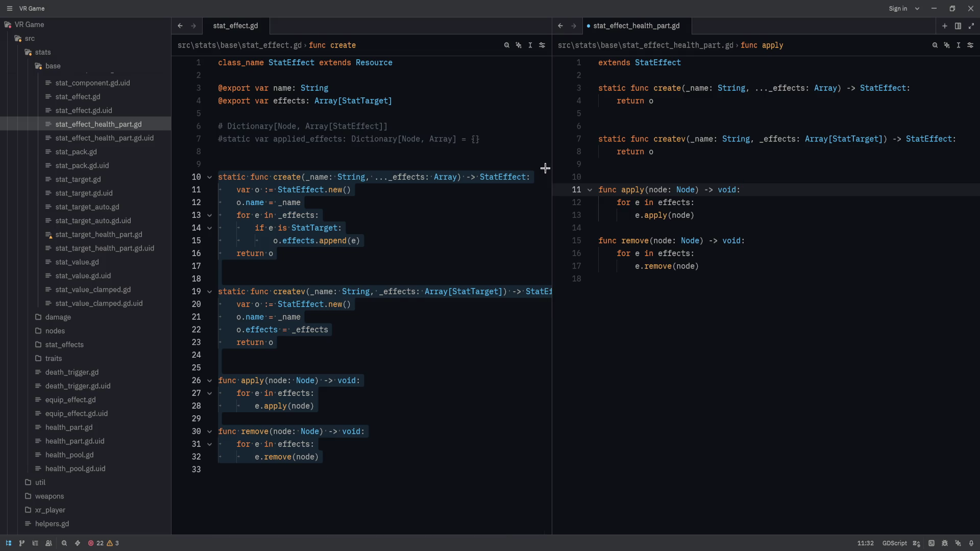
left_click(494, 208)
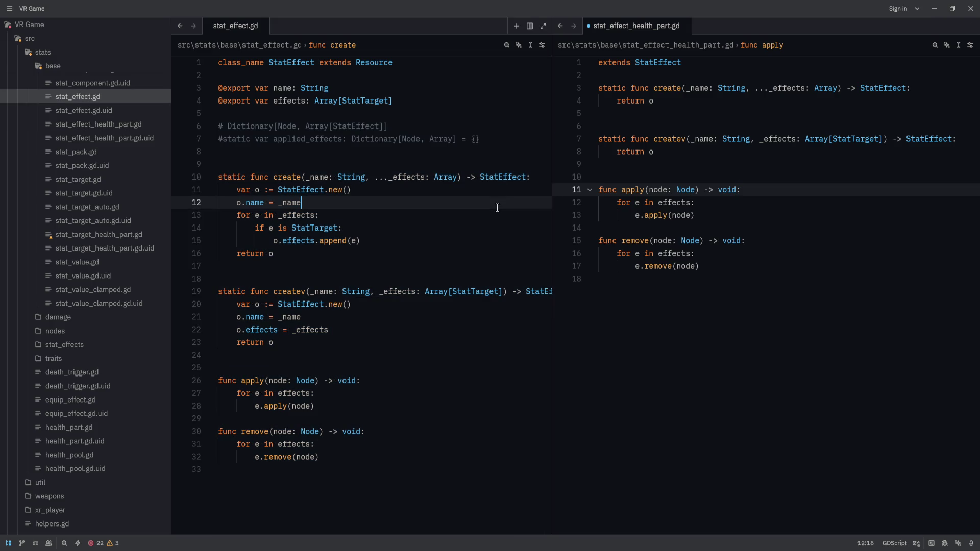
Begin apply() with an 'if node' line and expand the nodes folder in the project panel
left_click(484, 212)
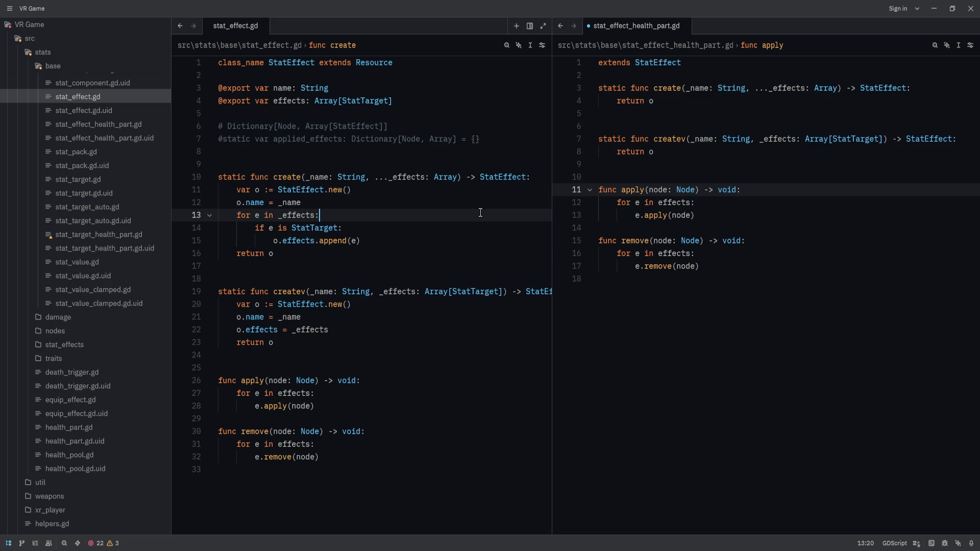
scroll(100, 347, "up", 3)
left_click(410, 382)
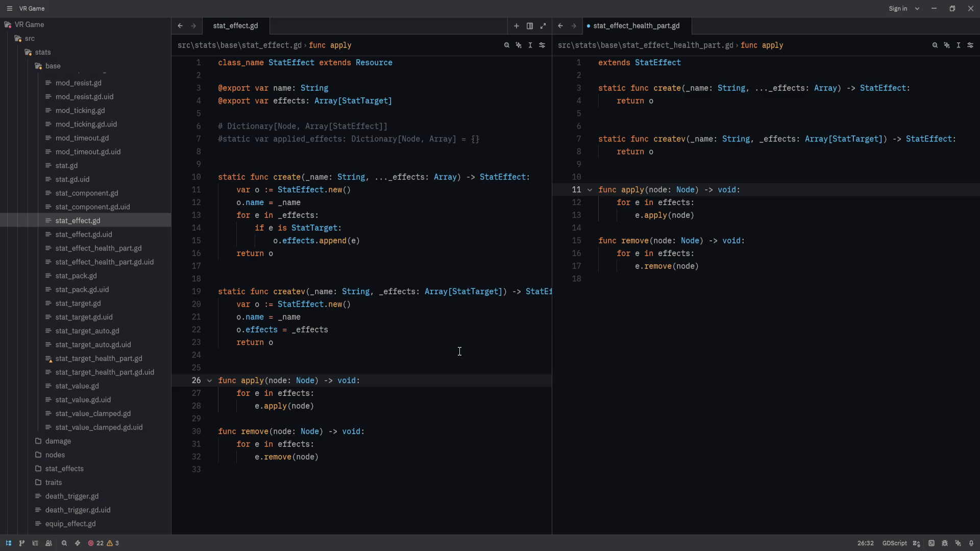
key("Return")
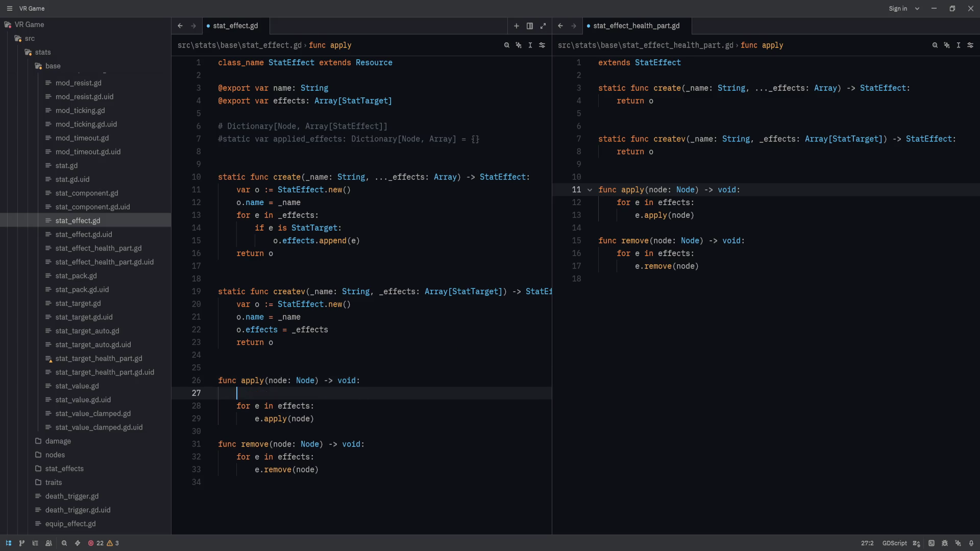
type("if node.")
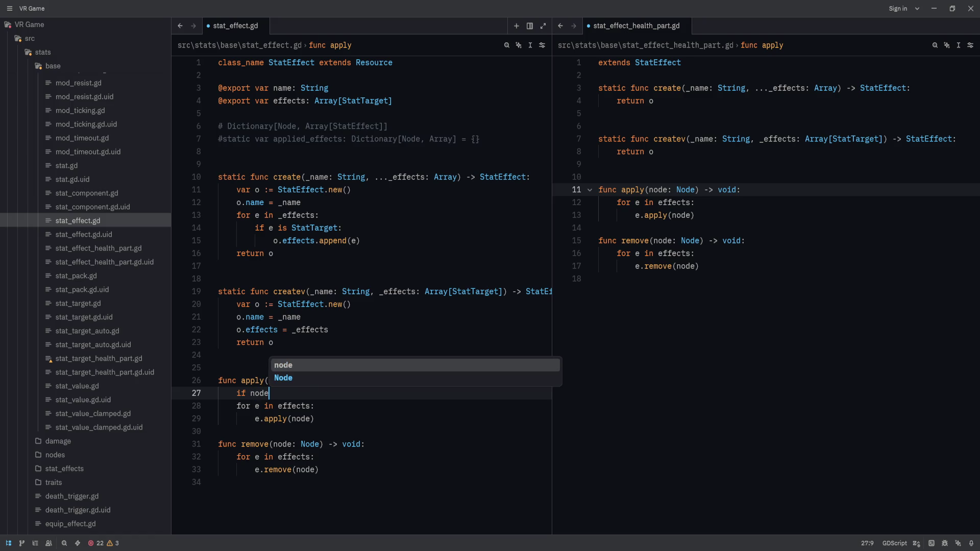
key("BackSpace")
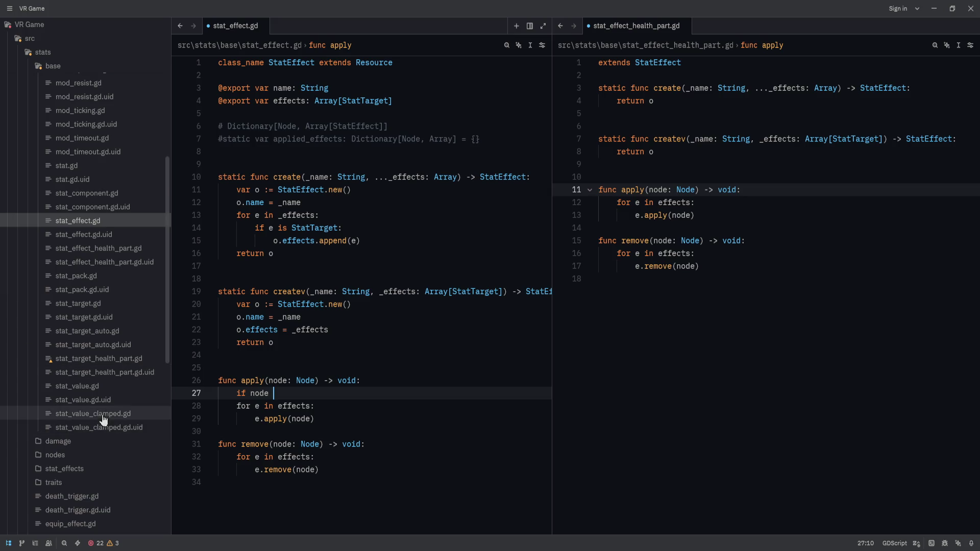
scroll(86, 404, "down", 2)
left_click(76, 372)
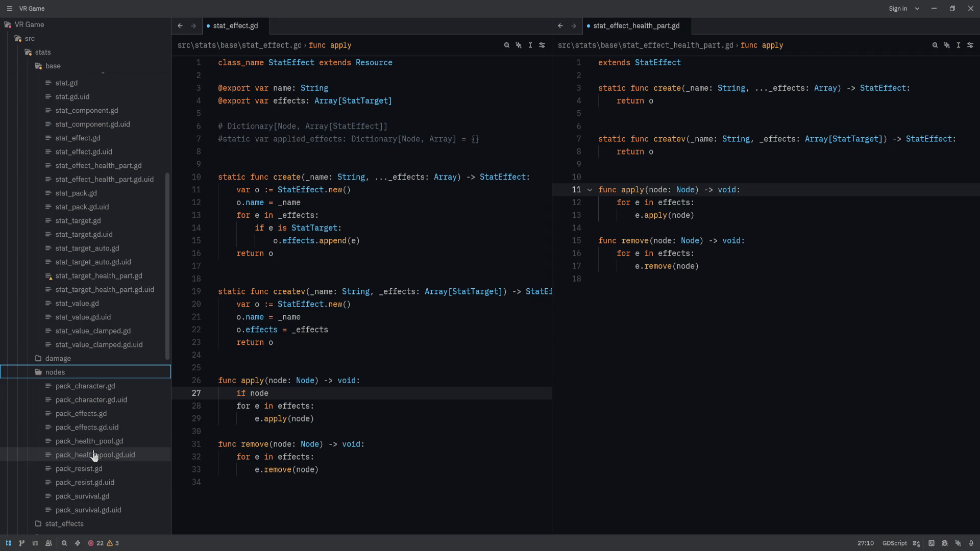
Open pack_effects.gd and review the PackEffects class and its status functions
left_click(123, 416)
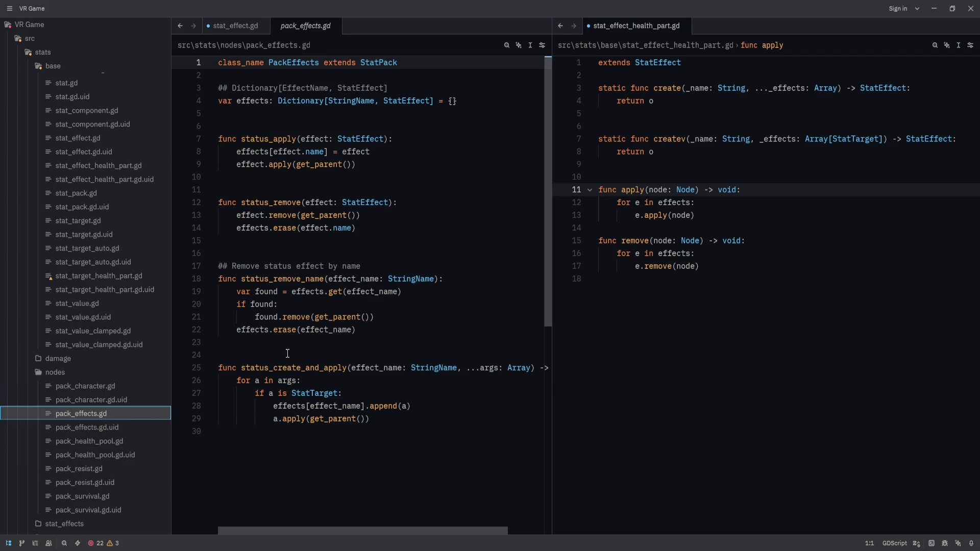
left_click(302, 62)
double_click(301, 63)
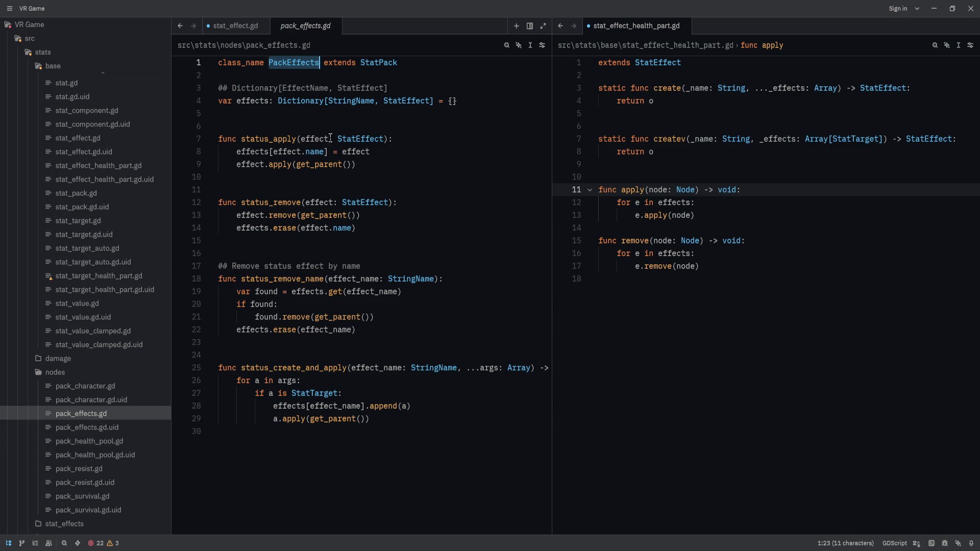
left_click(431, 205)
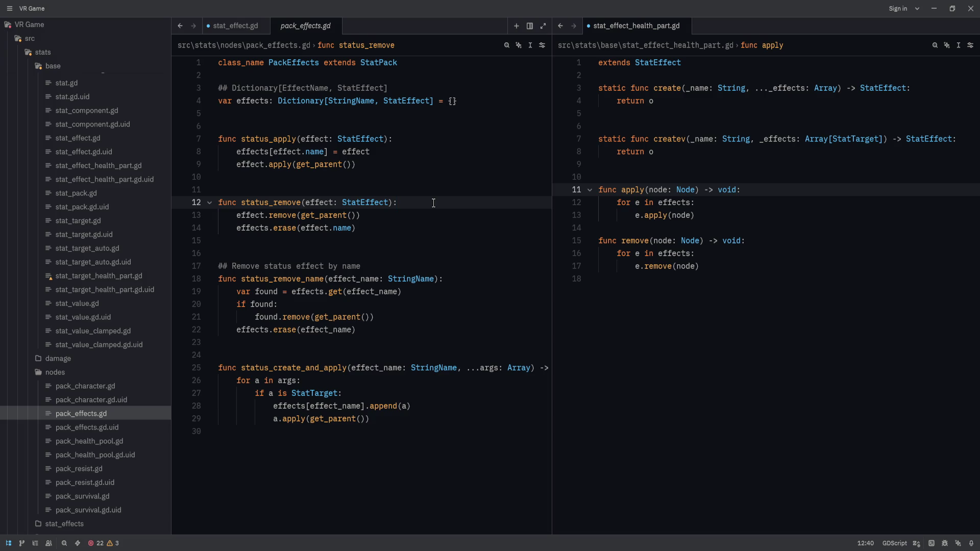
scroll(120, 259, "up", 3)
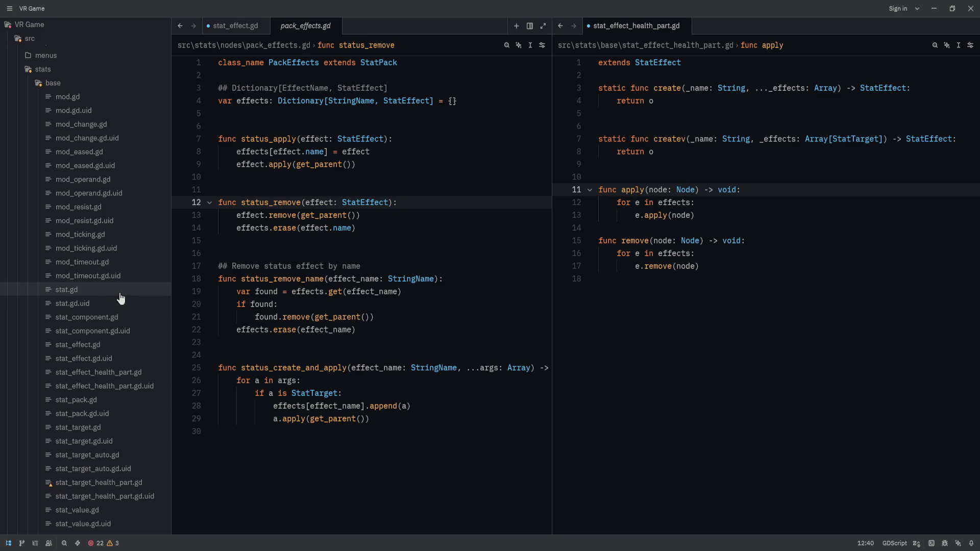
scroll(120, 297, "down", 5)
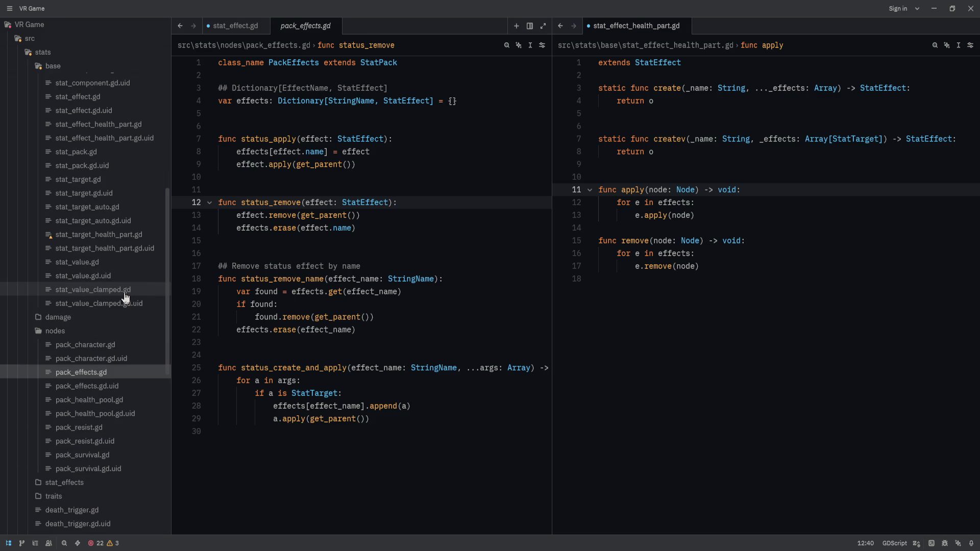
scroll(125, 297, "up", 4)
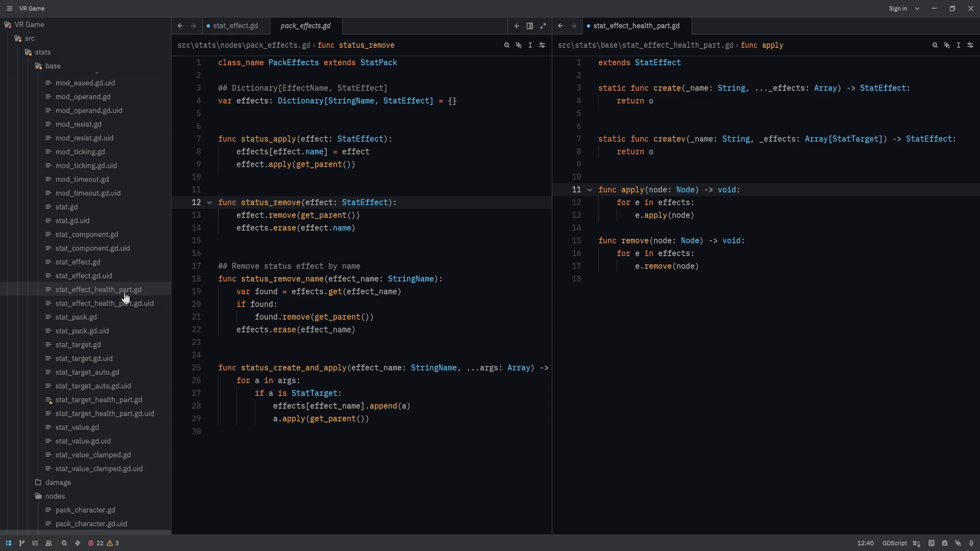
scroll(125, 297, "up", 2)
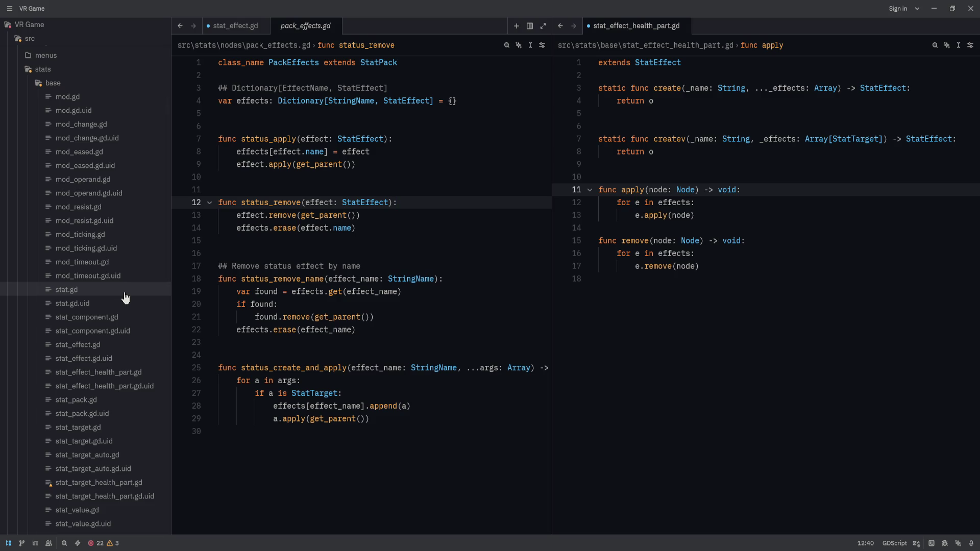
scroll(125, 297, "up", 3)
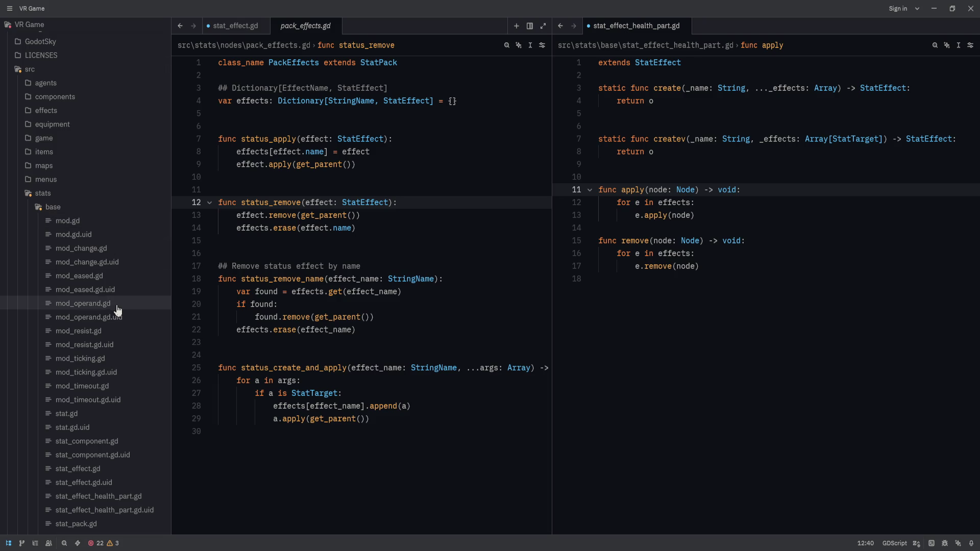
scroll(117, 310, "down", 3)
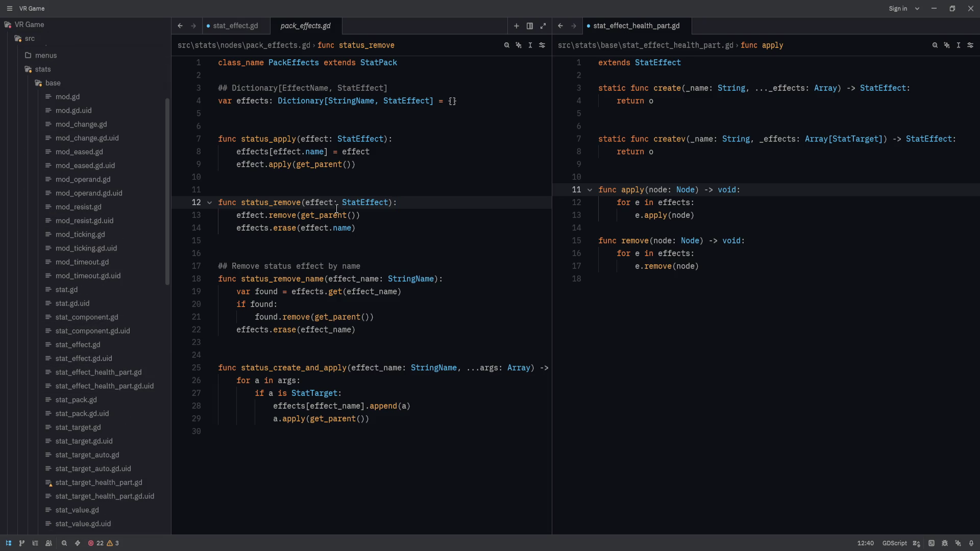
key("ctrl+Tab")
key("ctrl+Tab")
key("ctrl+Tab")
Replace the unfinished if line in apply() with 'if node.has_node_and_resource()'
left_click(381, 200)
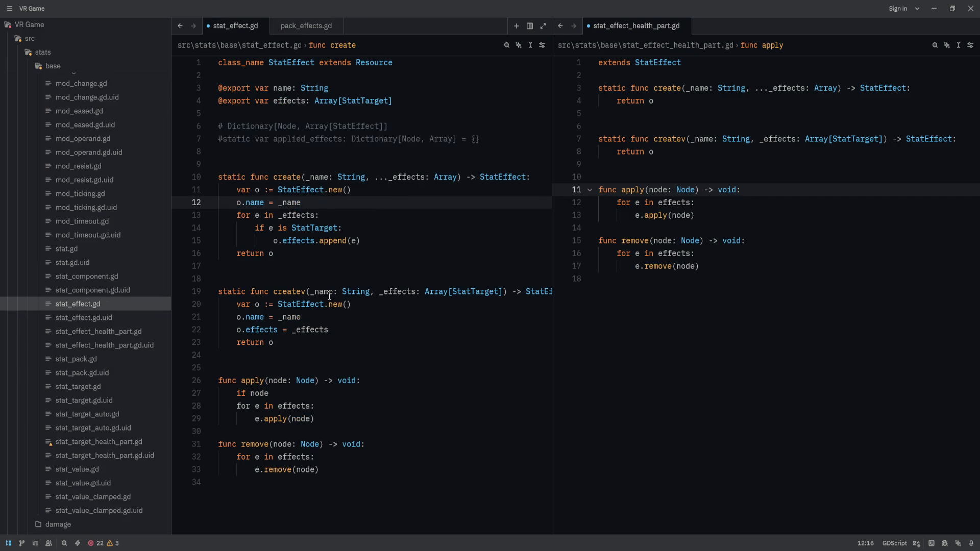
left_click(356, 432)
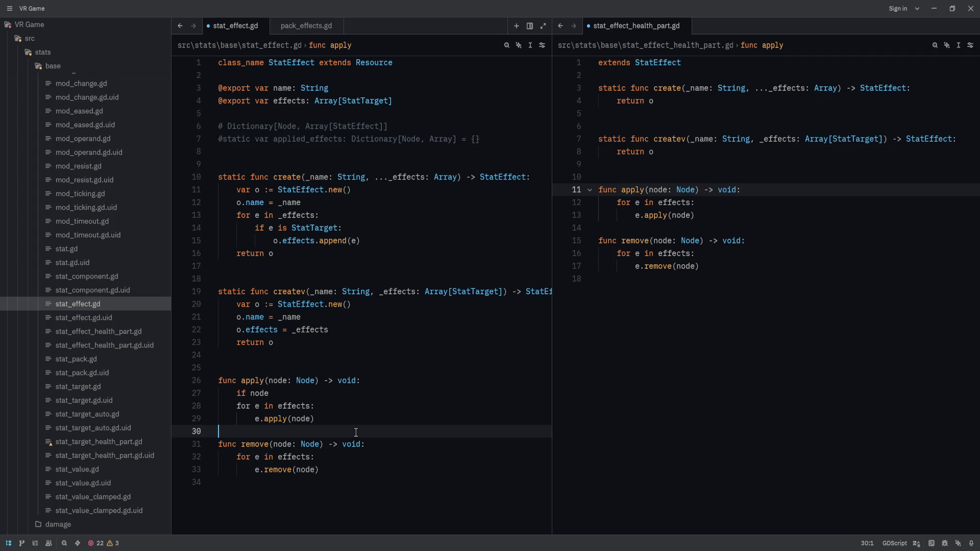
left_click(398, 389)
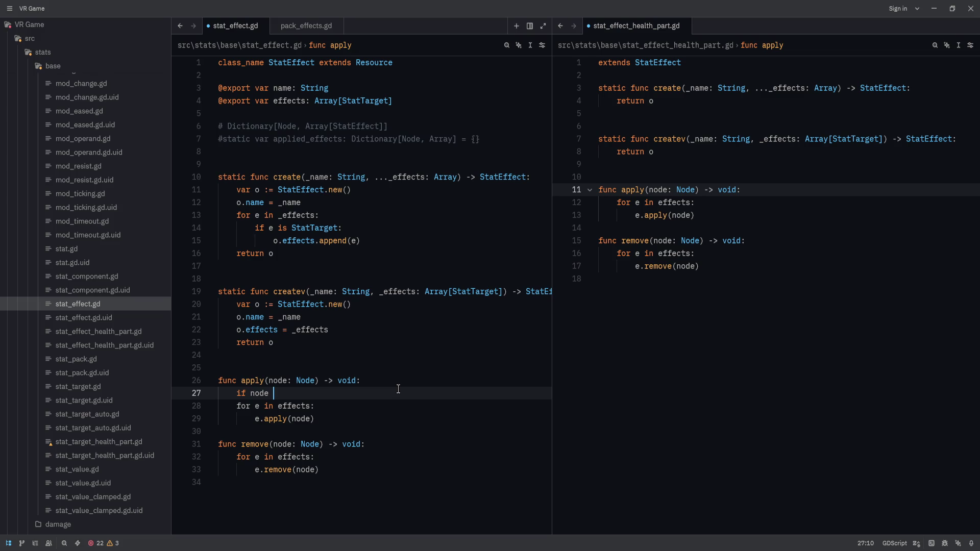
key("ctrl+BackSpace")
key("ctrl+BackSpace")
type("if")
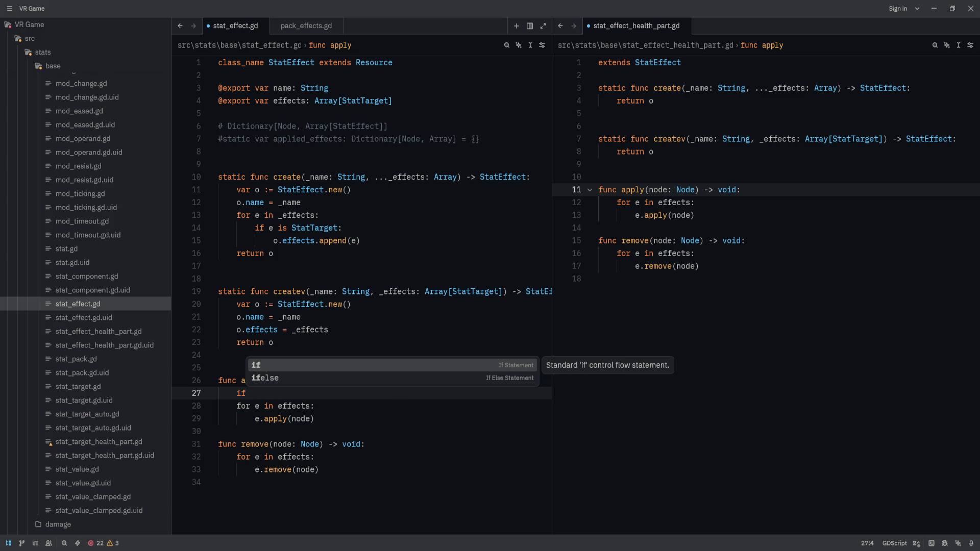
type(" node")
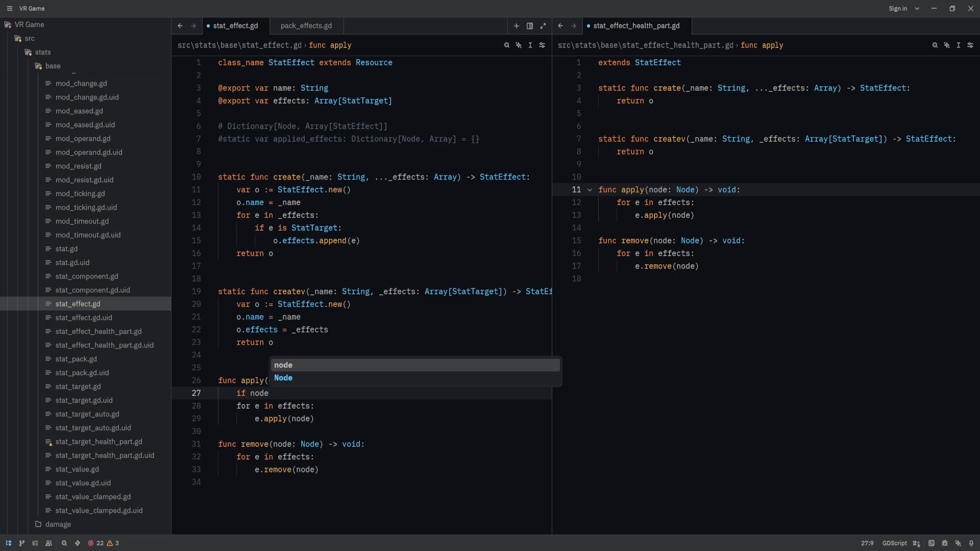
type(".has_node_and_resource(")
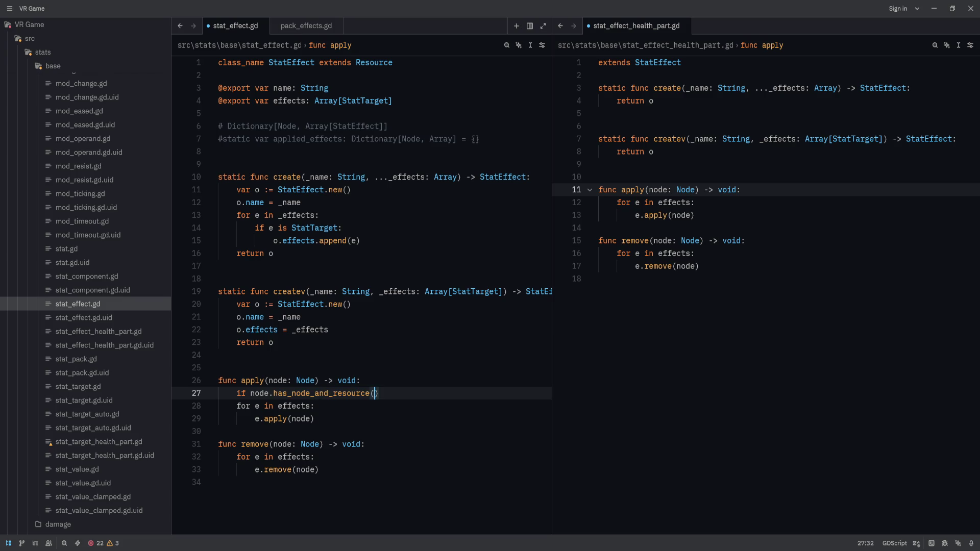
left_click(403, 63)
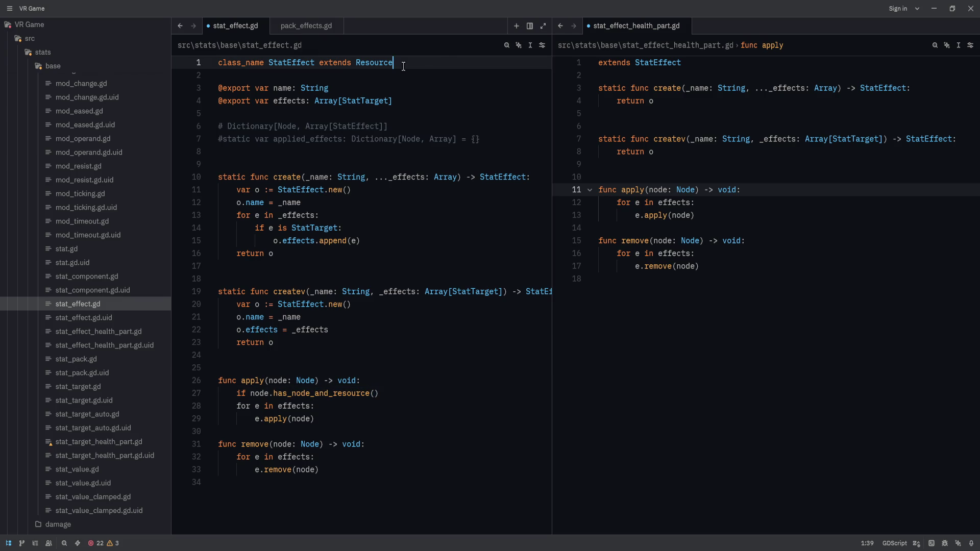
Below class_name, start the constant const TARGET := &"PackEffects:
key("Return")
key("Return")
type("const ")
type("p")
key("BackSpace")
type("TARGET:")
key("BackSpace")
type(":= ")
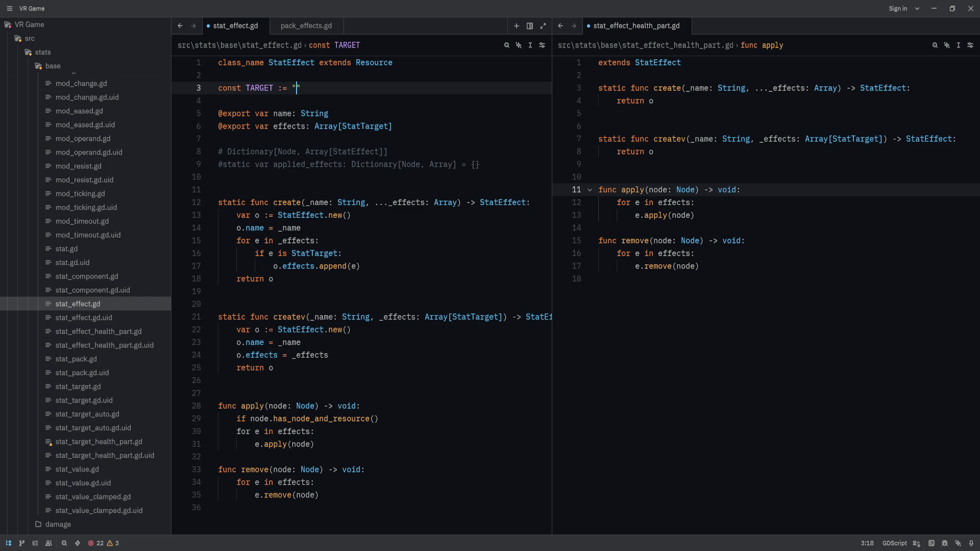
type("&\"S")
key("BackSpace")
type("PackEffects")
type(":")
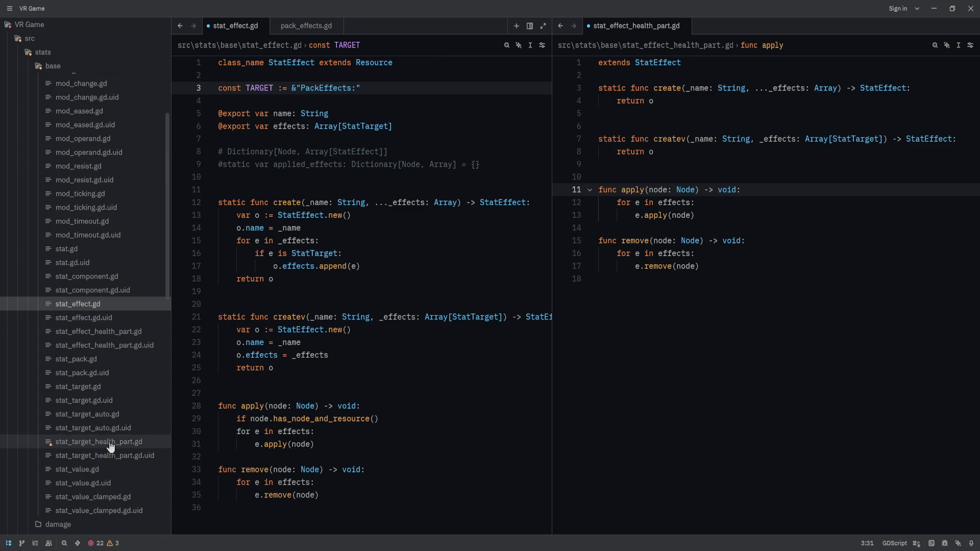
Complete TARGET as &"PackEffects:effects" after checking pack_effects.gd, and save stat_effect.gd
scroll(66, 438, "down", 5)
left_click(306, 28)
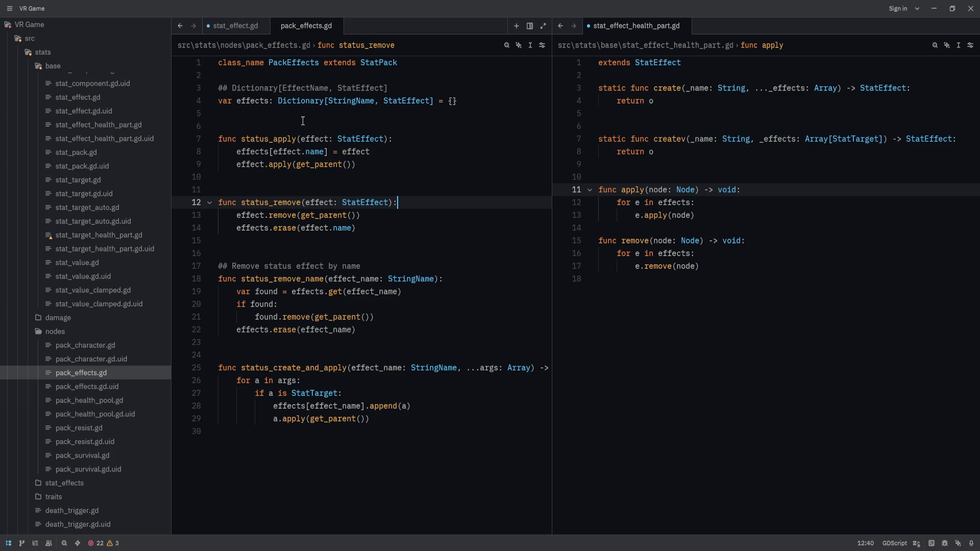
left_click(240, 28)
type("effects")
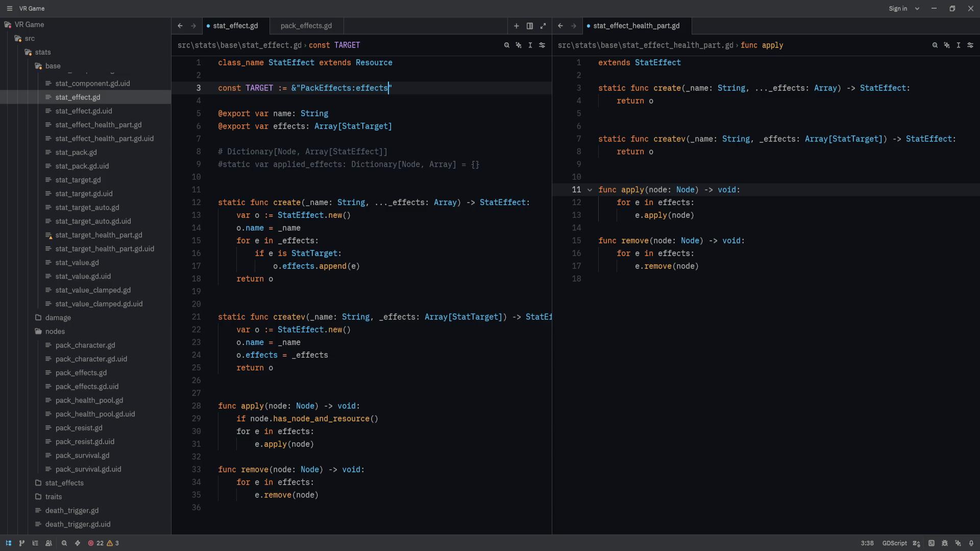
left_click(286, 28)
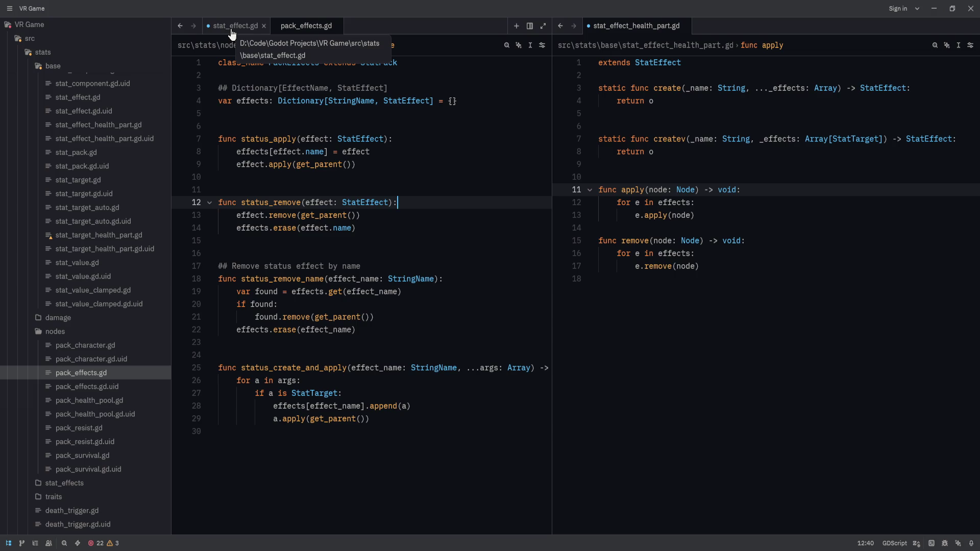
left_click(231, 30)
left_click(493, 153)
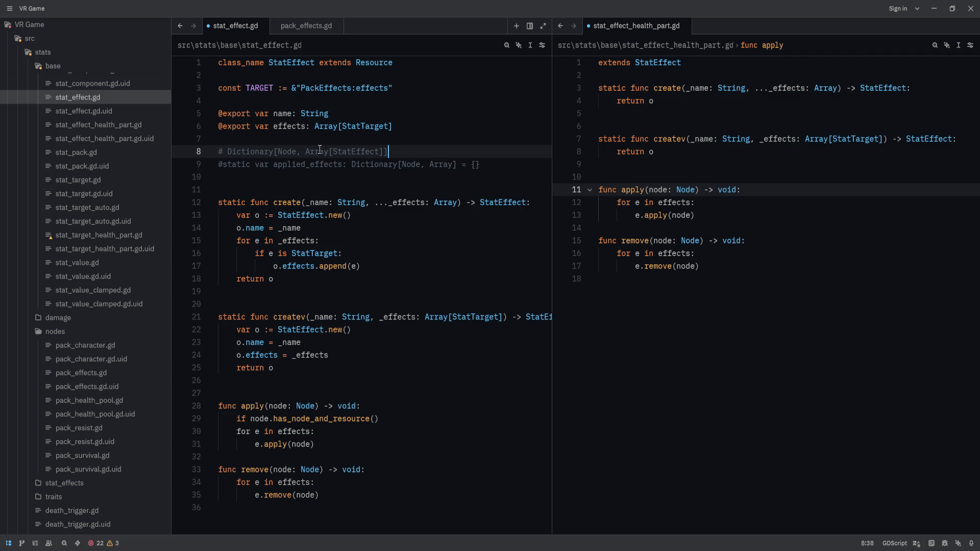
key("ctrl+s")
key("alt+Tab")
In Godot's script editor, pass TARGET into the node_and_resource call on line 29
left_click(334, 442)
scroll(432, 454, "down", 2)
key("Down")
key("Down")
key("End")
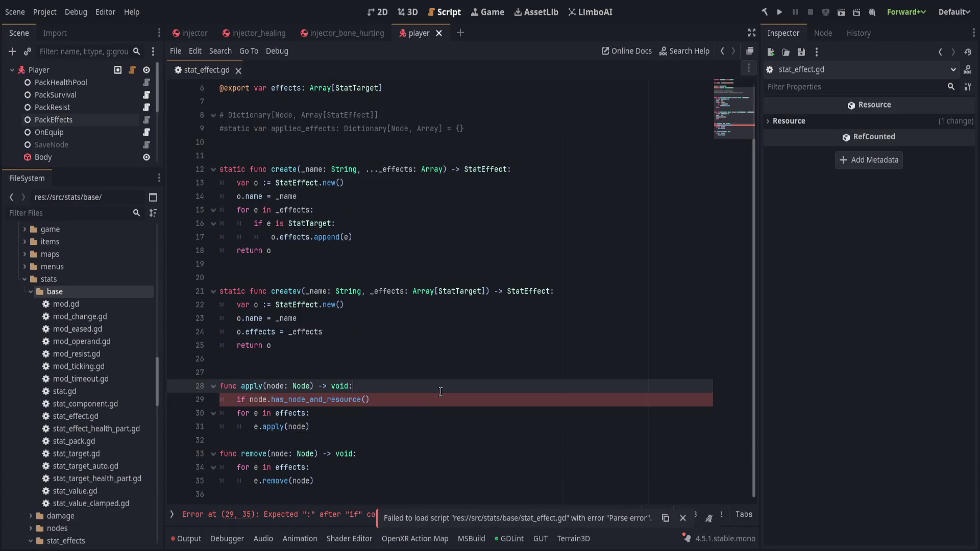
key("Left")
key("Left")
key("Left")
type("]")
key("ctrl+z")
key("Right")
key("Right")
key("Right")
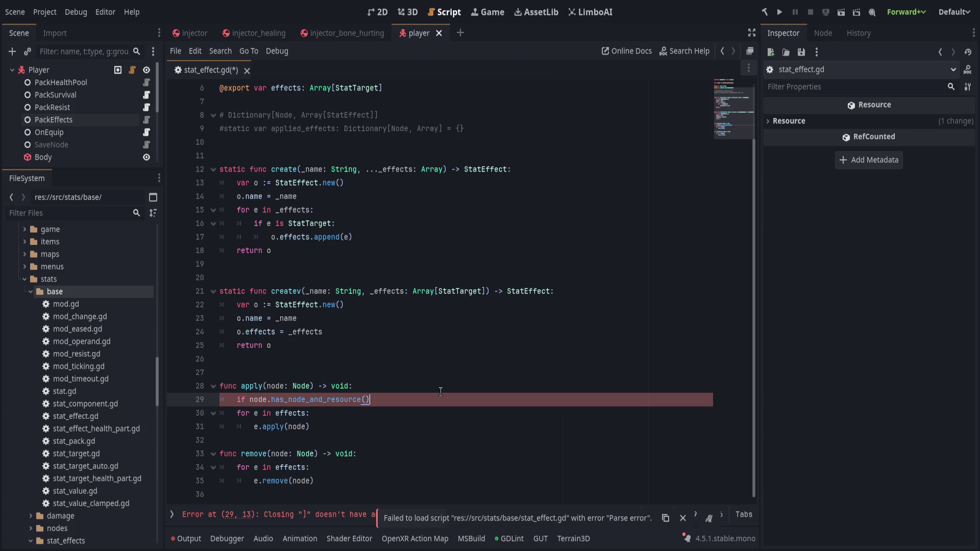
type("TARGET")
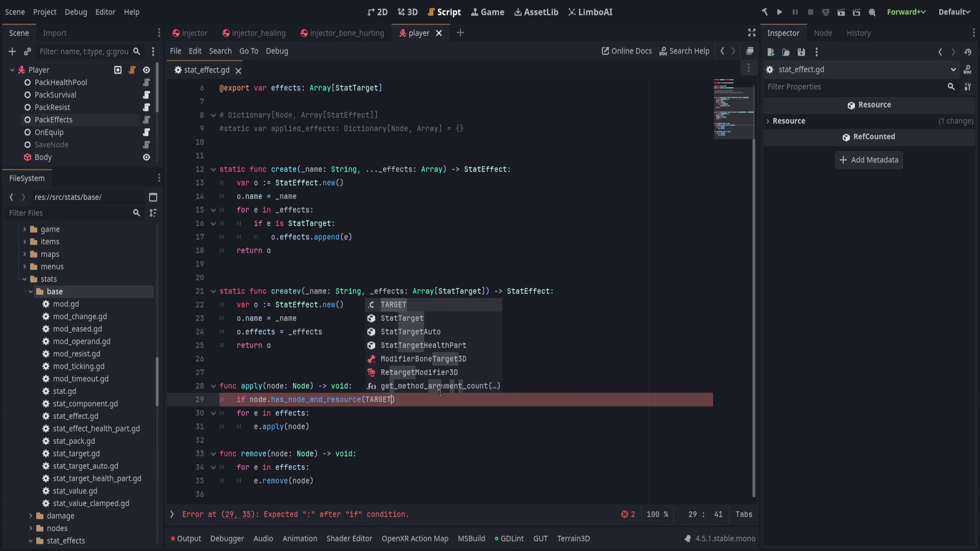
key("Right")
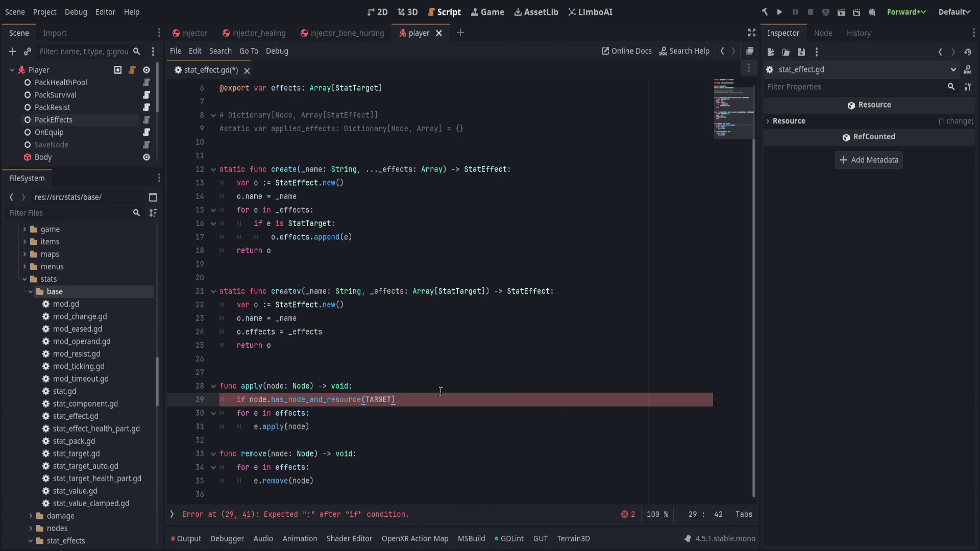
Rewrite line 29 as var result = node.get_node_and_resource(TARGET)
key("Home")
key("Delete")
key("Delete")
key("Delete")
type("var ")
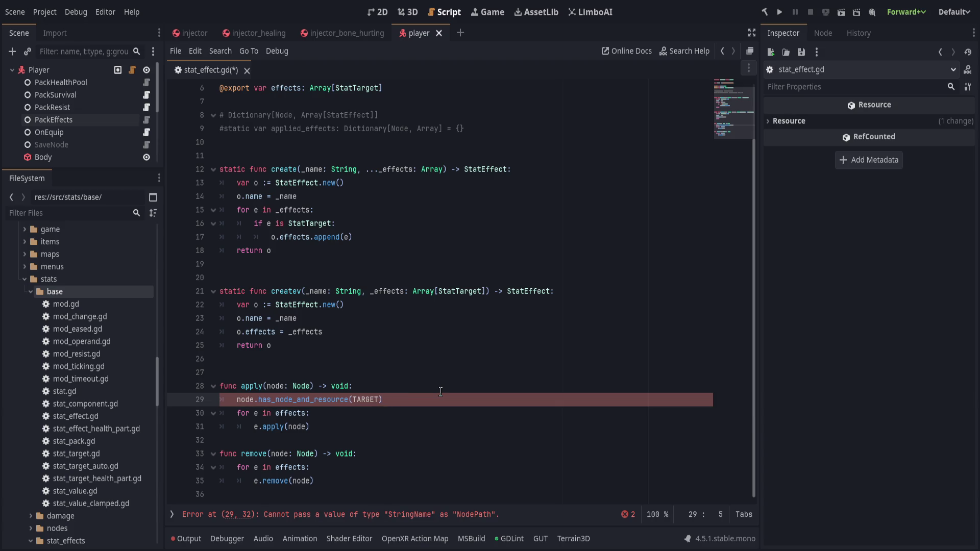
type("result =")
key("ctrl+Right")
key("ctrl+space")
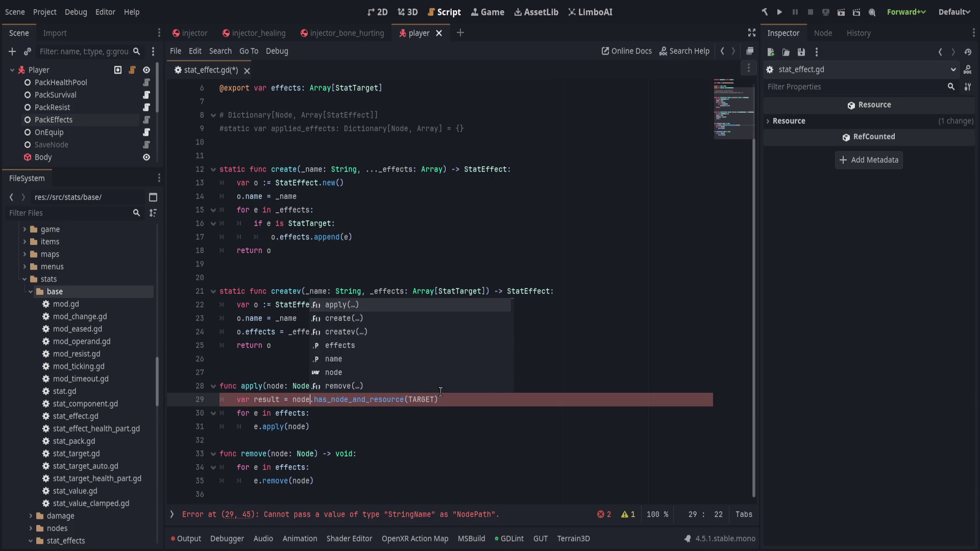
key("Right")
key("Delete")
key("Delete")
key("Delete")
type("get")
key("End")
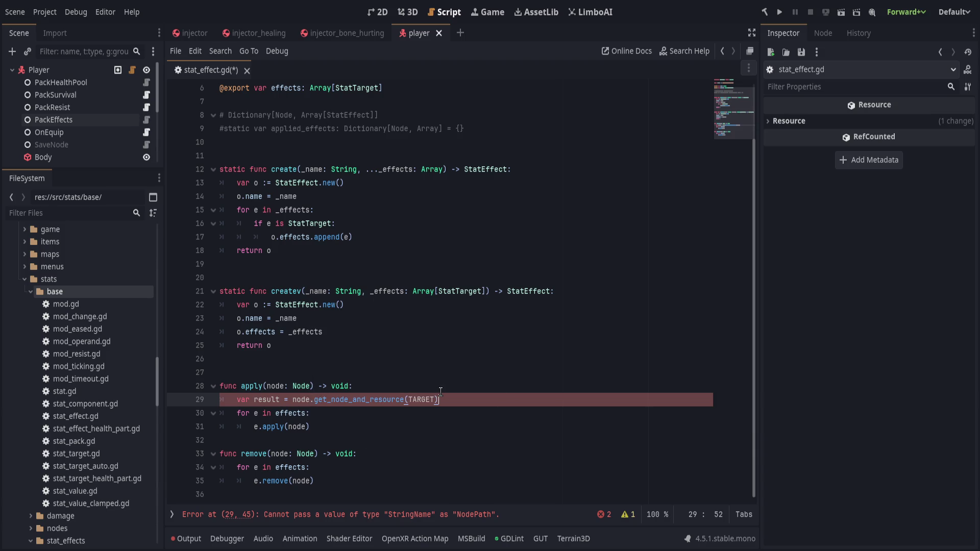
Change TARGET on line 3 to NodePath("PackEffects:effects") and save stat_effect.gd
scroll(391, 452, "up", 2)
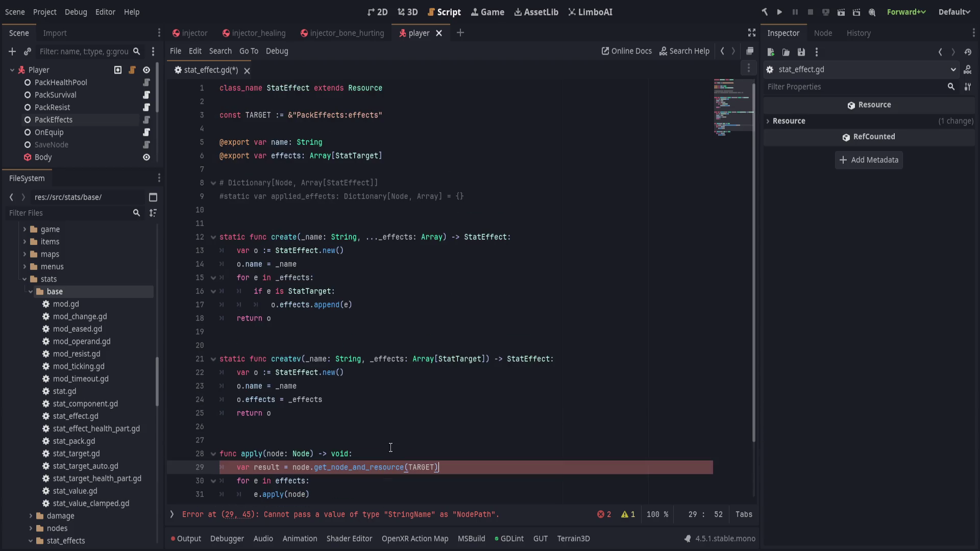
left_click(281, 115)
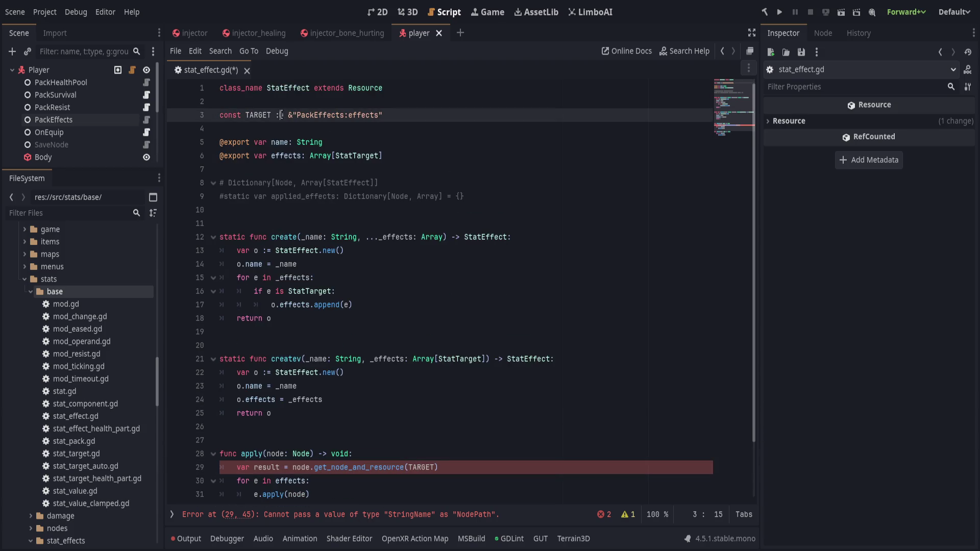
type("Node")
key("BackSpace")
key("BackSpace")
key("BackSpace")
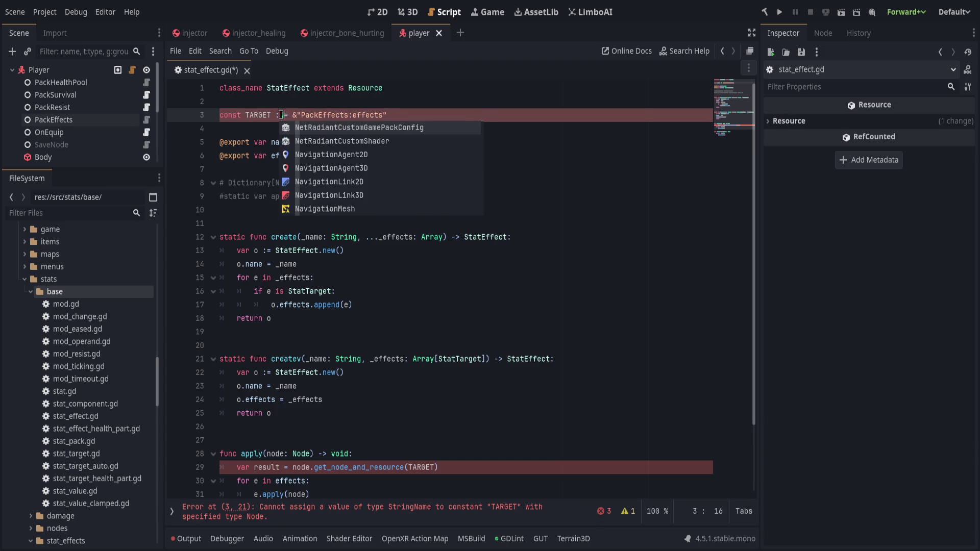
key("BackSpace")
key("Right")
key("Right")
key("Delete")
type("NodePath(")
key("End")
type(")")
key("ctrl+s")
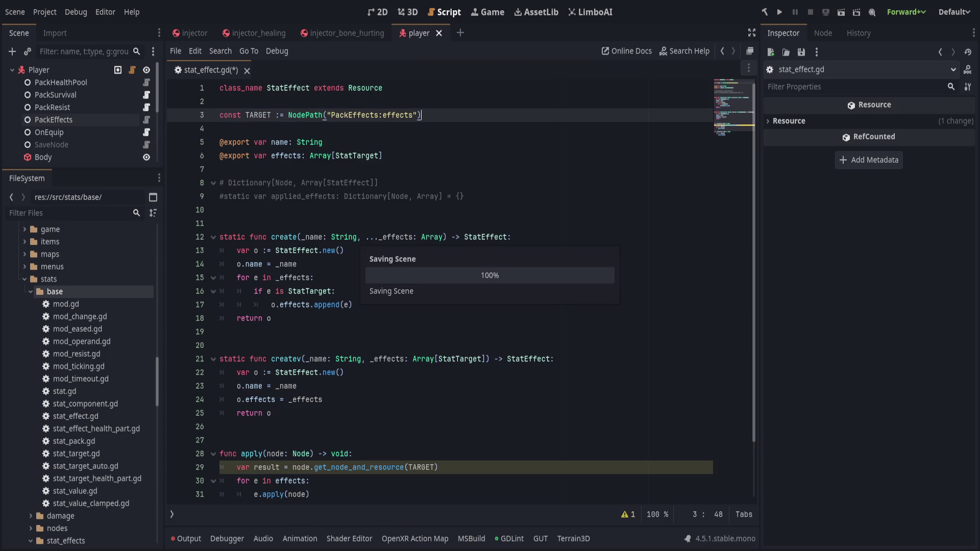
key("ctrl+Left")
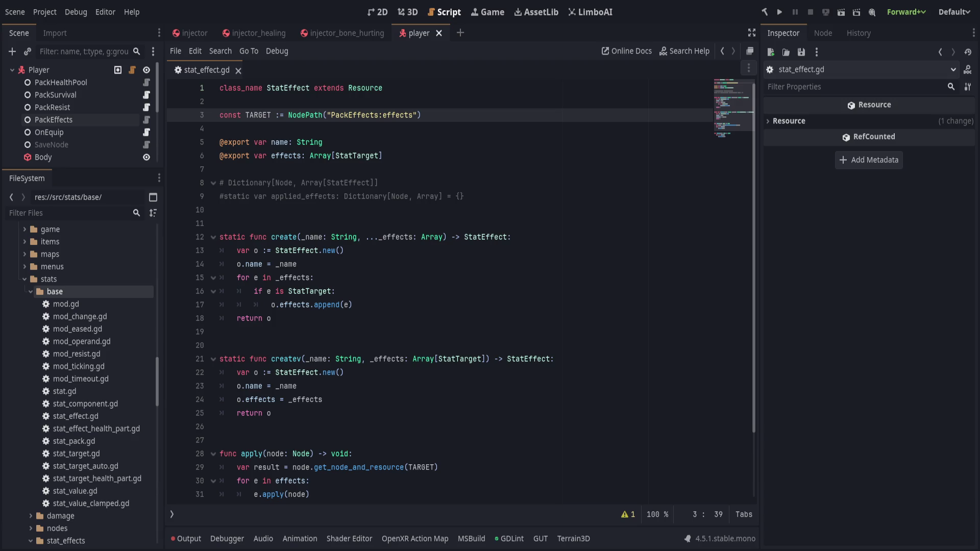
Add an unfinished 'if result' line below the result assignment in apply()
left_click(320, 251)
left_click(504, 118)
scroll(394, 420, "down", 2)
left_click(490, 385)
key("Return")
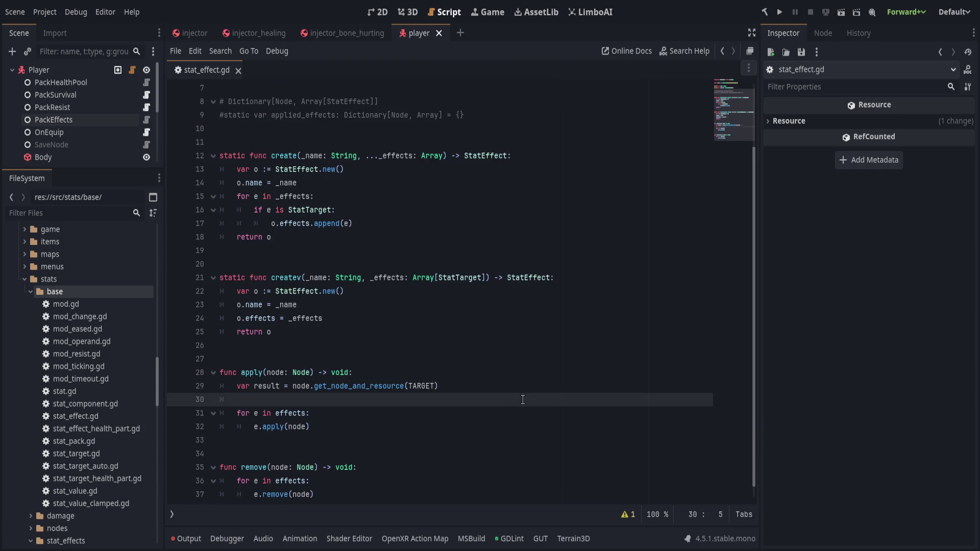
type("if result")
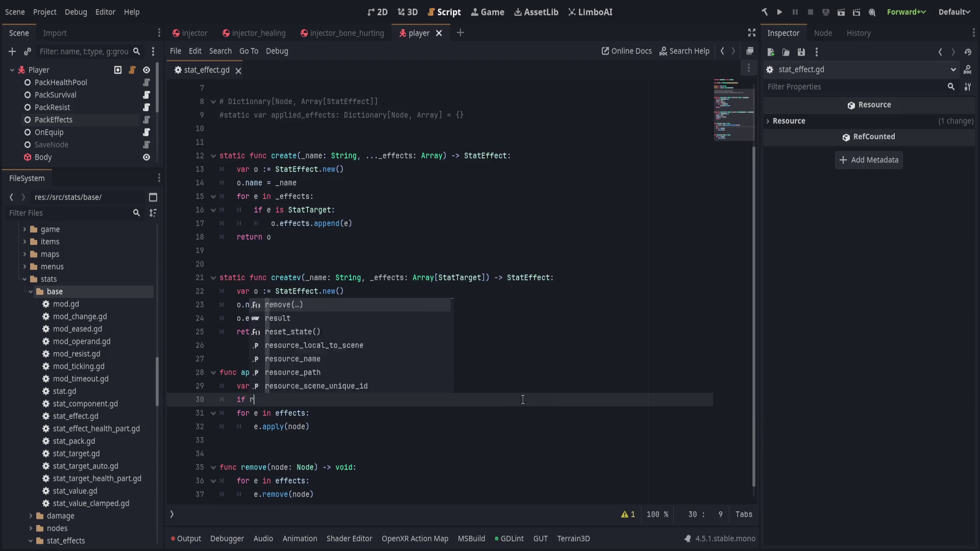
key("Escape")
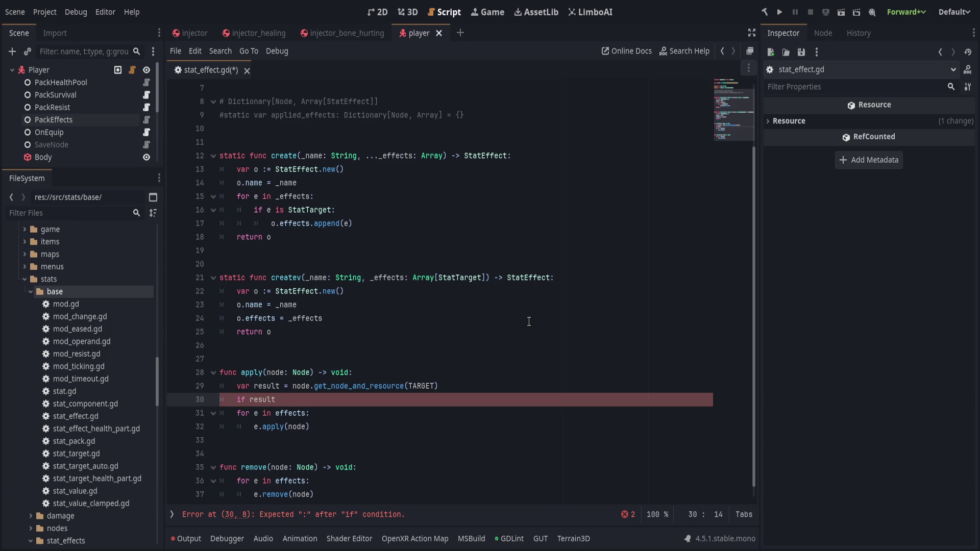
scroll(514, 317, "up", 2)
double_click(401, 117)
left_click(380, 116)
scroll(383, 284, "down", 3)
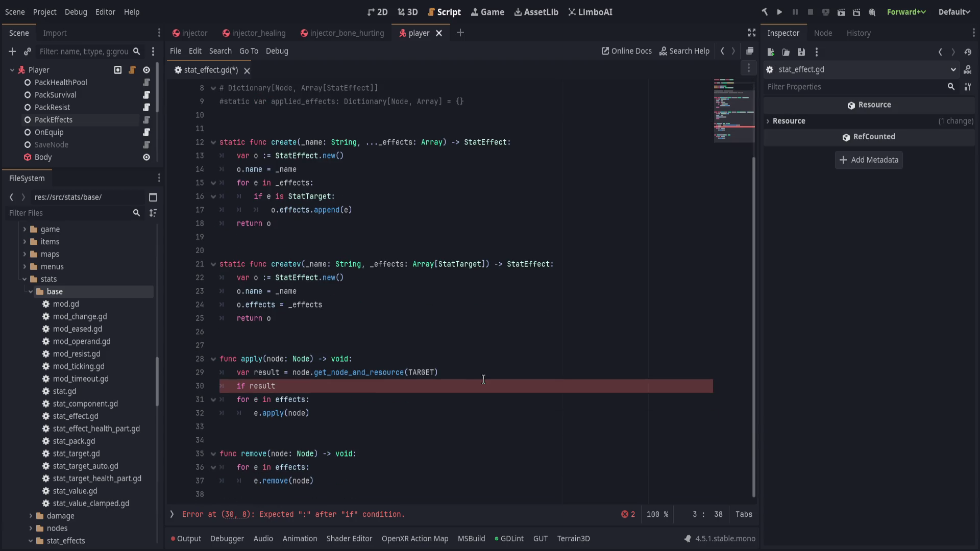
left_click(518, 372)
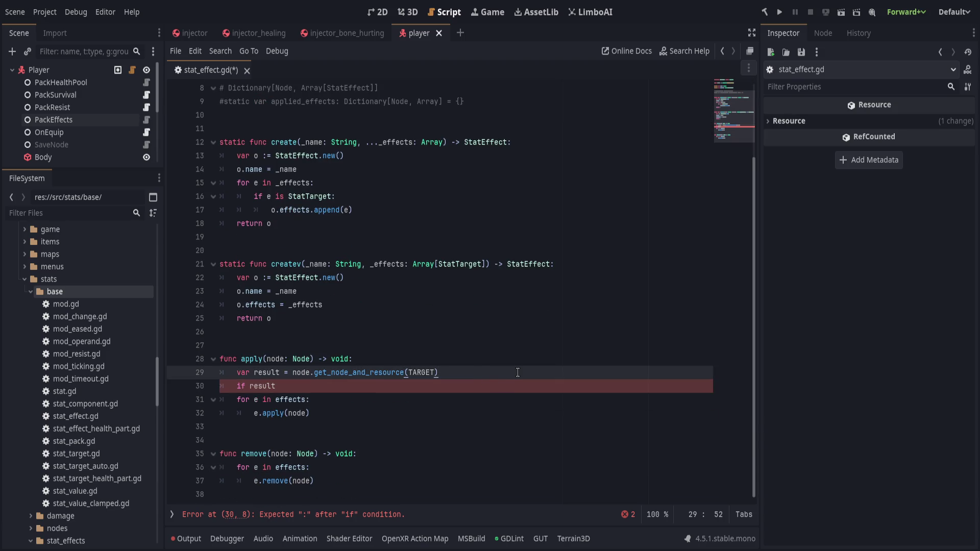
Rewrite line 29 as 'var pack : PackEffects = node.get_node(TARGET)'
key("Left")
key("Left")
key("Left")
key("BackSpace")
key("BackSpace")
key("BackSpace")
key("ctrl+Left")
key("BackSpace")
key("BackSpace")
key("BackSpace")
type("effects")
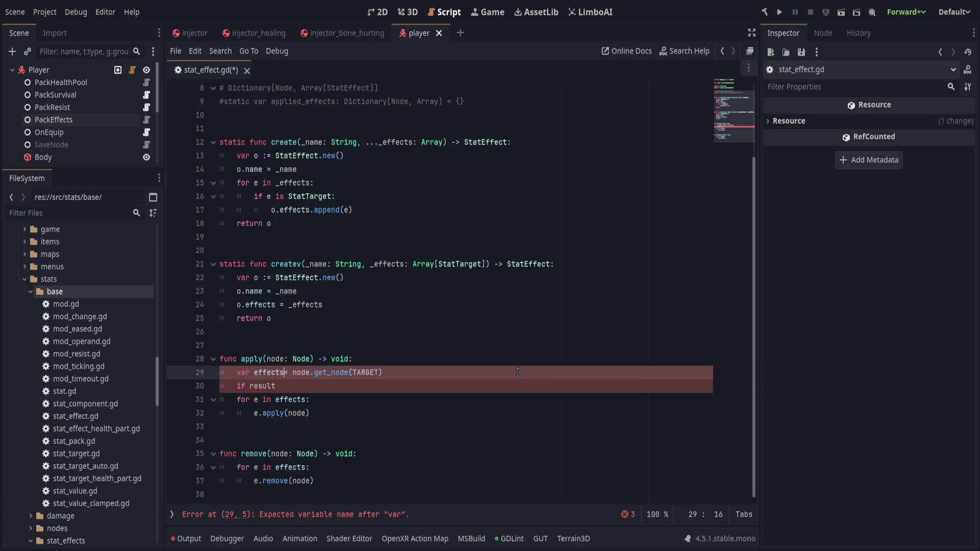
key("BackSpace")
key("BackSpace")
key("BackSpace")
type("pack_")
key("BackSpace")
type(": ")
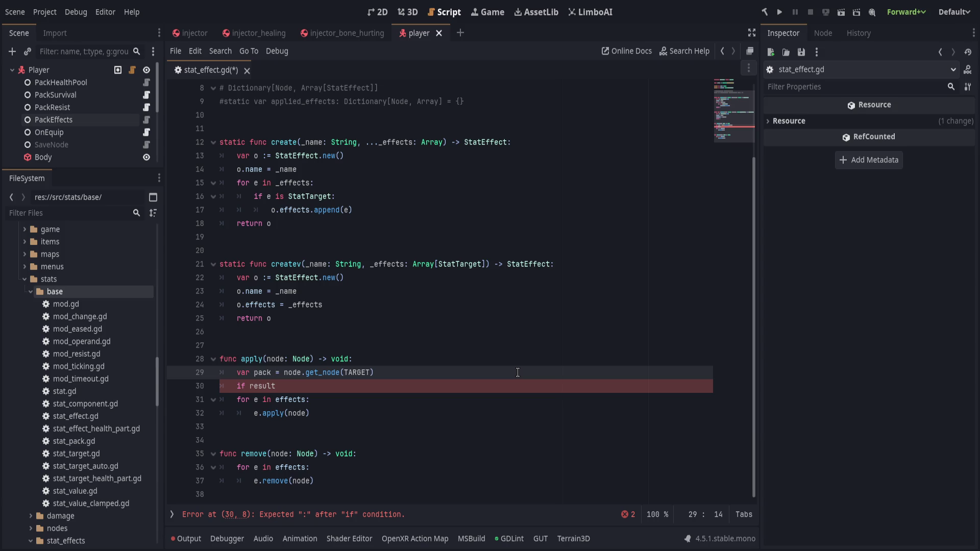
type("PackE")
key("Return")
Start a new line after it beginning with 'pack.status_'
key("End")
key("Return")
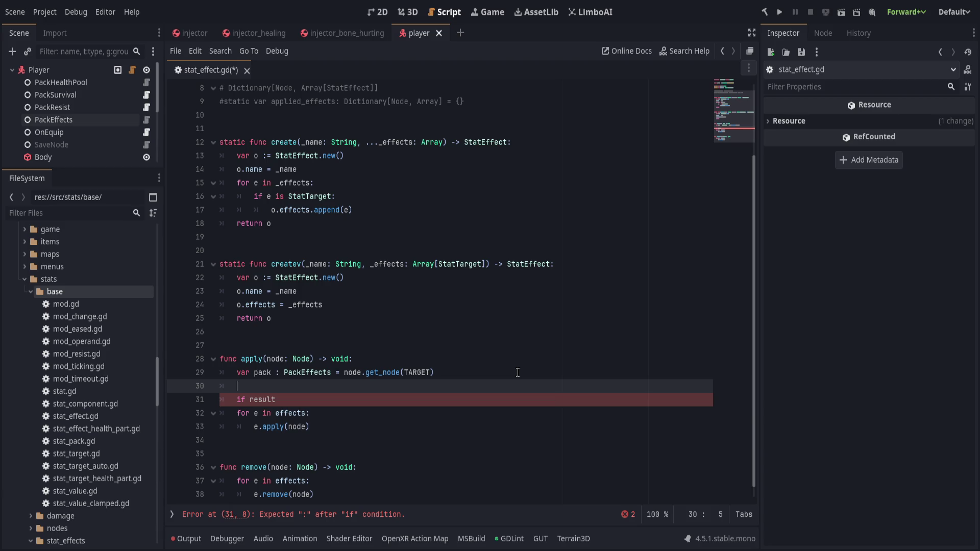
type("var effects")
key("ctrl+BackSpace")
key("ctrl+BackSpace")
type("pack.")
type("st")
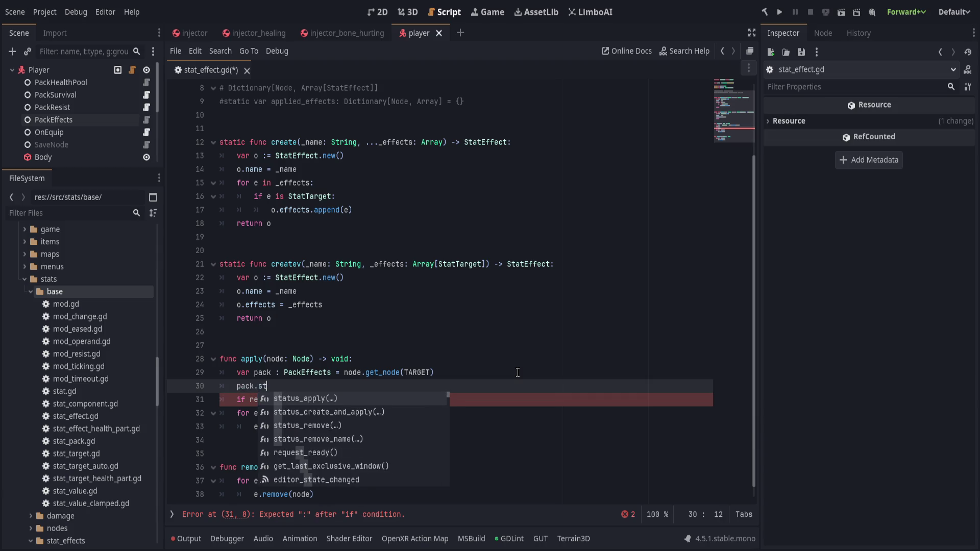
type("atus_")
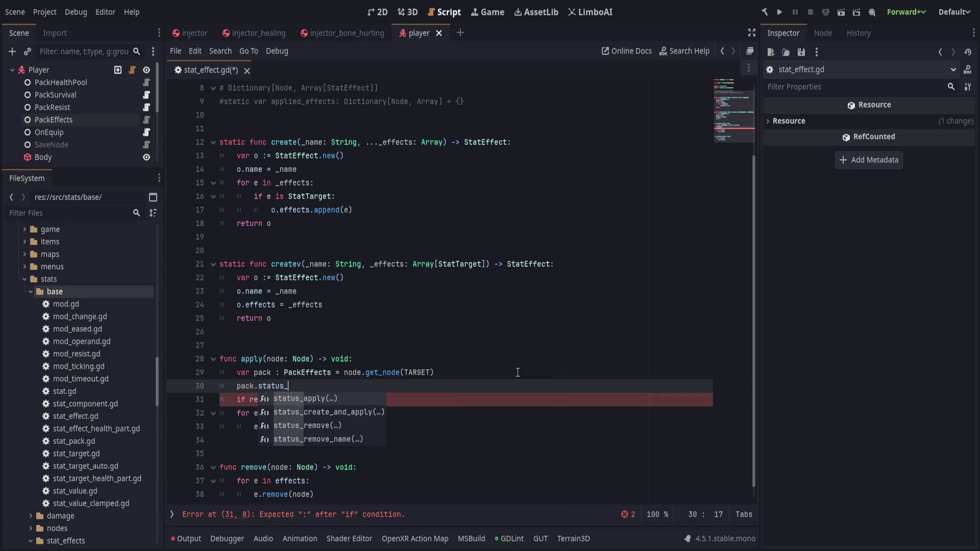
Make line 30 call pack.status_create_and_apply("") with its string argument begun
key("Return")
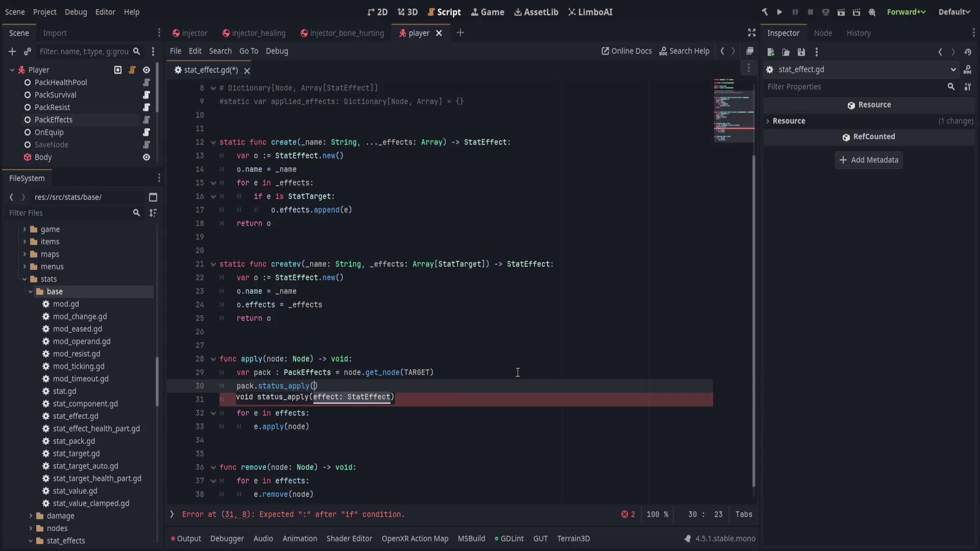
scroll(511, 357, "up", 3)
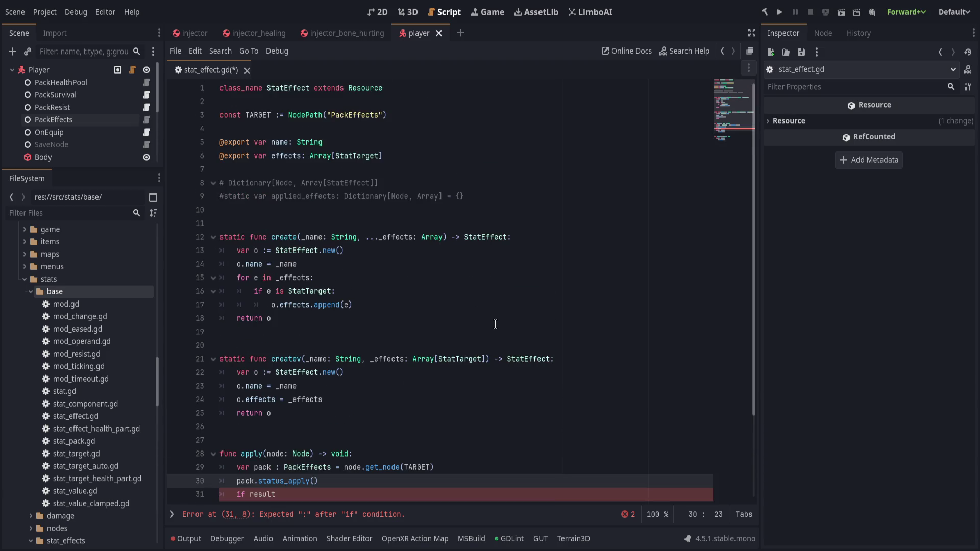
type("e")
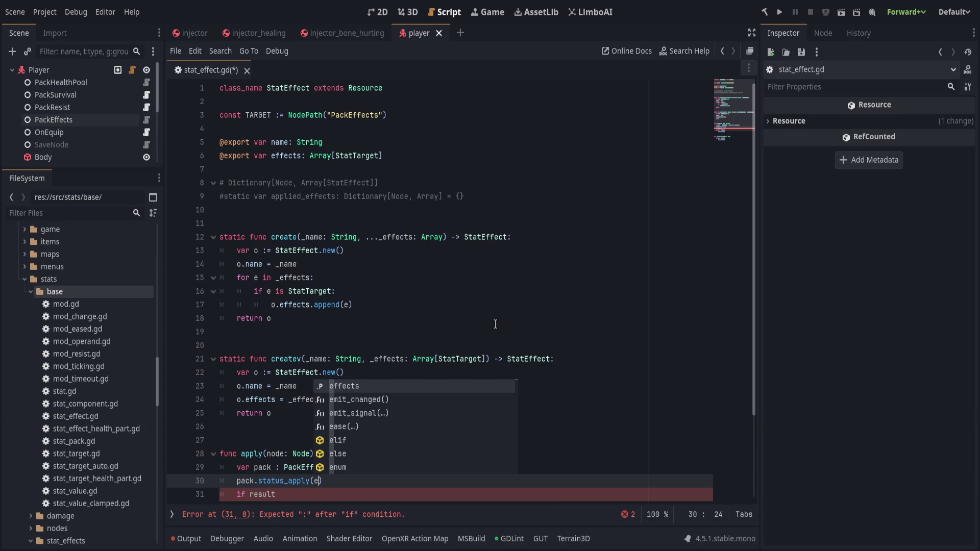
key("BackSpace")
key("BackSpace")
key("BackSpace")
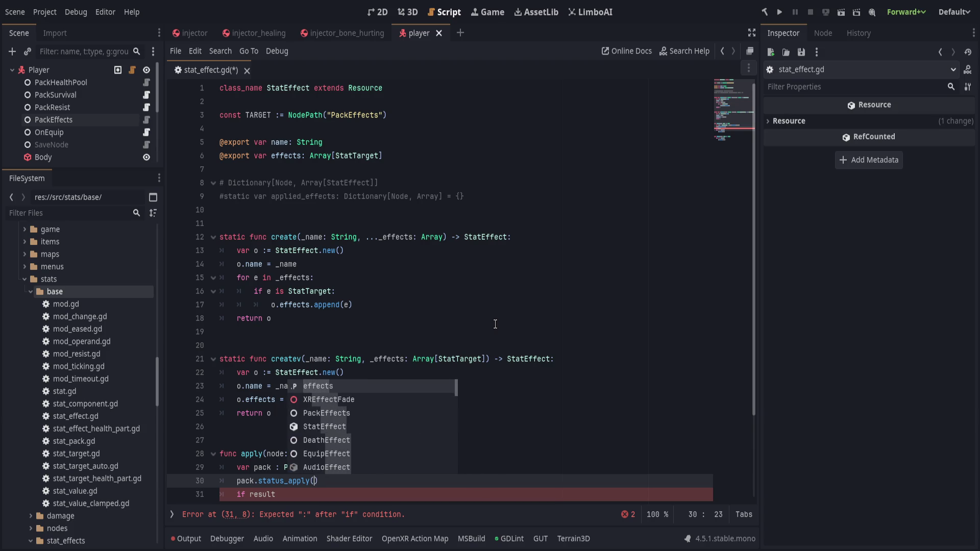
key("ctrl+space")
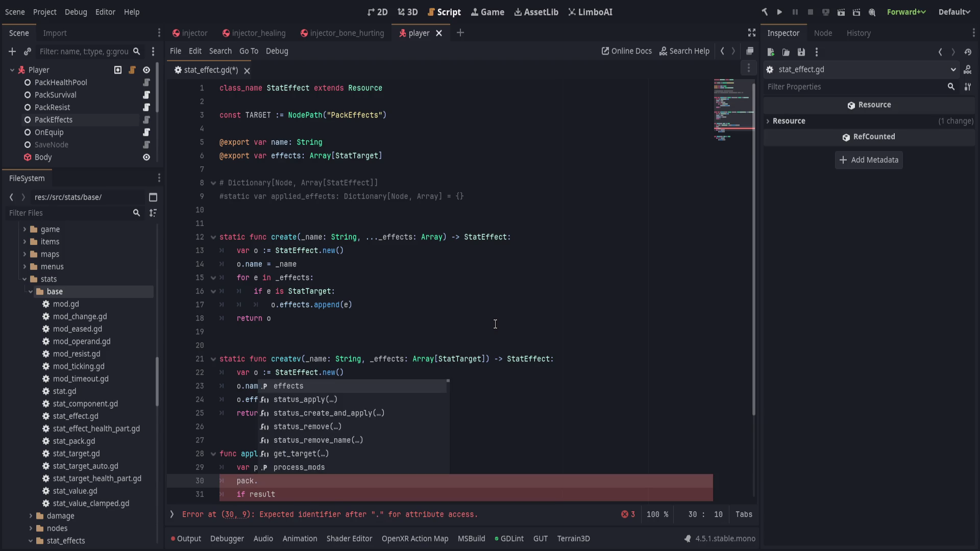
key("Down")
key("Down")
key("Return")
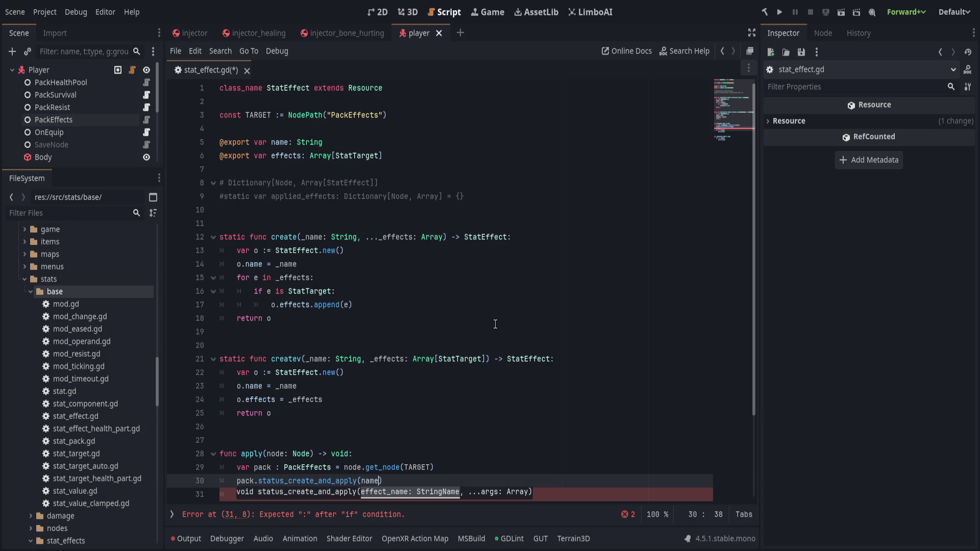
type("\"")
key("Escape")
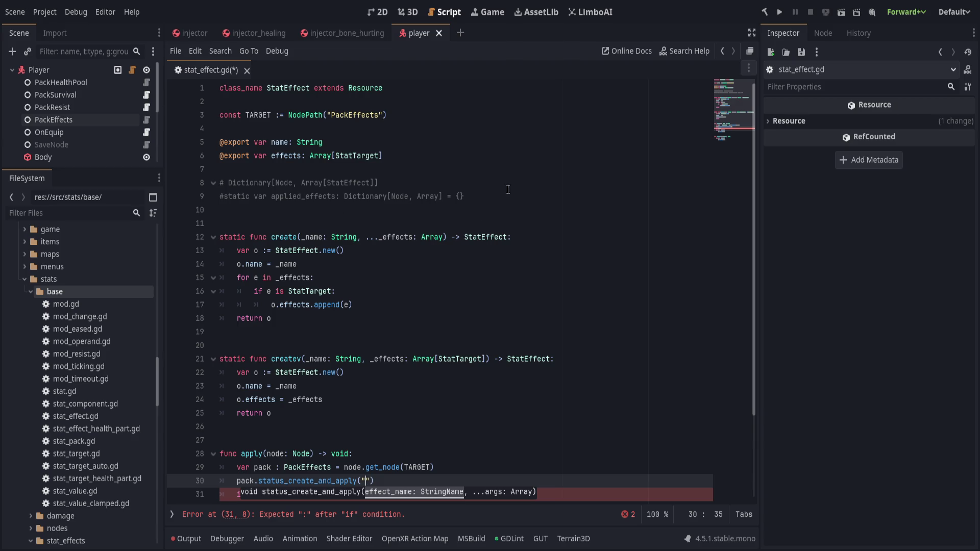
Drop the empty string argument from status_create_and_apply in apply(), save, and select lines 28–31
scroll(447, 186, "down", 2)
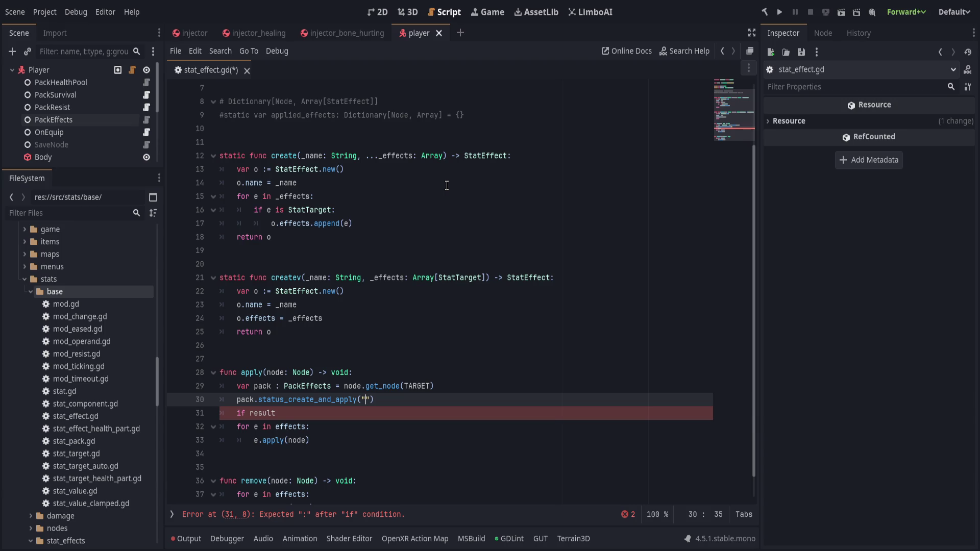
scroll(539, 256, "up", 2)
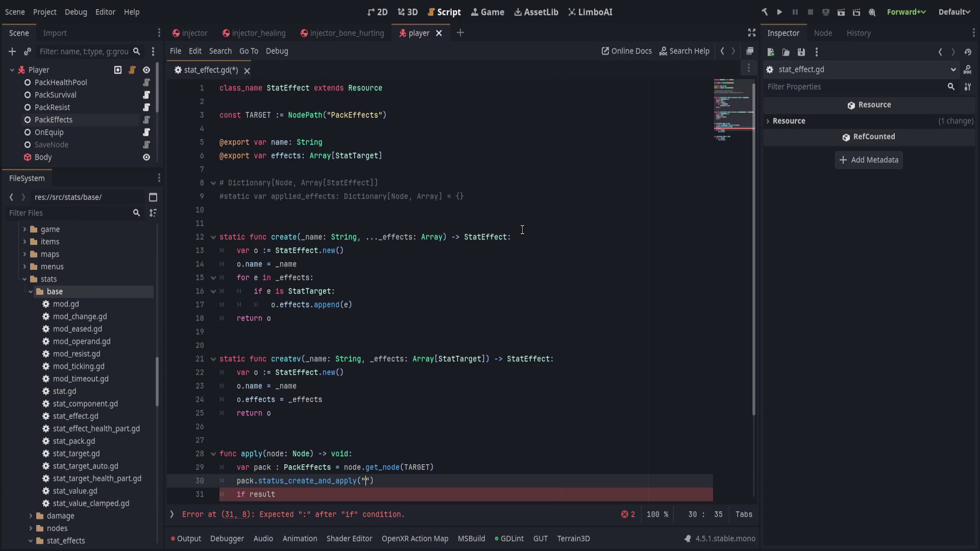
left_click(415, 179)
key("ctrl+shift+k")
key("ctrl+shift+k")
key("ctrl+shift+k")
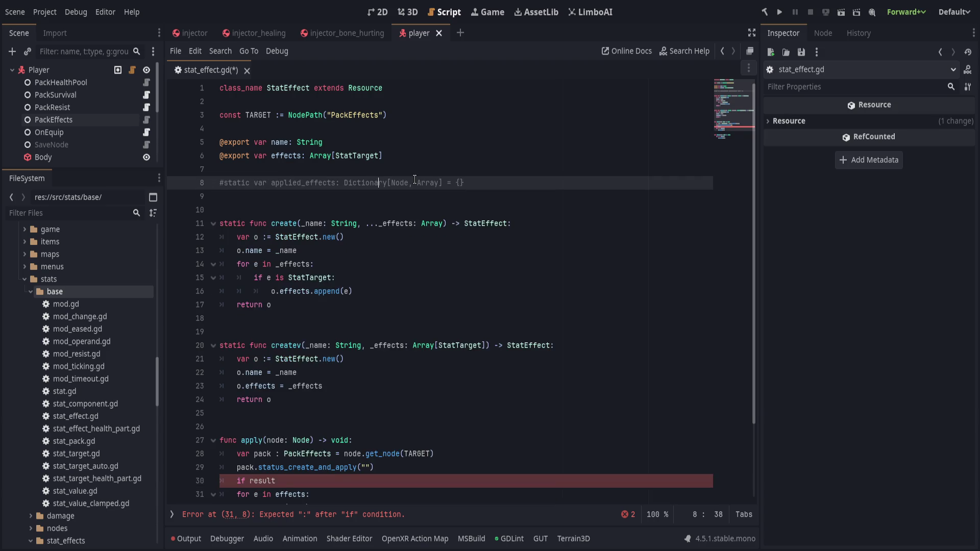
key("ctrl+s")
key("ctrl+z")
key("ctrl+z")
key("ctrl+z")
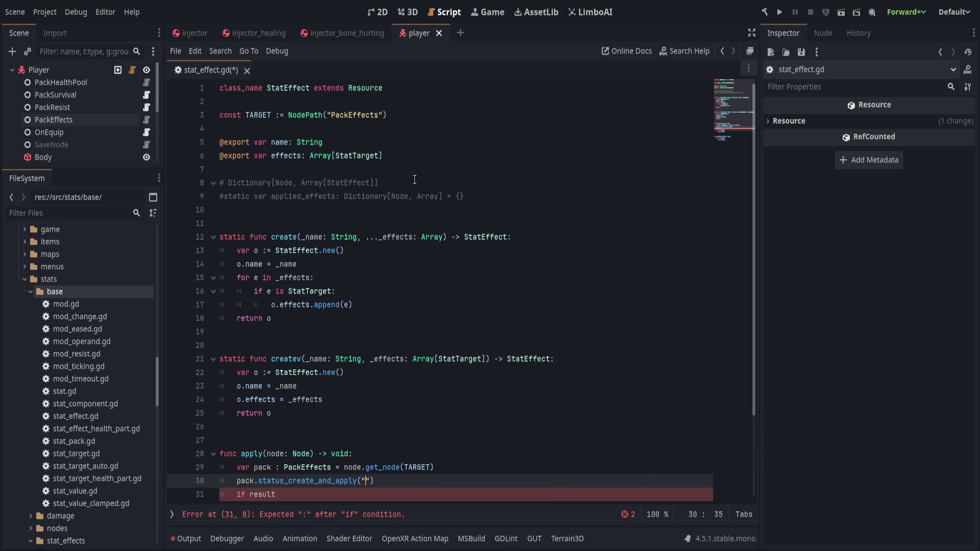
key("ctrl+s")
scroll(427, 332, "down", 3)
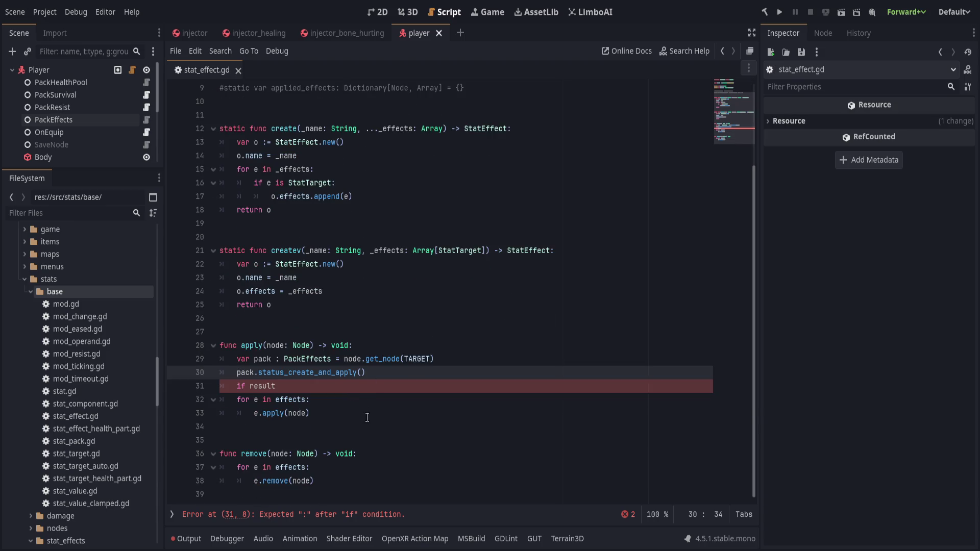
left_click_drag(397, 348, 417, 383)
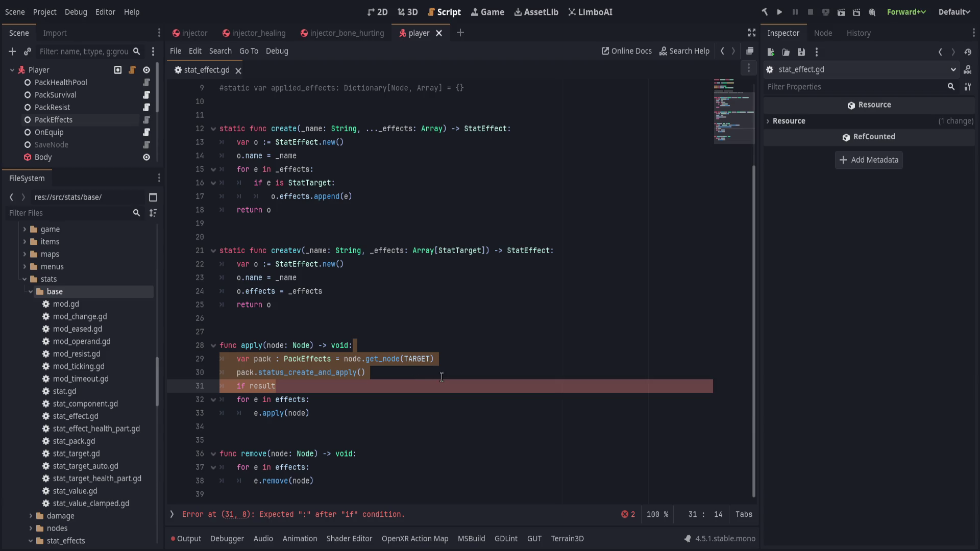
Replace the status_create_and_apply line with pack.status_apply() using autocomplete
left_click(398, 372)
key("shift+Home")
key("BackSpace")
type("pack.apply(")
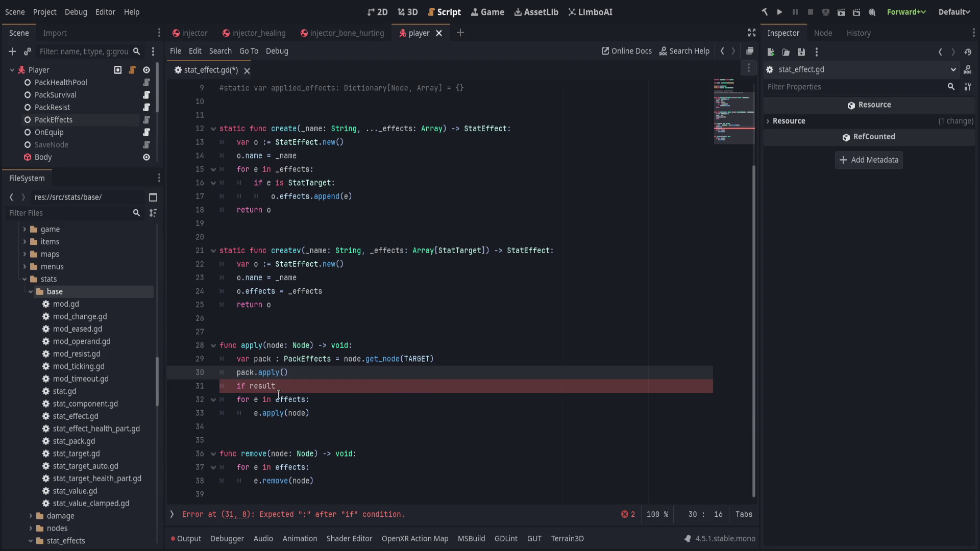
key("BackSpace")
key("BackSpace")
key("BackSpace")
type("sta")
key("Return")
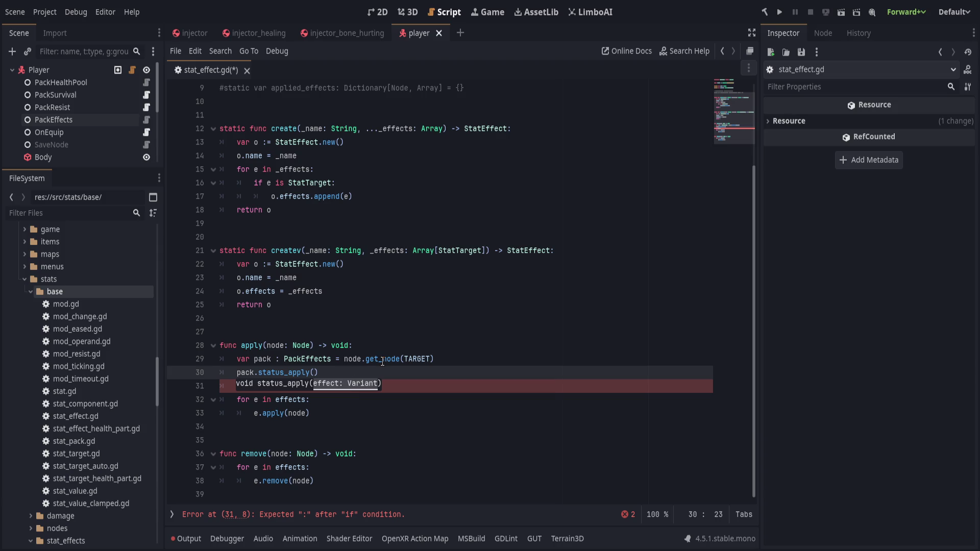
type("self")
key("ctrl+BackSpace")
key("Escape")
Expand the nodes folder in the FileSystem dock
scroll(337, 326, "up", 3)
scroll(337, 327, "down", 3)
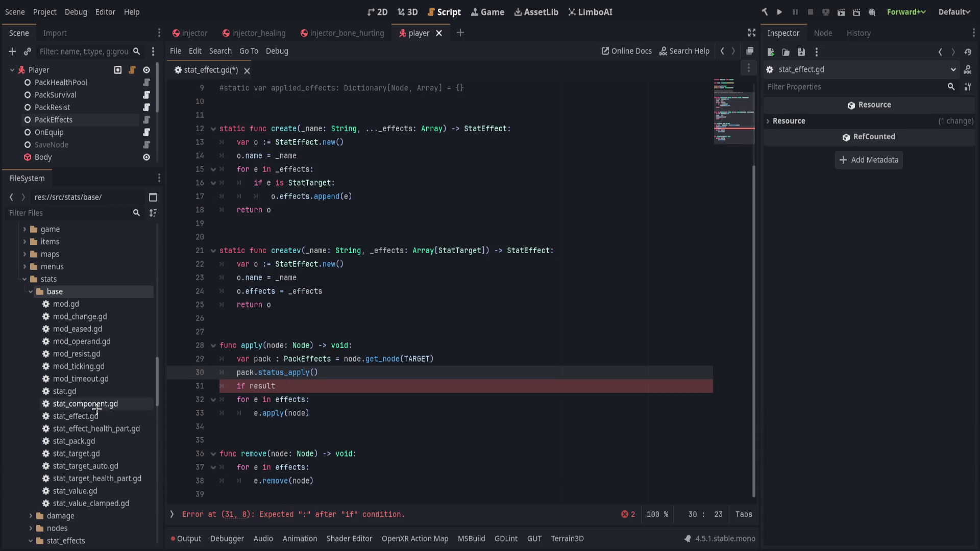
scroll(111, 419, "down", 5)
left_click(24, 412)
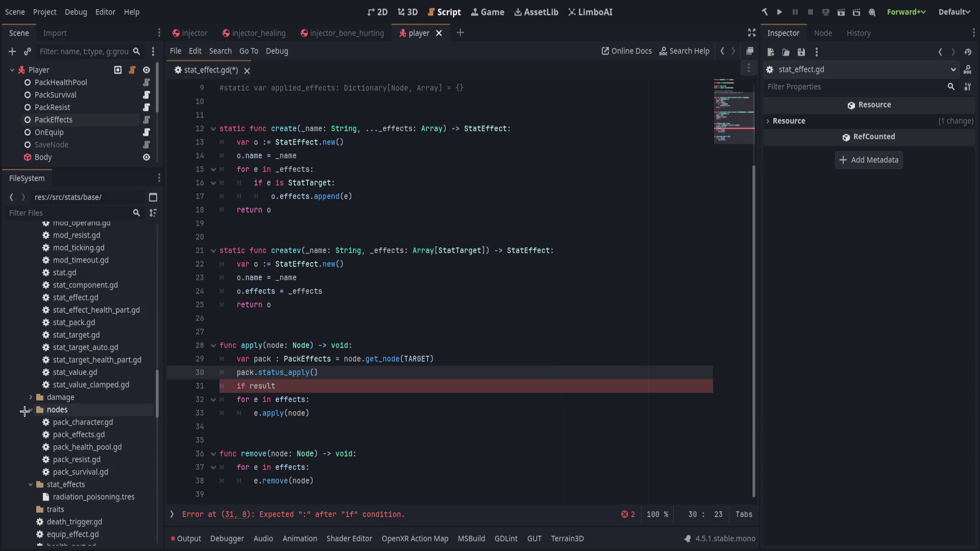
Open pack_effects.gd and inspect status_apply and the error on line 4
left_click(79, 435)
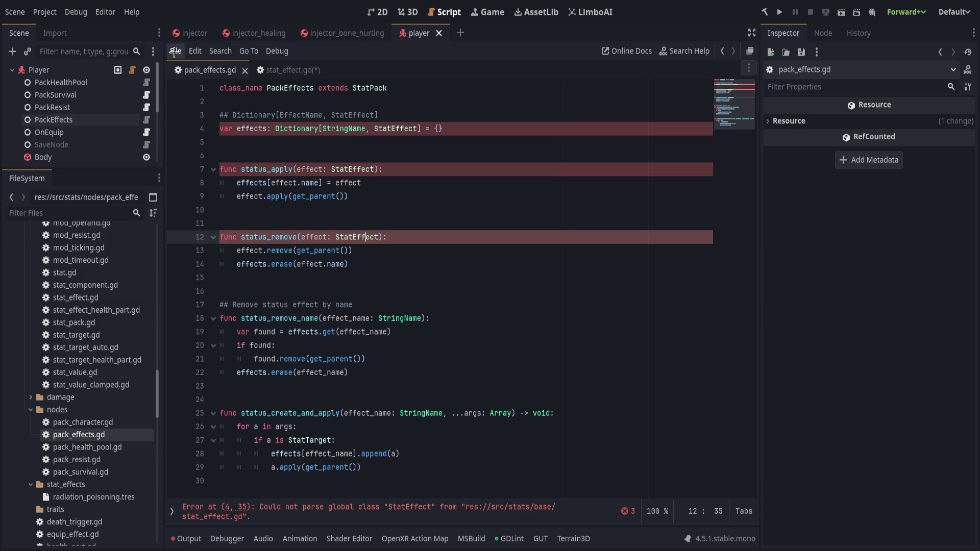
left_click(439, 220)
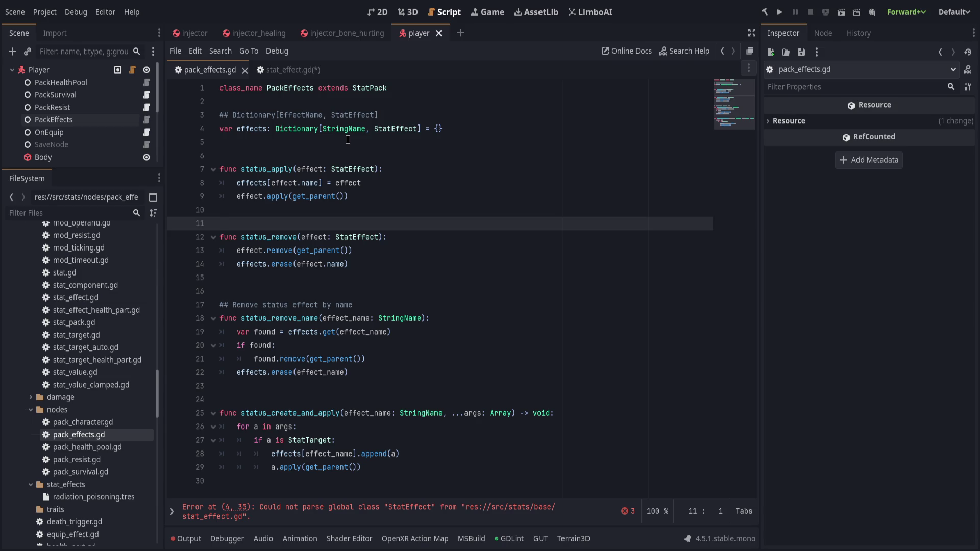
left_click(443, 263)
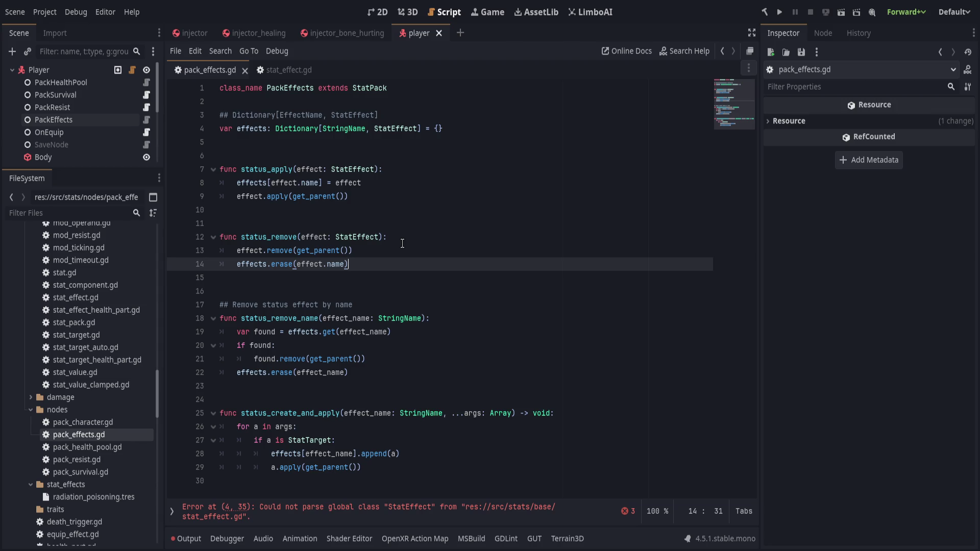
left_click(506, 508)
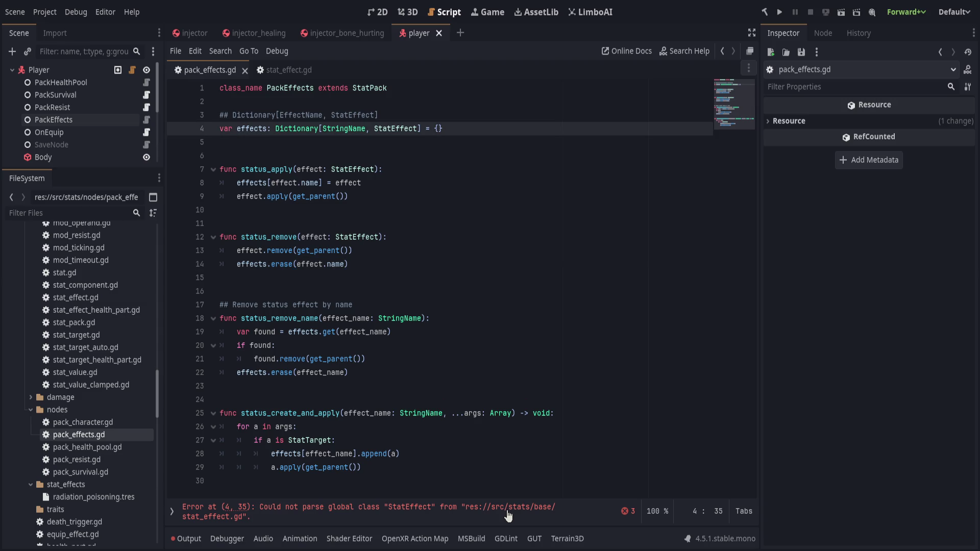
left_click(424, 166)
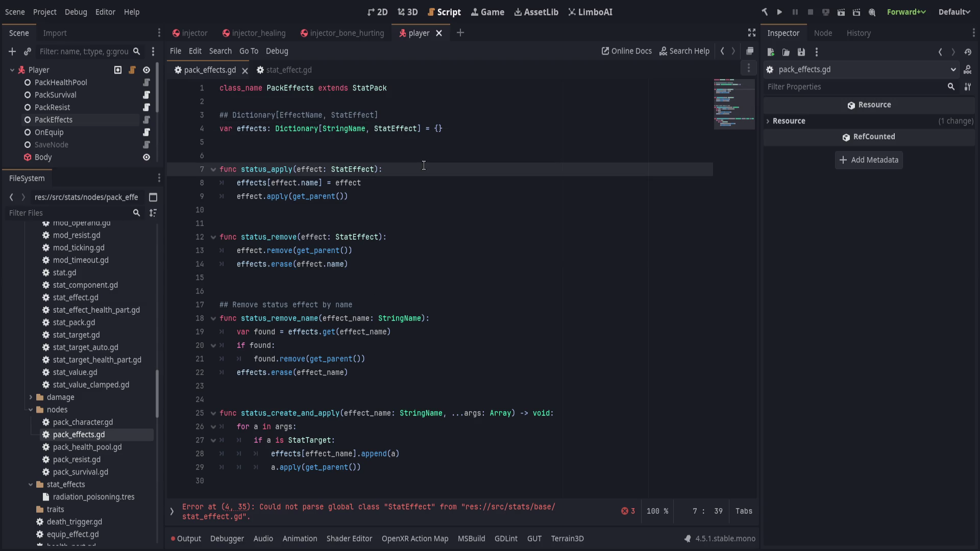
Compare stat_effect.gd against pack_effects.gd and select lines 6–14
left_click(284, 70)
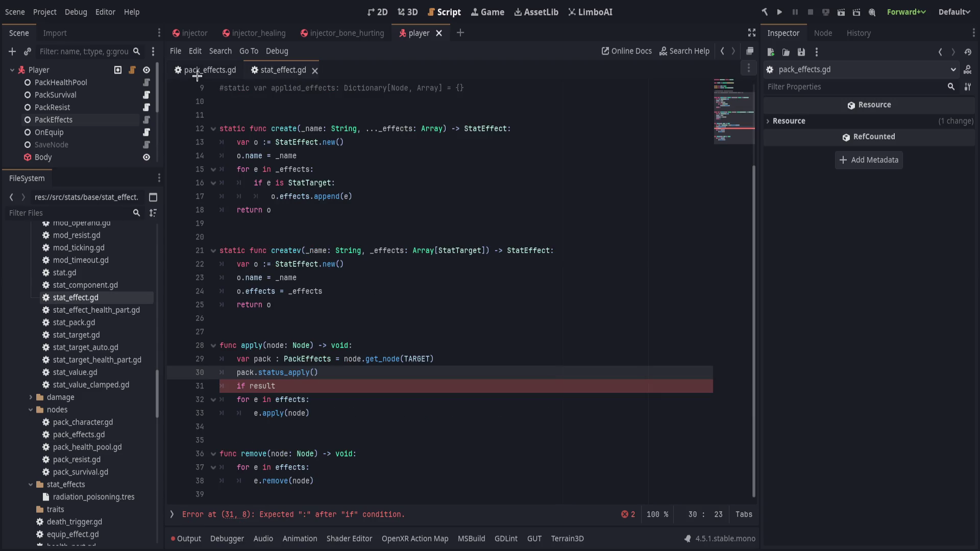
left_click(207, 70)
left_click(424, 183)
left_click(433, 155)
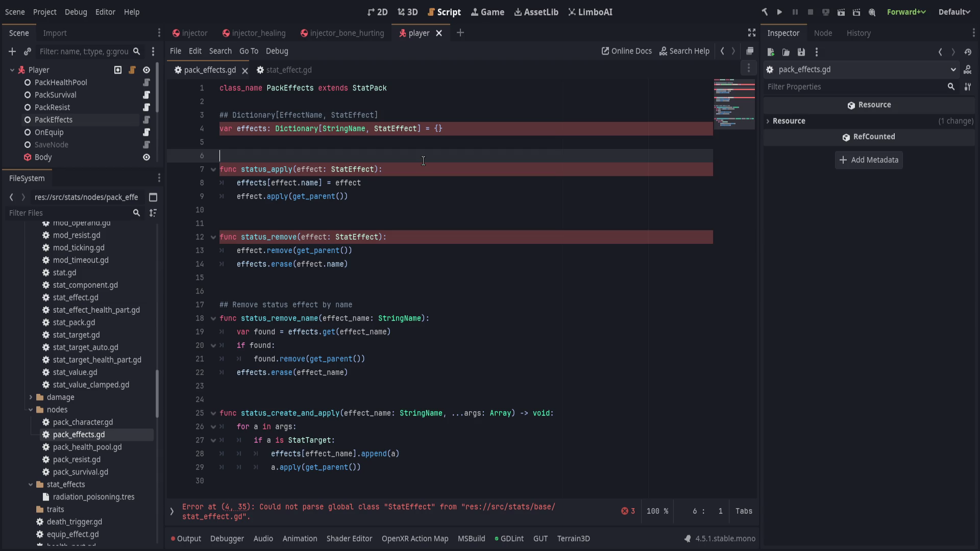
left_click(284, 73)
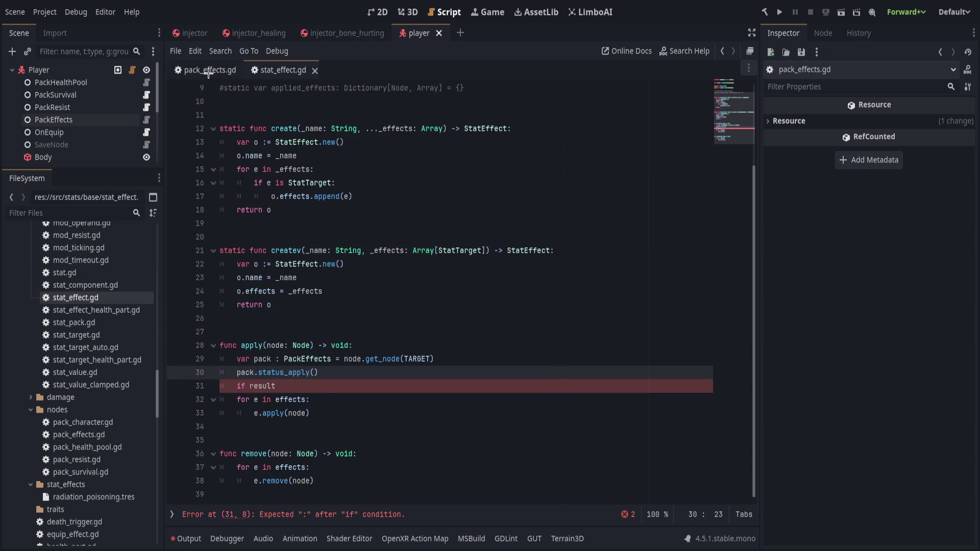
left_click(212, 71)
mouse_move(365, 156)
left_mouse_down()
mouse_move(365, 184)
mouse_move(441, 267)
left_mouse_up()
left_click(441, 154)
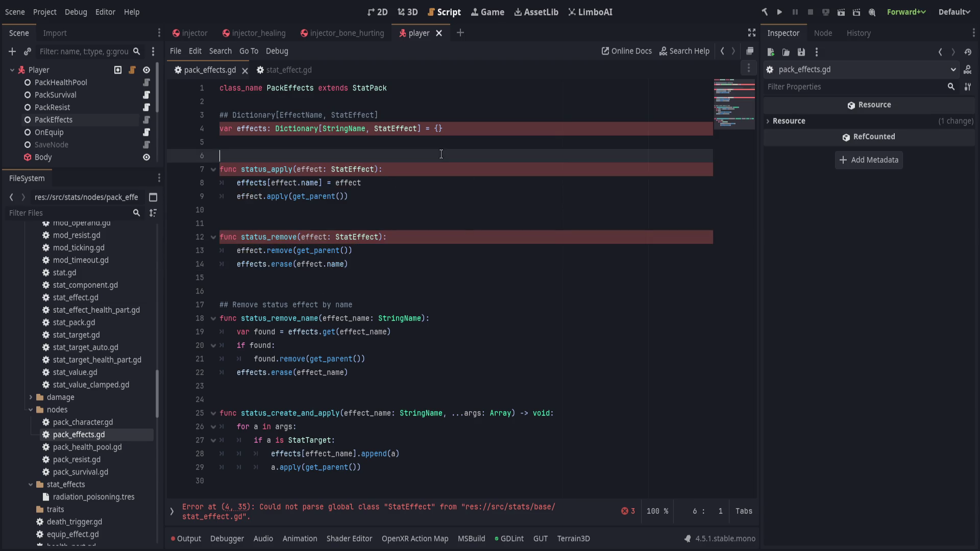
Add func apply_status(id: String, modifiers: Array[StatMod]) whose body sets effects[id] = modifiers
key("Return")
type("func ")
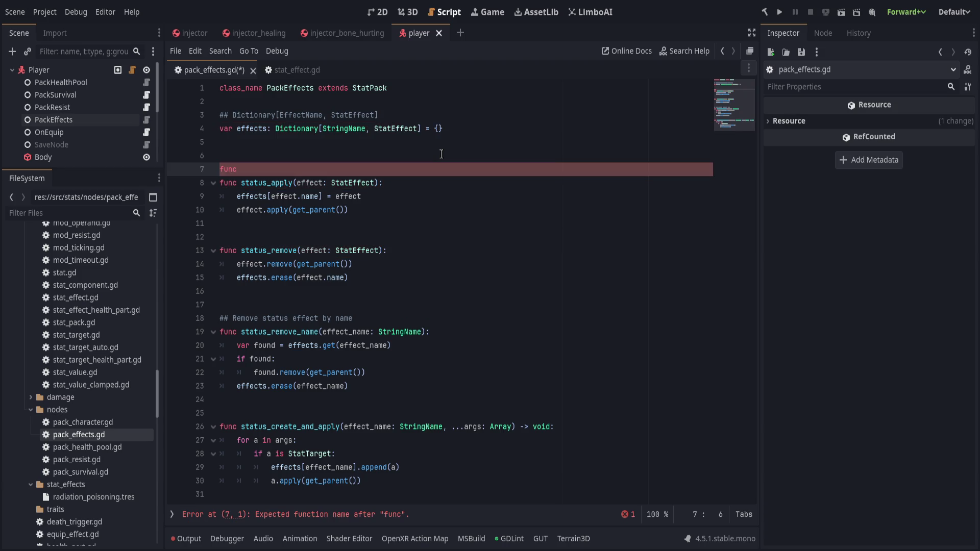
type("apply_sta")
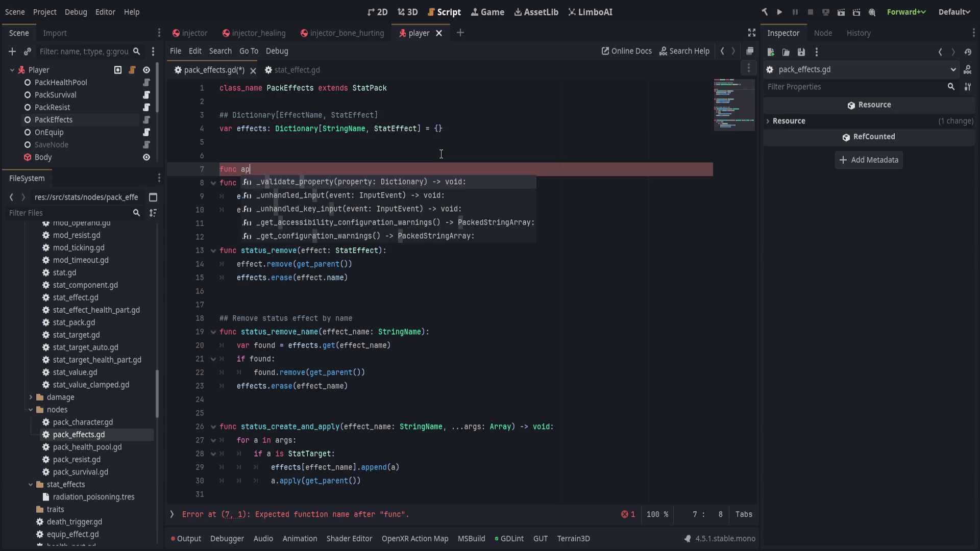
type("tus(")
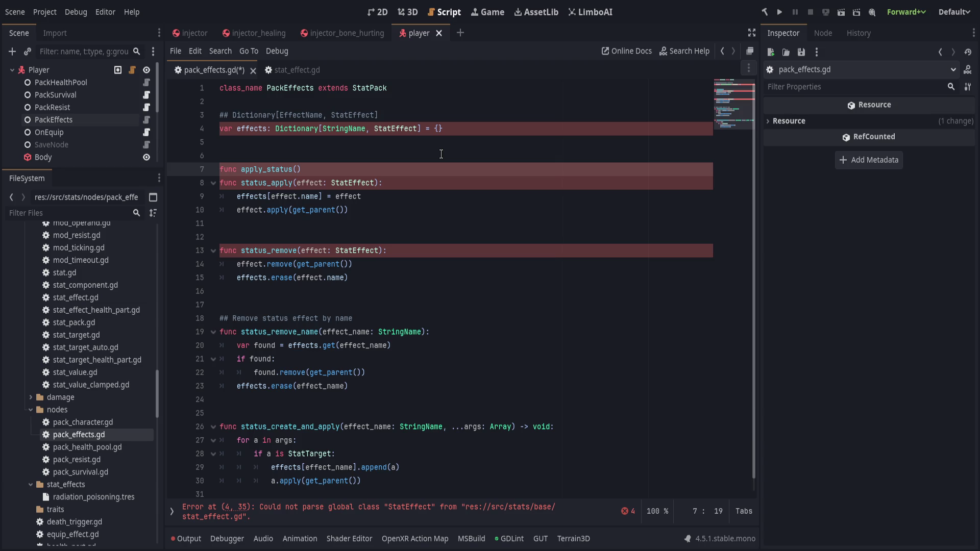
type("e")
key("BackSpace")
type("name,")
key("BackSpace")
key("BackSpace")
key("BackSpace")
type("id: String, ")
type("effects")
key("ctrl+BackSpace")
type("modifiers: Array[")
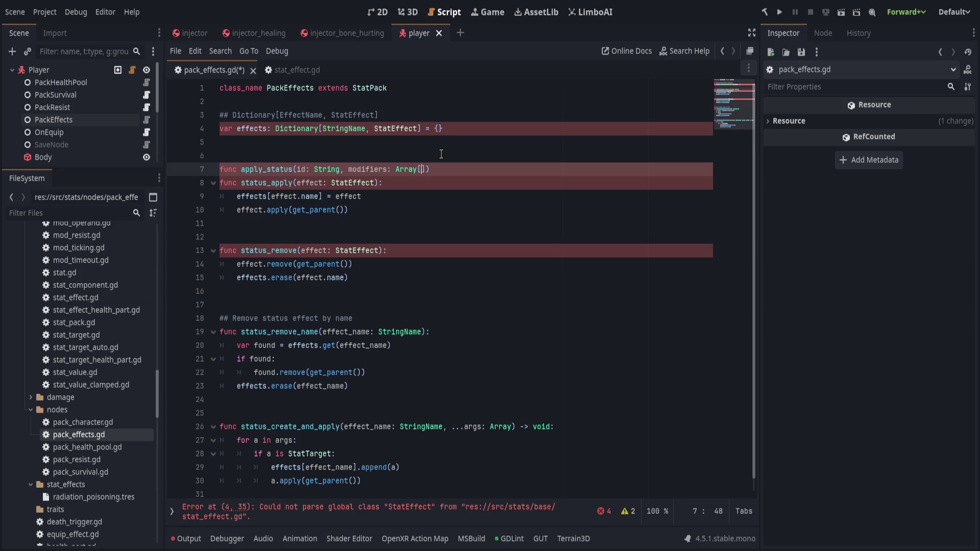
type("StatMod]):")
key("Return")
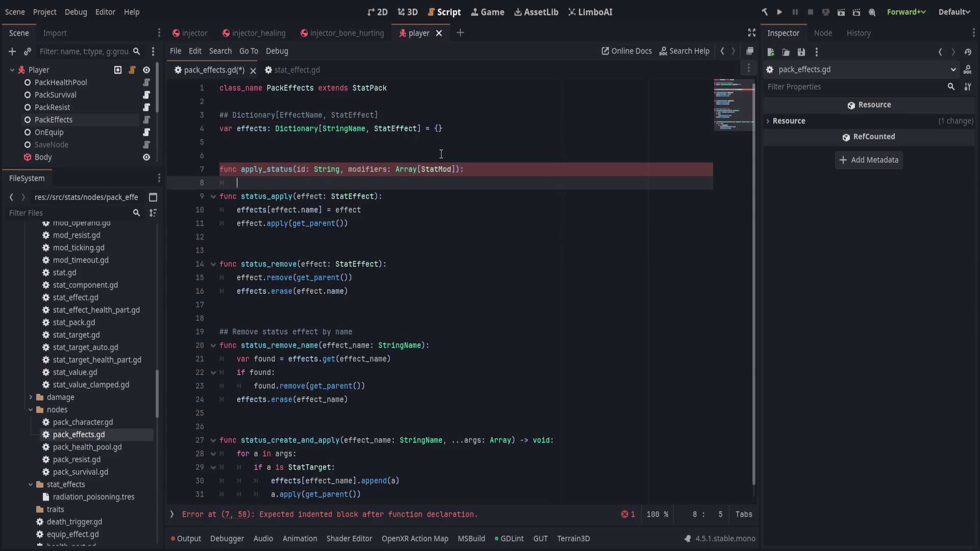
type("effects")
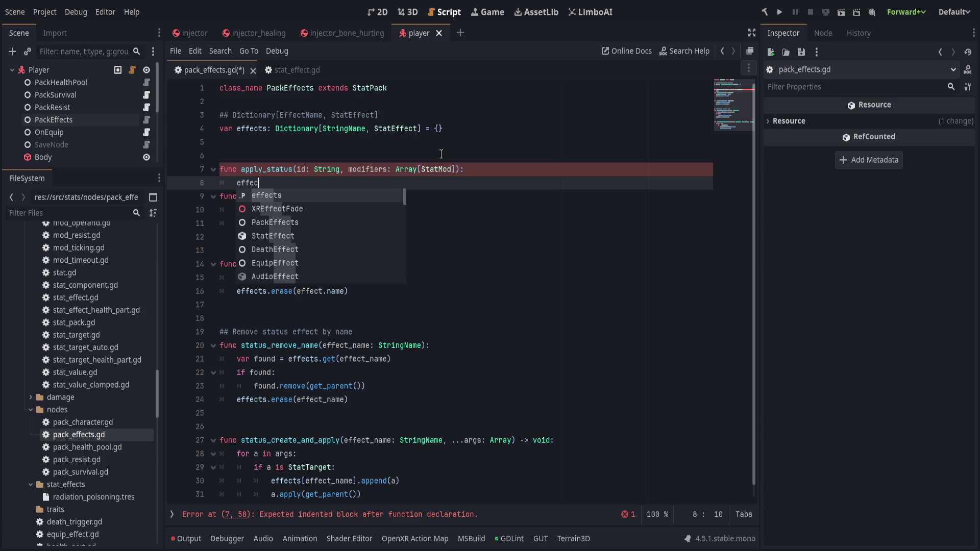
type("[")
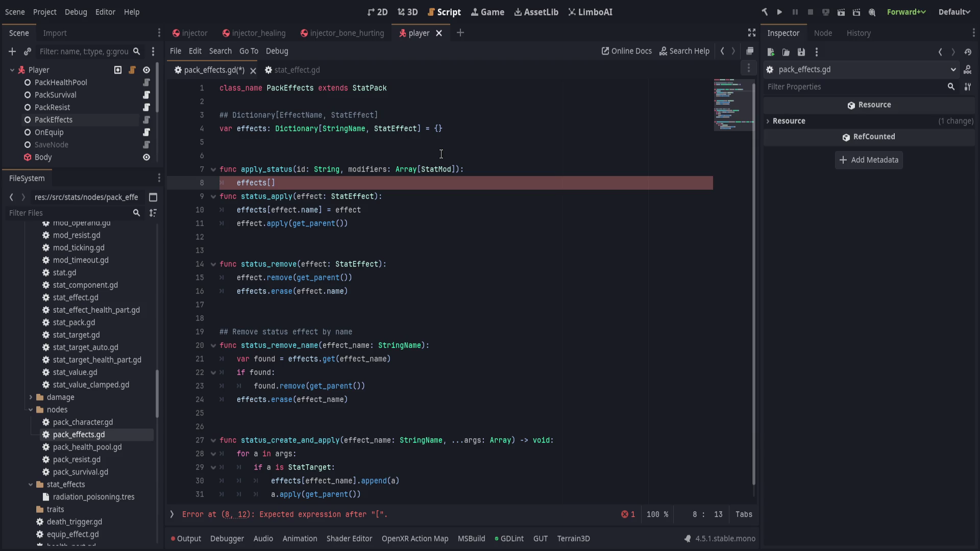
type("id]")
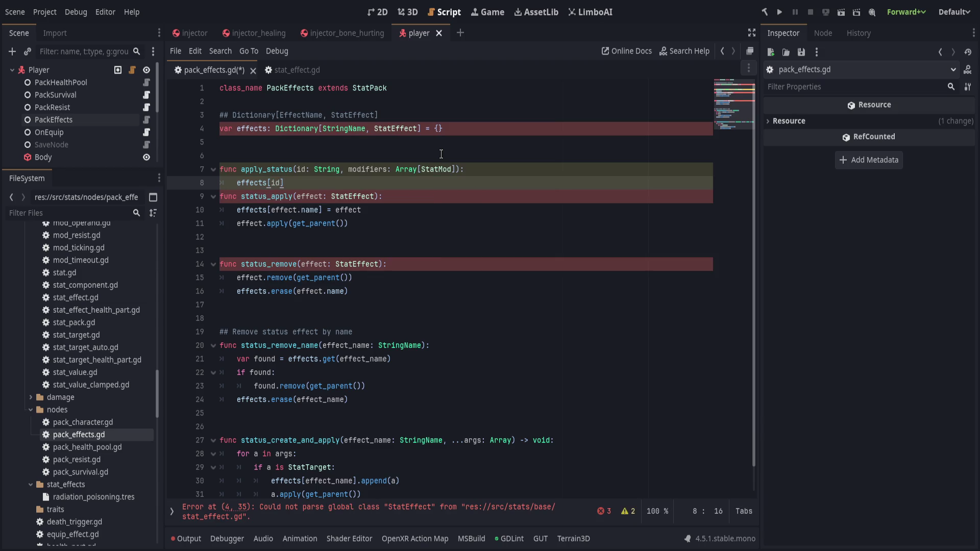
type(" = modifiers")
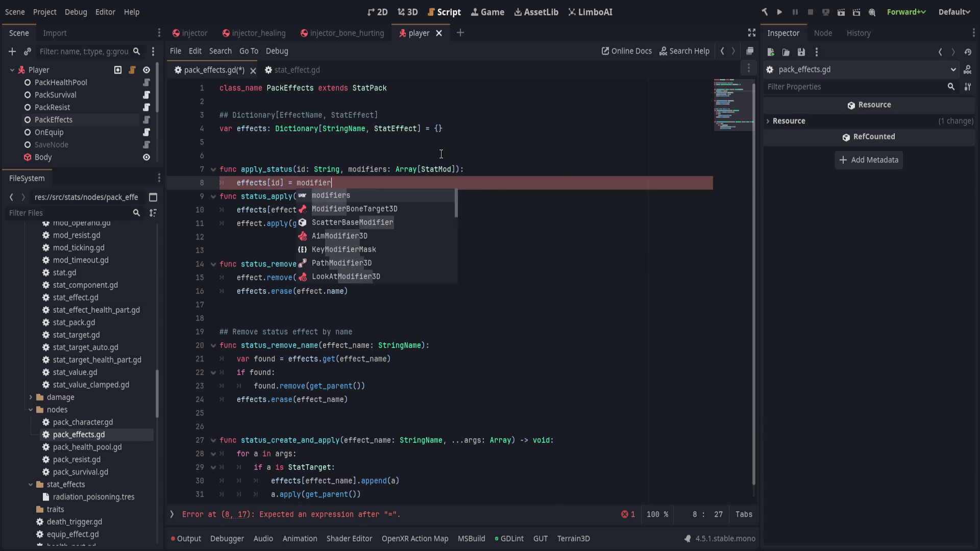
key("Escape")
Change the effects dictionary's value type from StatEffect to Array[StatMod]
left_click_drag(396, 169, 456, 169)
key("ctrl+c")
double_click(406, 128)
key("ctrl+v")
key("End")
Add a loop in apply_status calling mod.apply(get_parent()) for each modifier
left_click(480, 181)
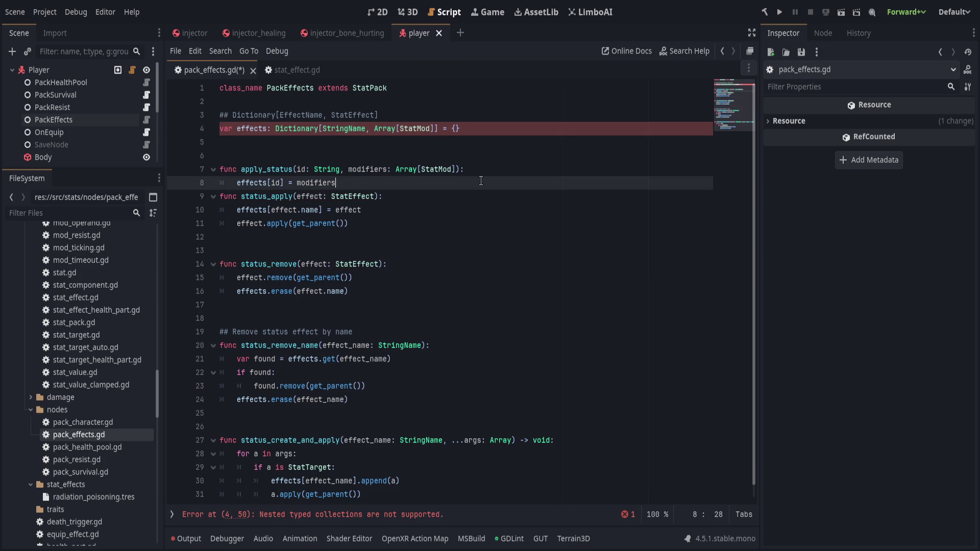
key("Return")
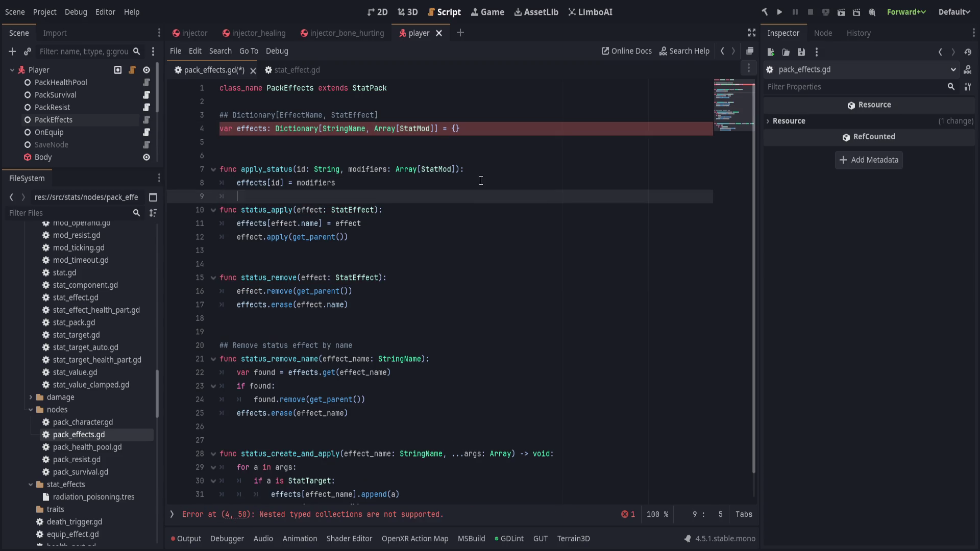
type("for e in")
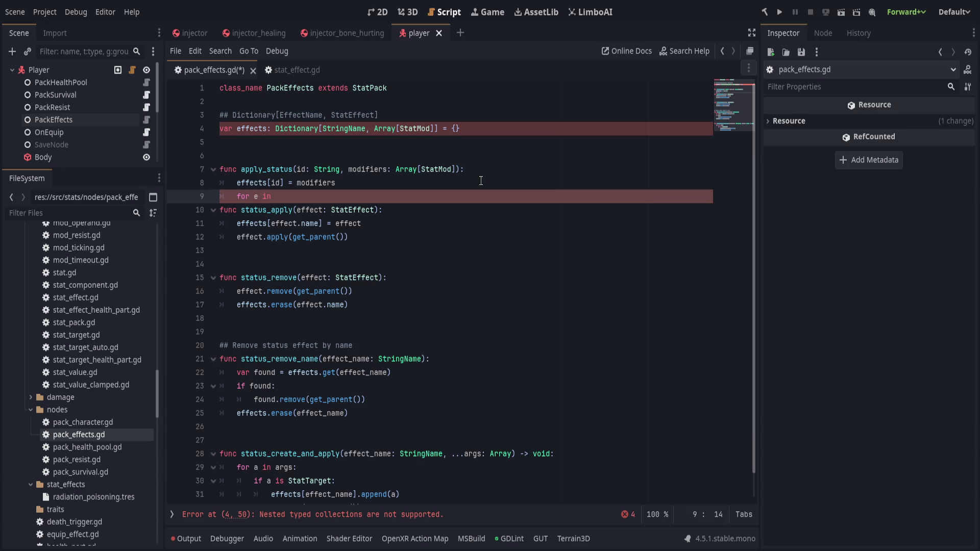
key("BackSpace")
key("BackSpace")
key("BackSpace")
type("mod in mod")
type("ifier:")
key("Return")
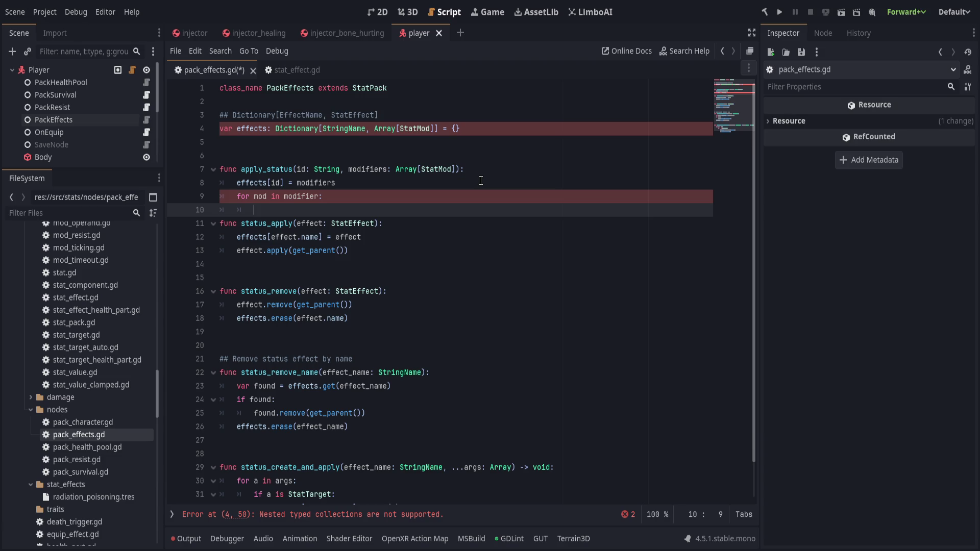
type("mod.apply")
type("(")
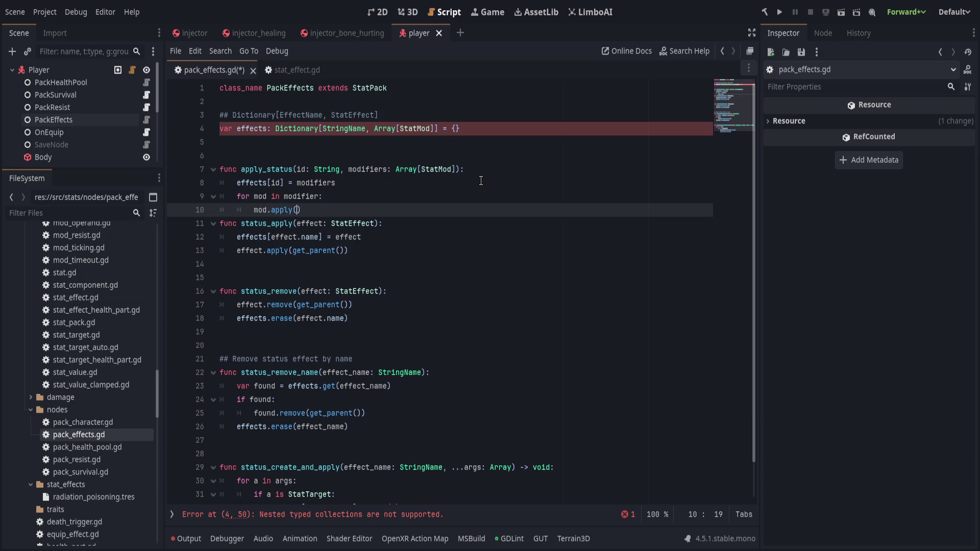
type("get_parent()")
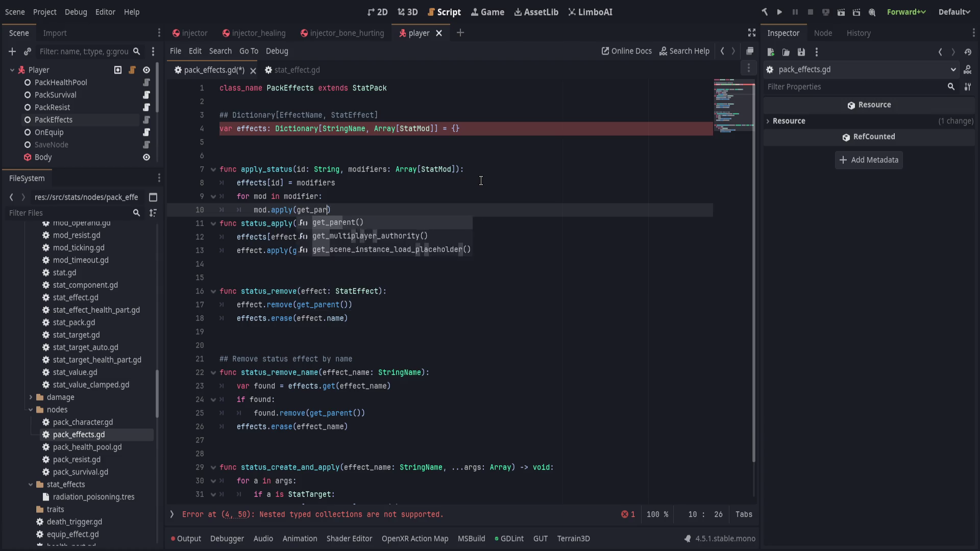
key("Return")
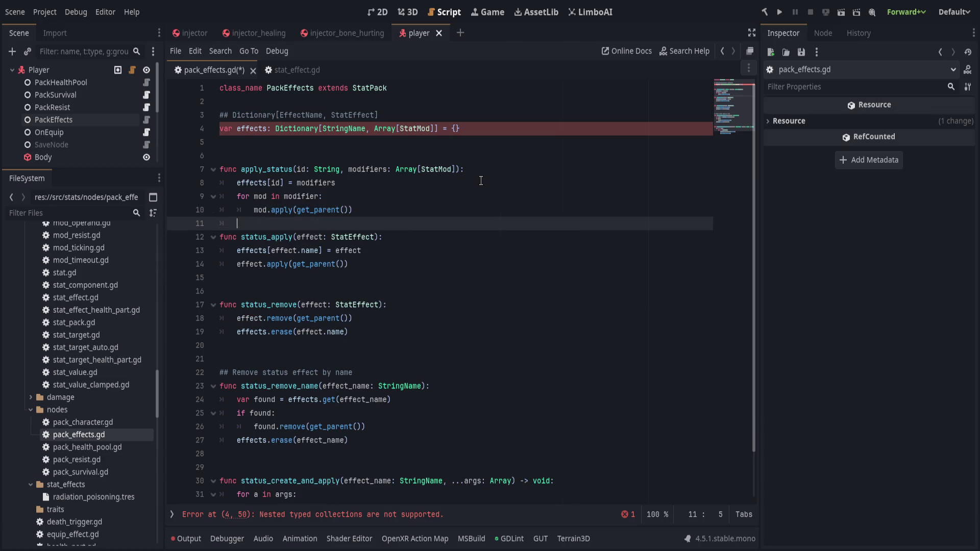
Delete status_apply and status_remove, and start renaming status_remove_name
key("ctrl+shift+k")
key("ctrl+shift+k")
key("ctrl+shift+k")
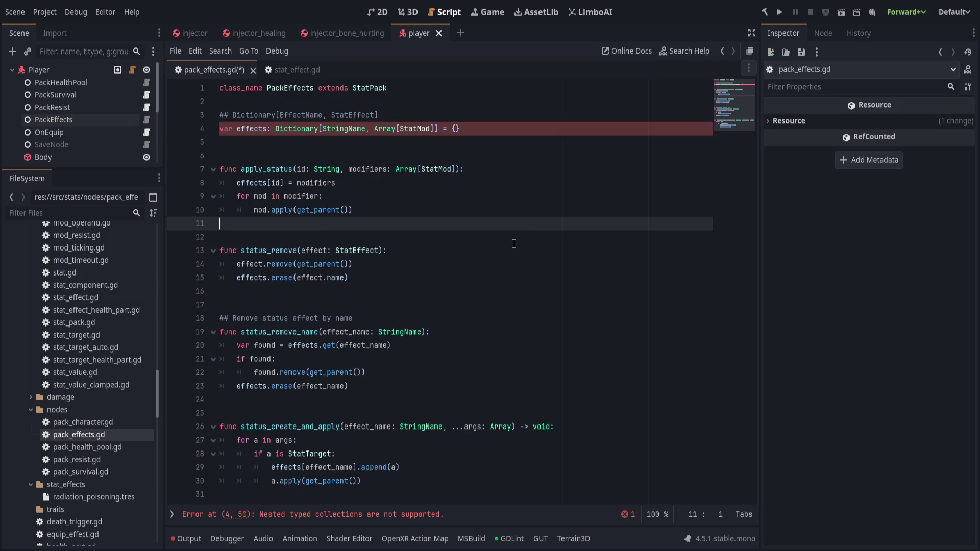
key("ctrl+shift+k")
key("ctrl+shift+k")
key("ctrl+shift+k")
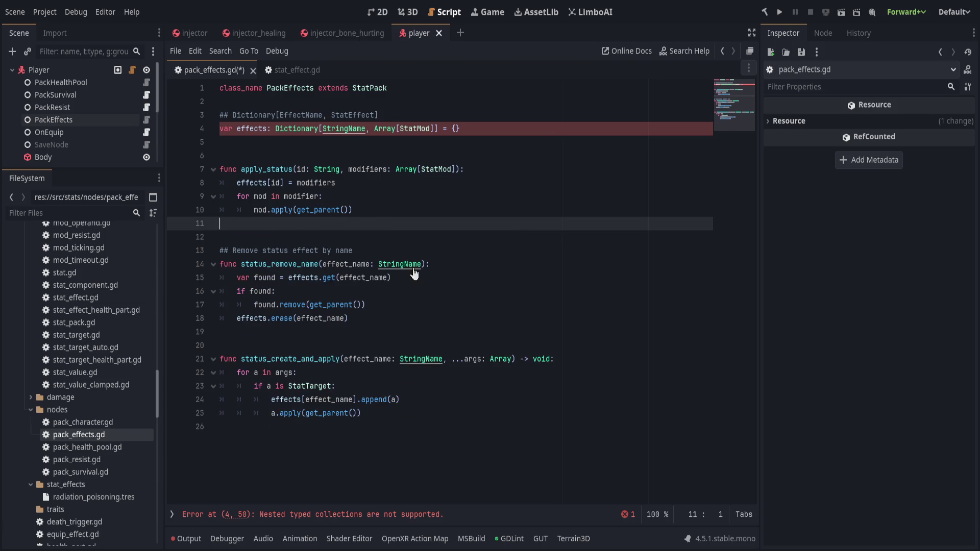
left_click(254, 265)
double_click(254, 265)
type("remove_name")
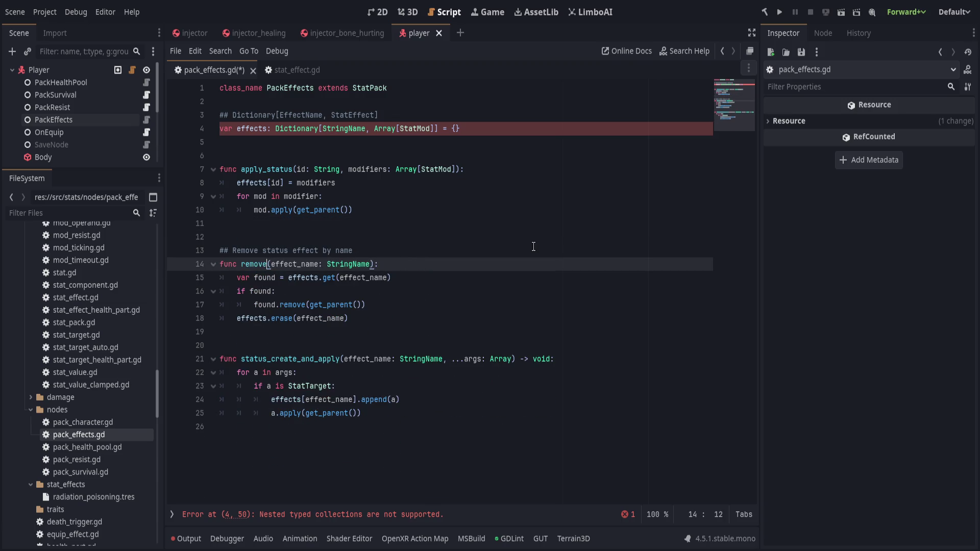
key("BackSpace")
key("BackSpace")
key("BackSpace")
type("status_")
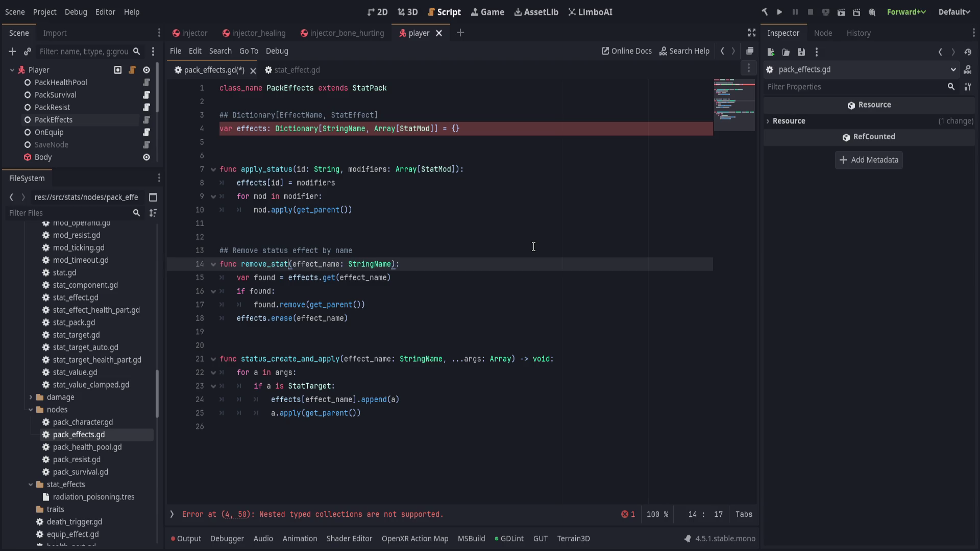
type("b")
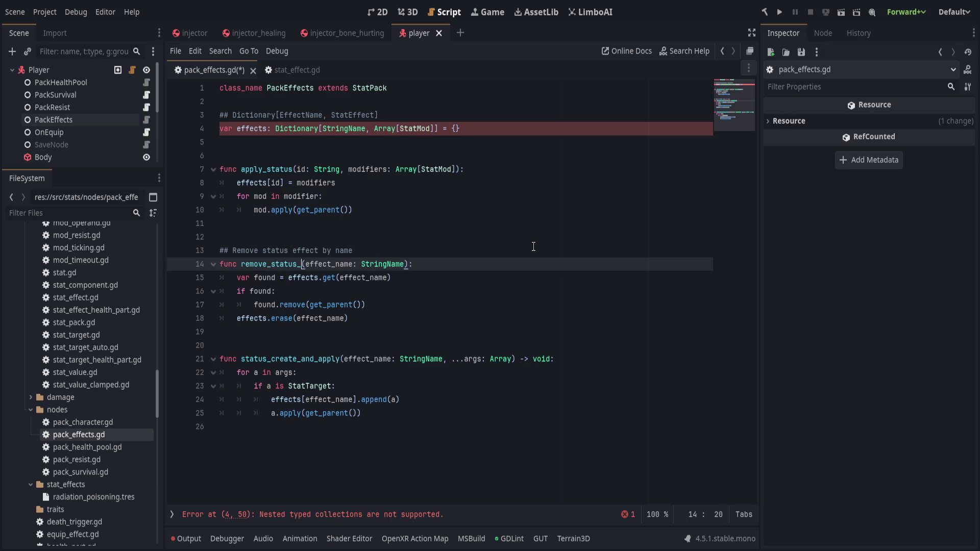
type("y_name")
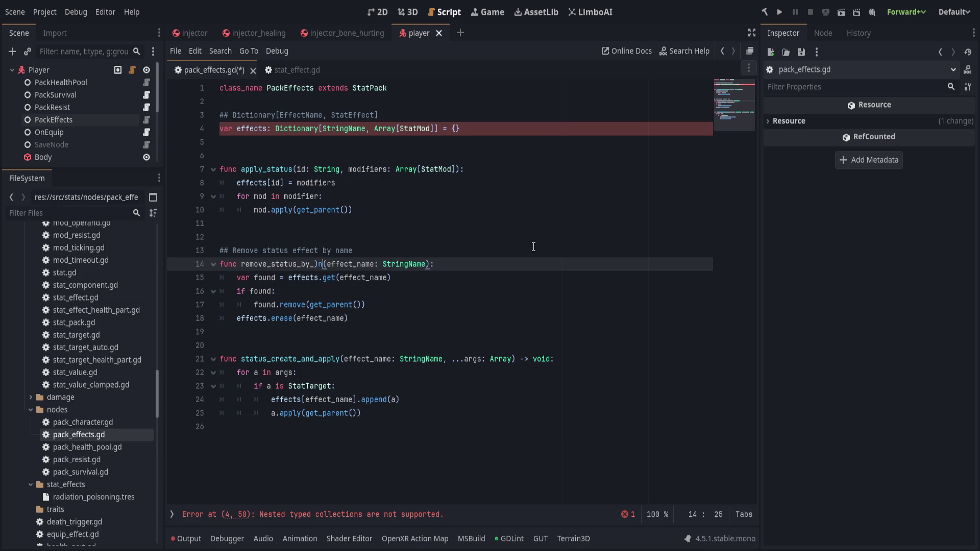
Change apply_status's id: String parameter to effect_name: StringName
key("End")
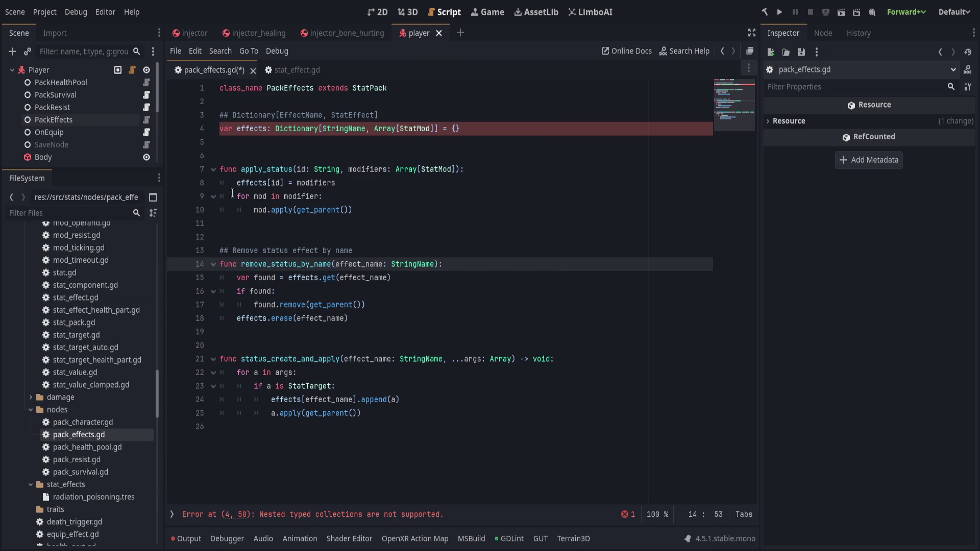
double_click(301, 169)
type("effect_name")
double_click(412, 264)
key("ctrl+c")
double_click(365, 169)
key("ctrl+v")
Rename the remove-by-name function to remove_status, clear leftover draft lines, and save
left_click(284, 197)
key("Down")
key("Down")
key("Down")
key("Return")
key("Return")
key("Return")
type("func remove_status(effect")
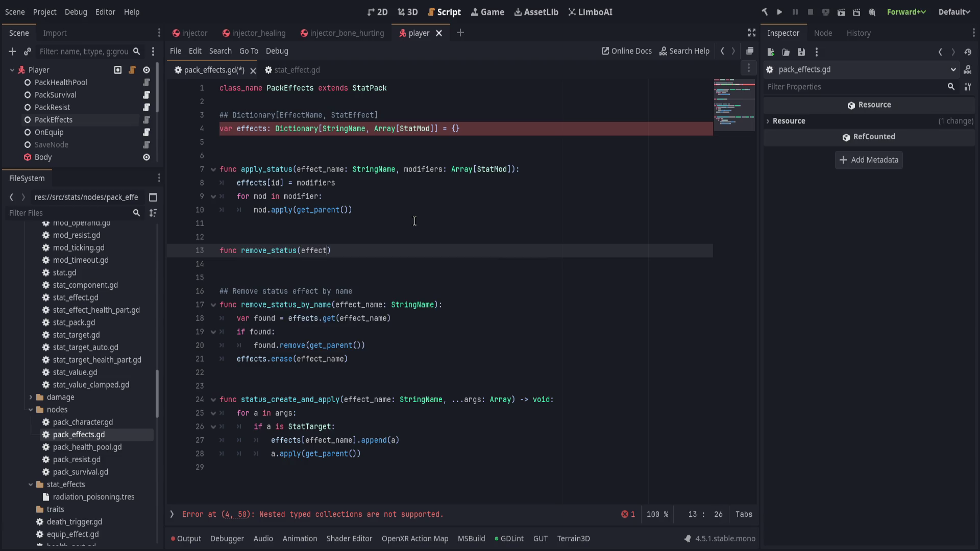
type("_name")
left_click_drag(297, 304, 333, 305)
key("BackSpace")
left_click(469, 250)
key("ctrl+shift+k")
key("BackSpace")
key("BackSpace")
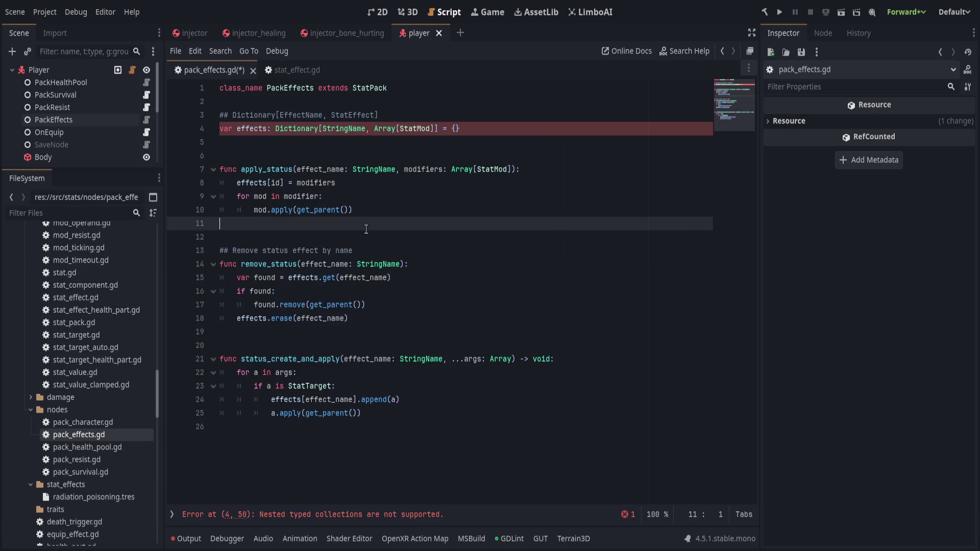
left_click(470, 248)
key("ctrl+s")
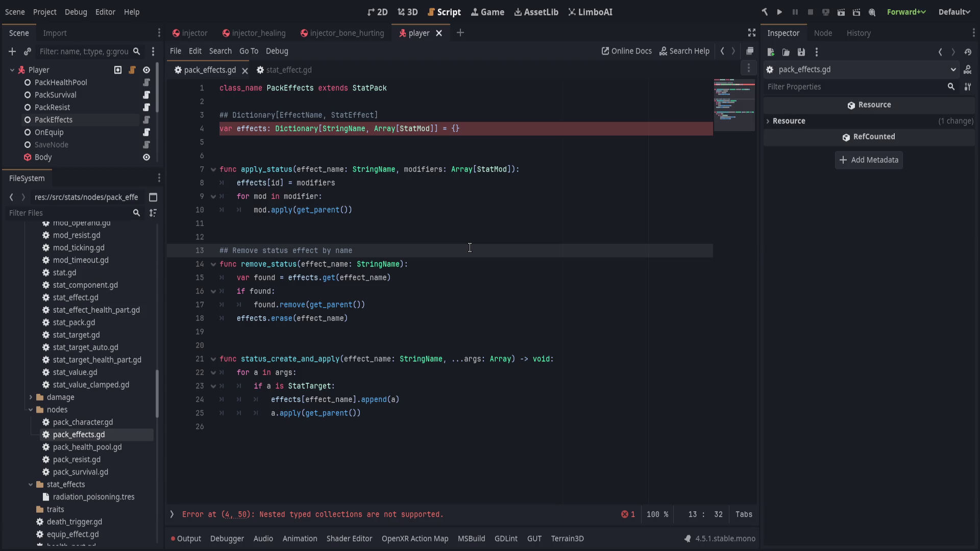
left_click(396, 293)
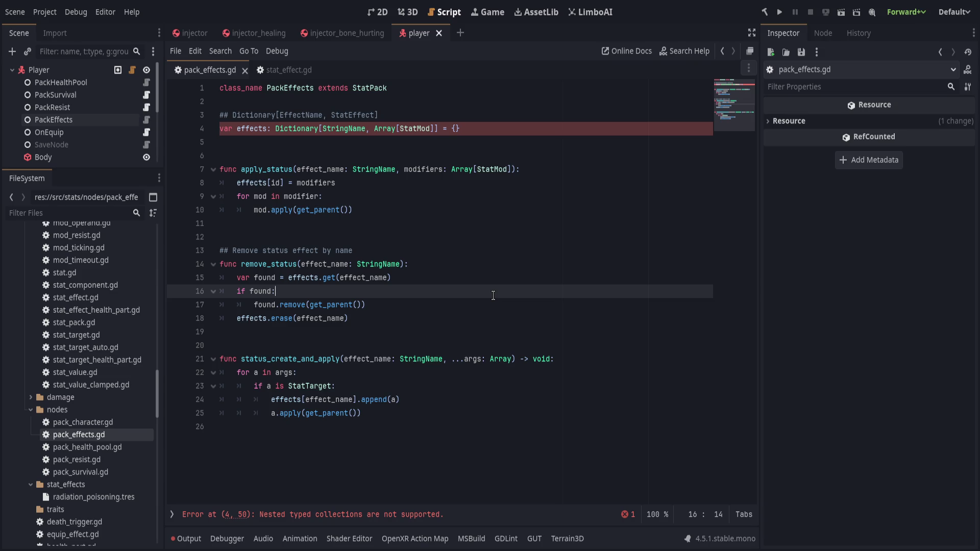
Replace found.remove(...) with a loop calling mod.remove(get_parent()) for each found modifier
key("Down")
key("End")
key("shift+Home")
type("for mod in found:")
key("Return")
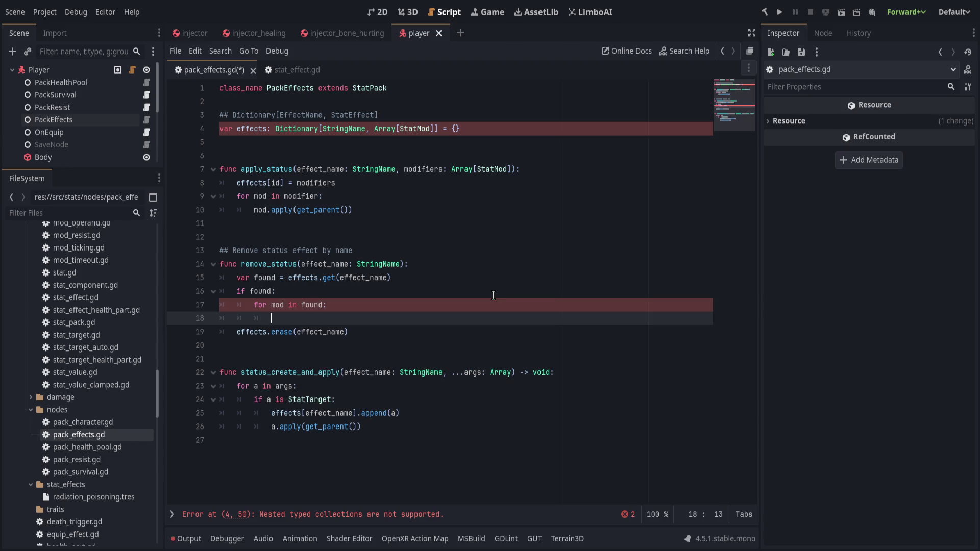
type("mod.remove(get")
type("_parent(")
type("))")
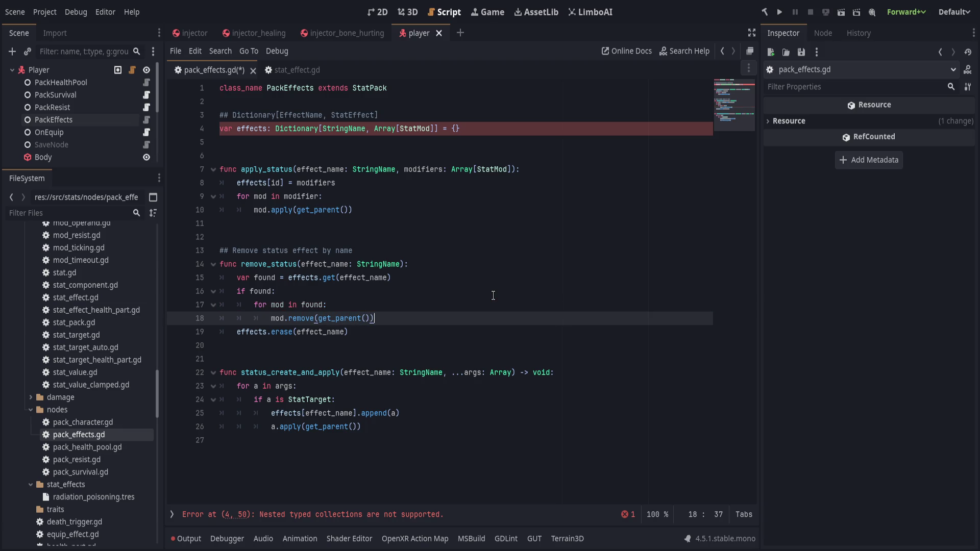
Save, then delete StatMod from the effects dictionary's Array type
key("Down")
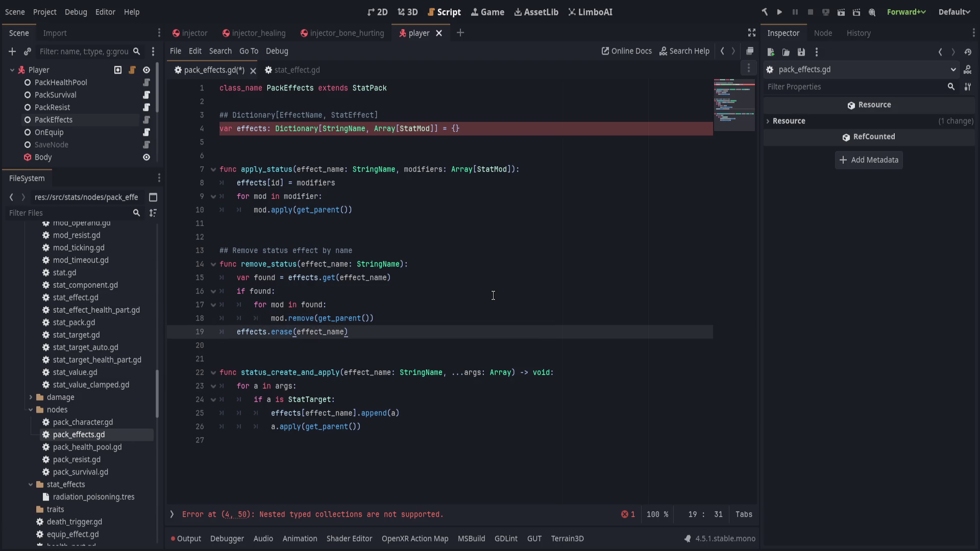
key("ctrl+s")
double_click(412, 128)
key("BackSpace")
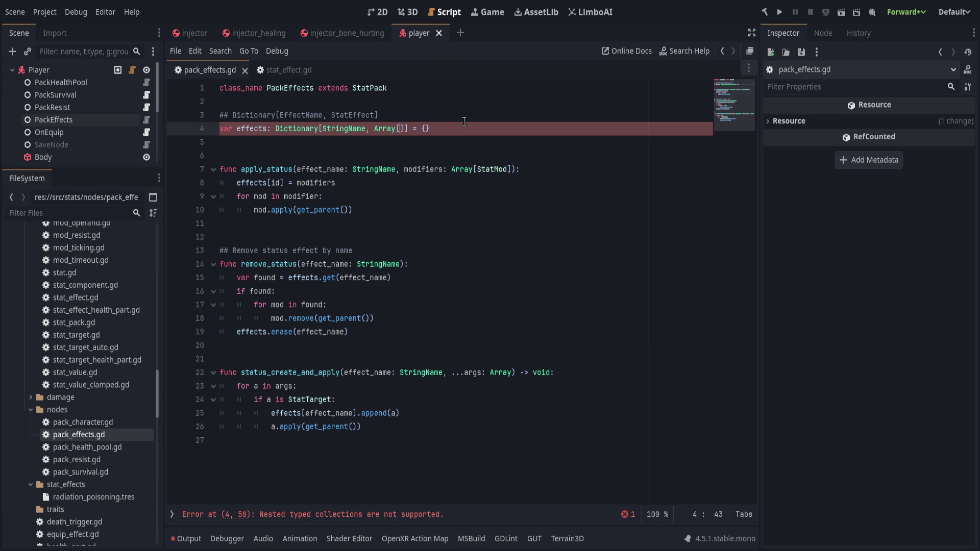
Replace id with effect_name in apply_status's effects assignment on line 8
key("End")
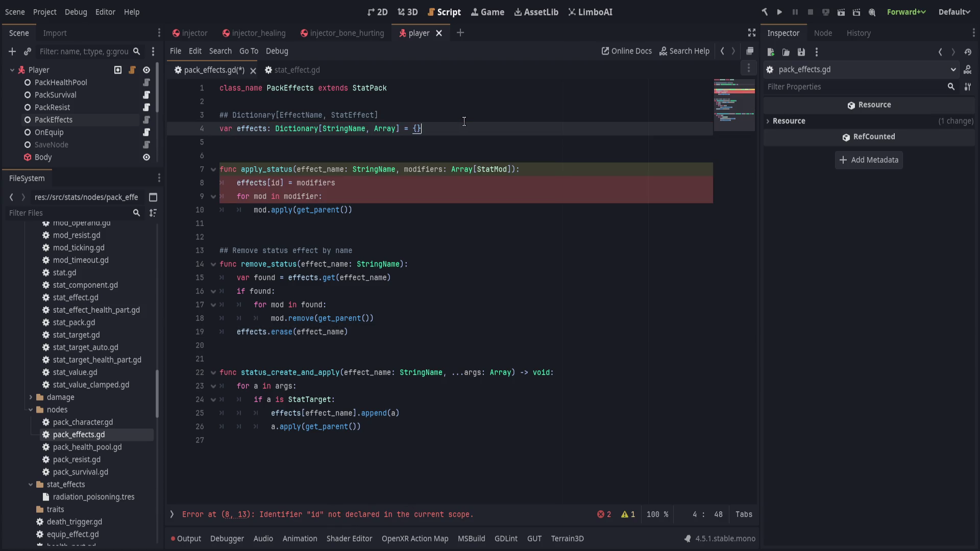
left_click(375, 183)
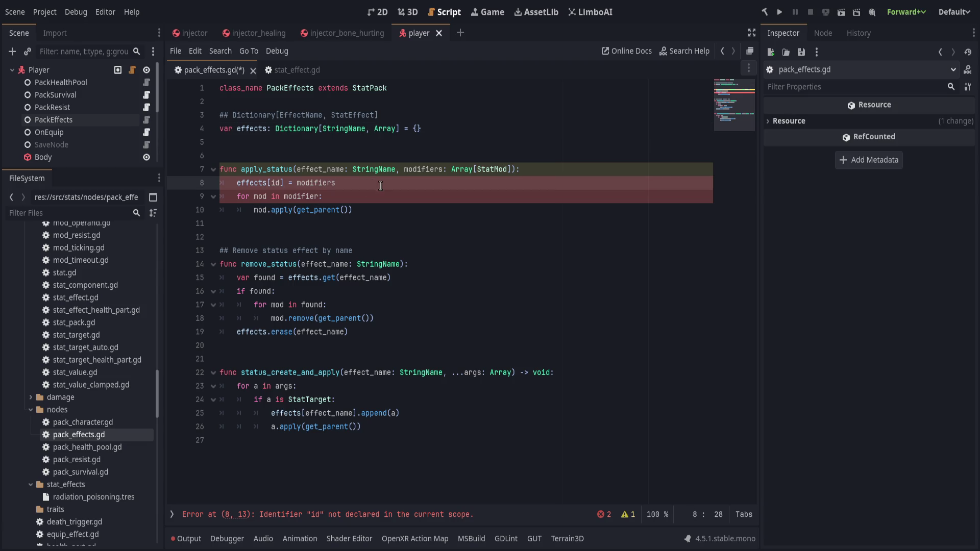
double_click(322, 169)
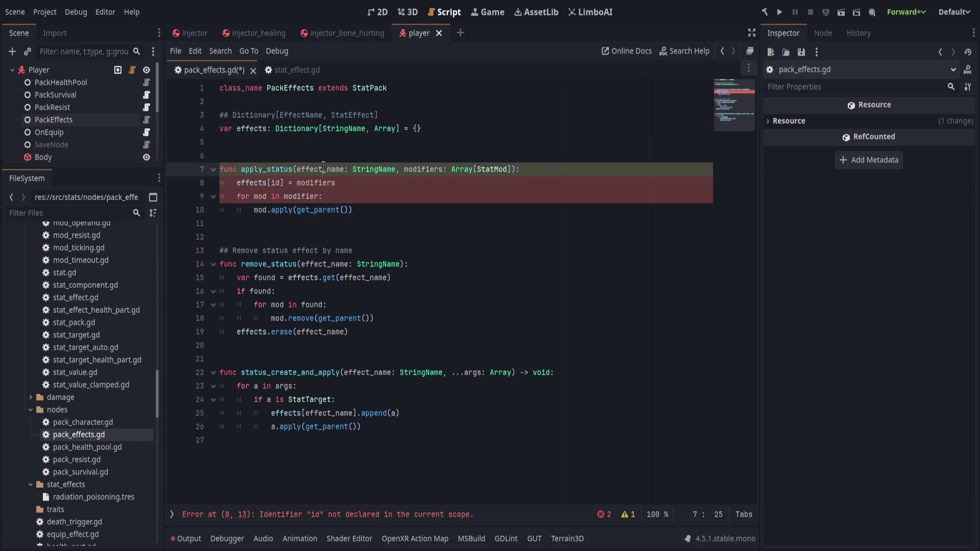
double_click(276, 184)
key("ctrl+v")
left_click(546, 197)
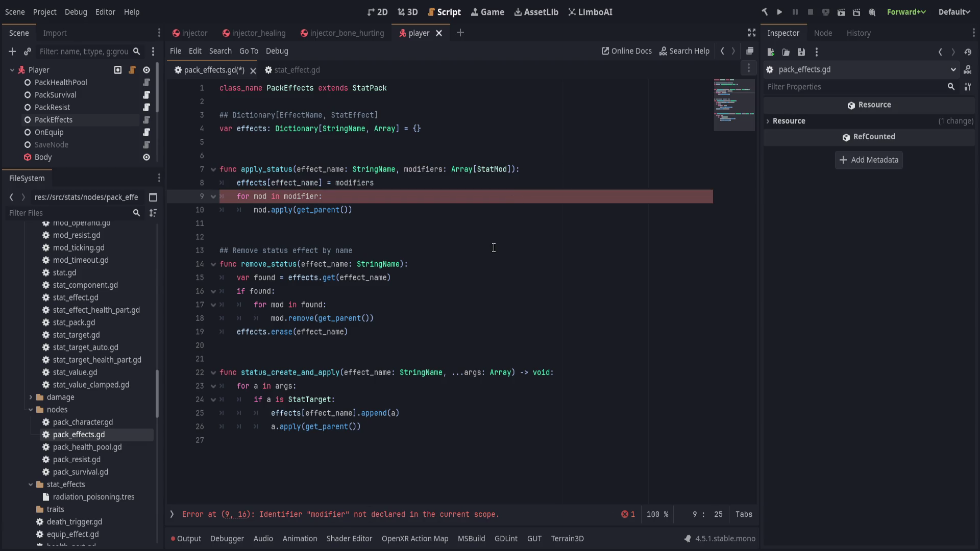
Fix the misspelled modifier on line 9 to modifiers
left_click(412, 518)
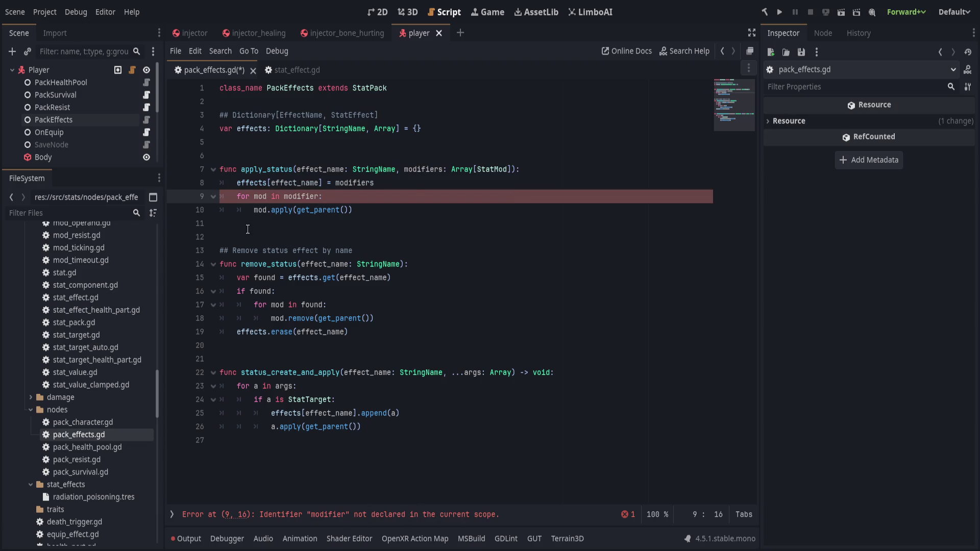
double_click(295, 196)
double_click(426, 169)
key("ctrl+c")
double_click(301, 196)
key("ctrl+v")
left_click(443, 198)
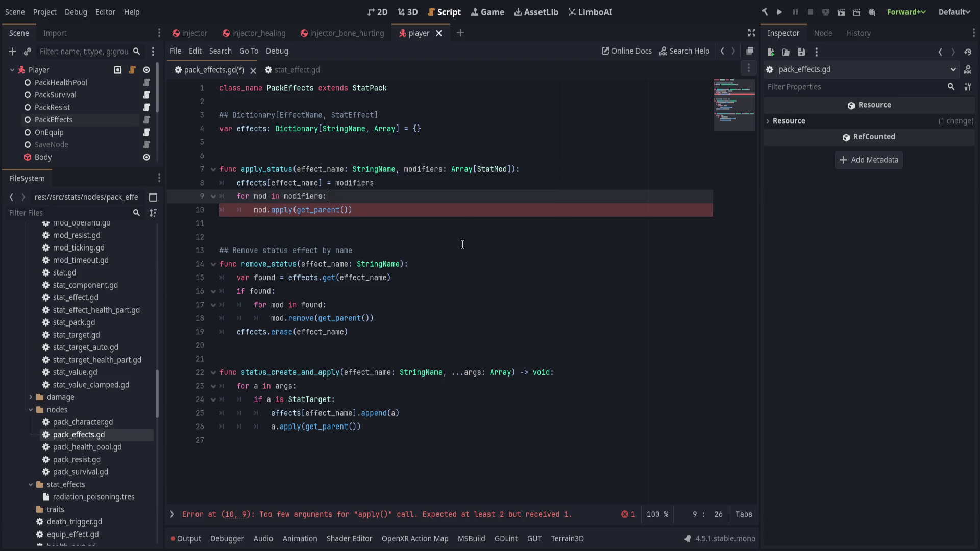
Add a comma in the mod.apply call and retype the parameter as Array[StatTarget]
left_click(455, 212)
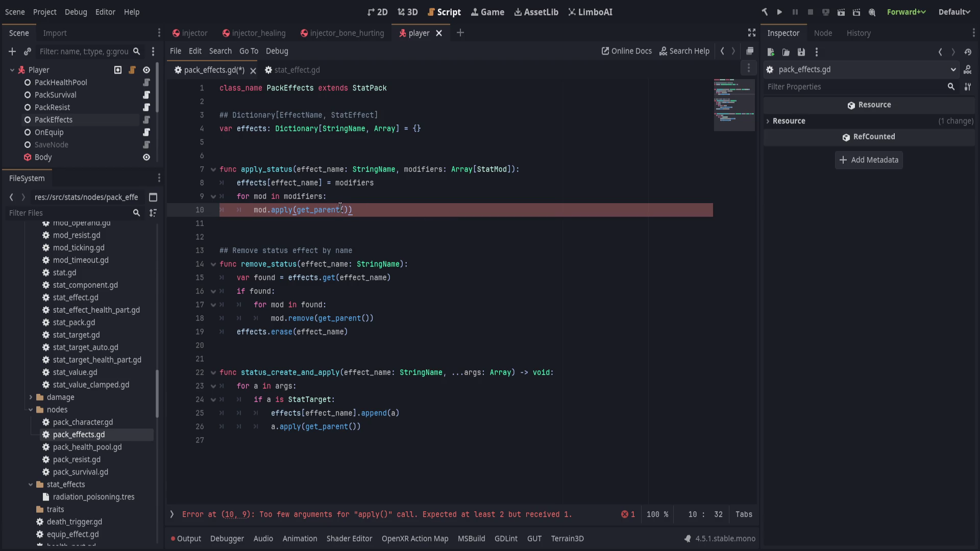
key("Left")
type(",")
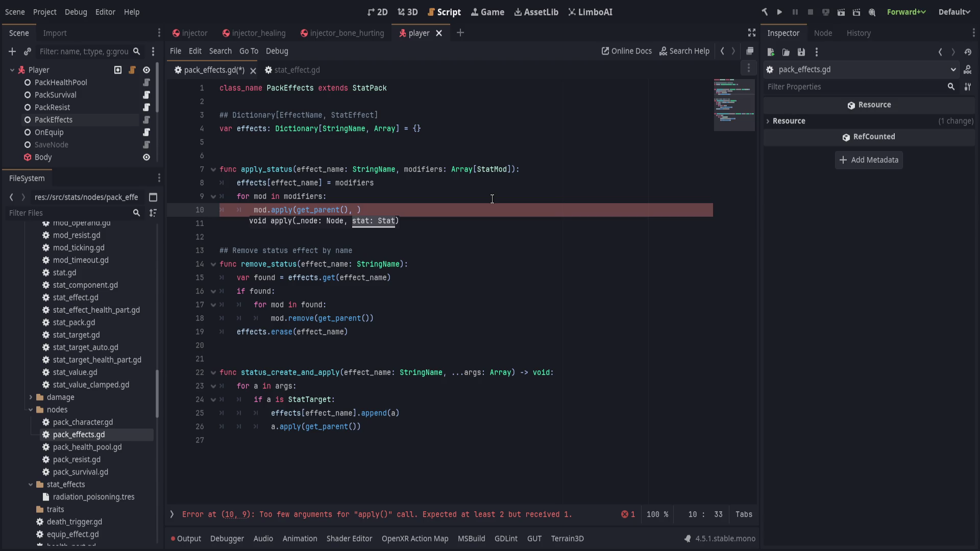
double_click(492, 171)
type("StatTarget")
key("Return")
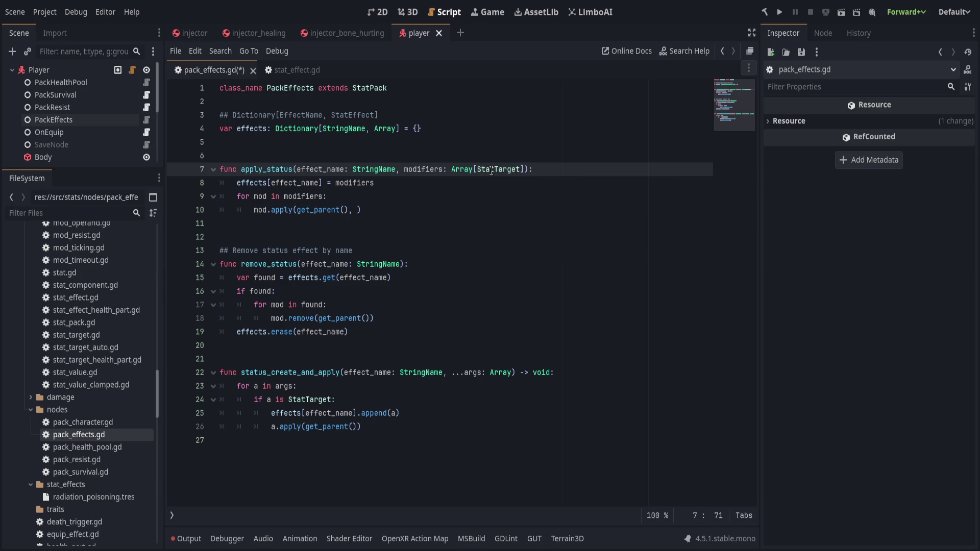
Rename modifiers to targets in apply_status's header, assignment and loop
double_click(488, 171)
double_click(423, 170)
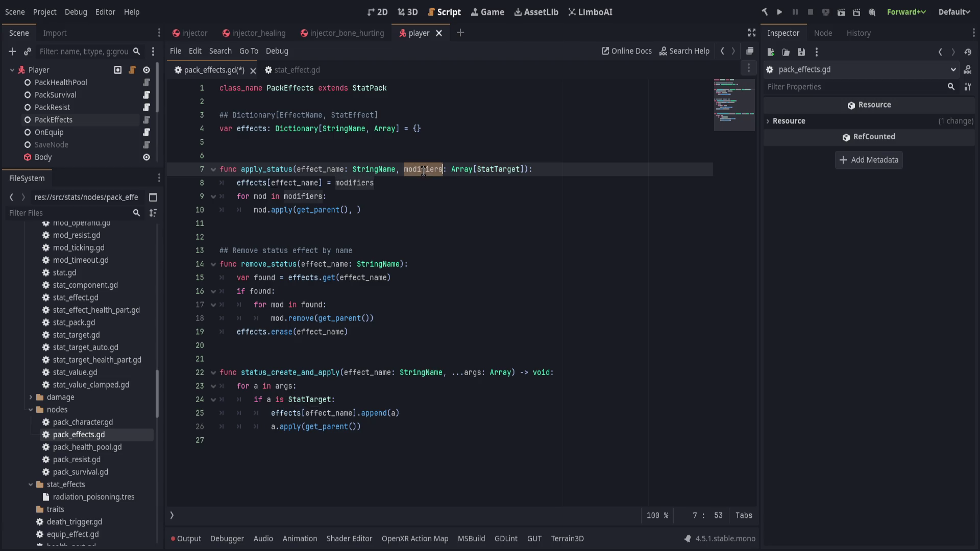
type("targets")
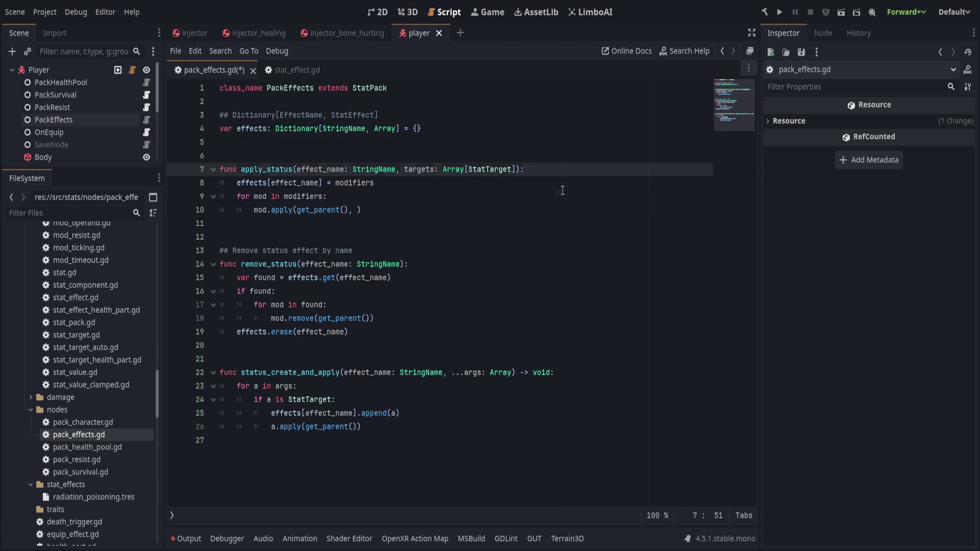
left_click(562, 194)
double_click(357, 183)
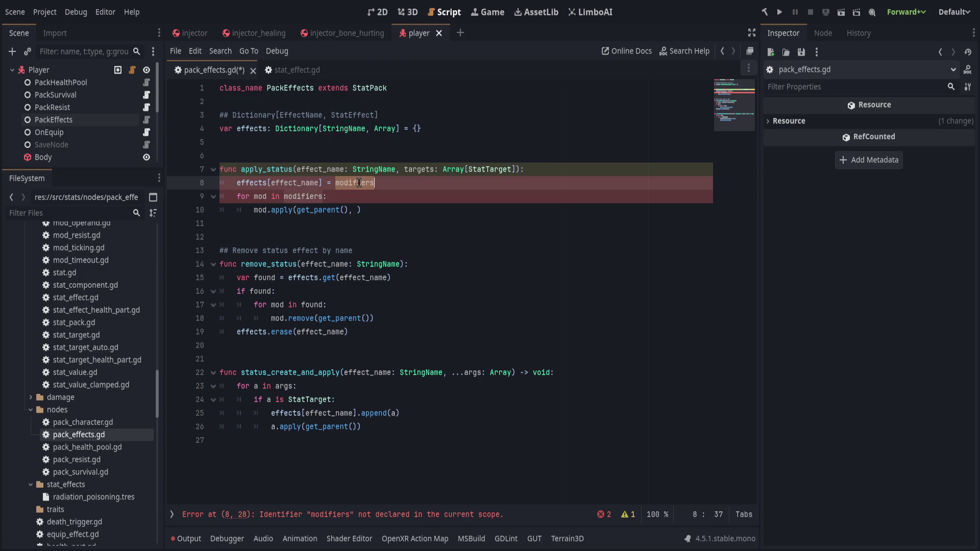
type("targets")
double_click(301, 196)
type("targets")
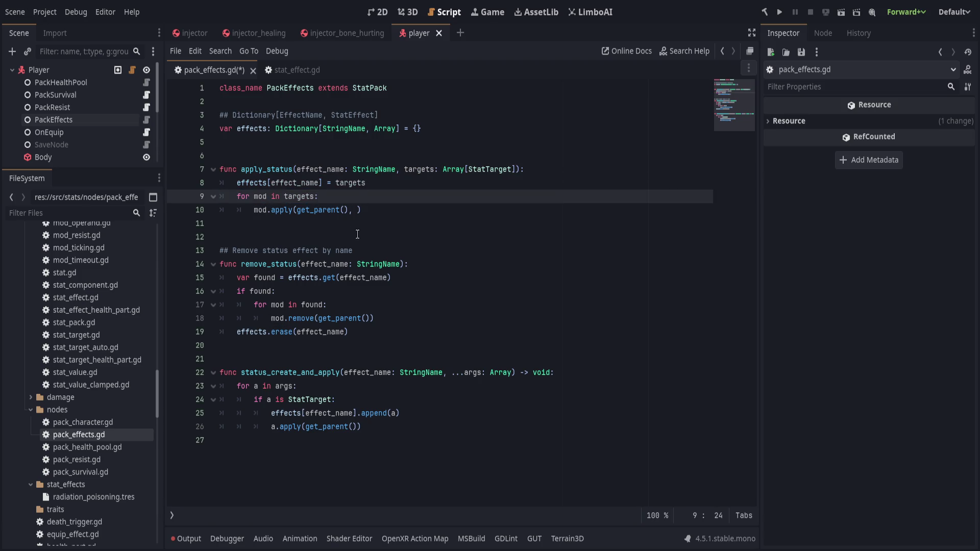
Remove the extra comma so the call reads mod.apply(get_parent()), then save
left_click(358, 210)
key("BackSpace")
key("BackSpace")
key("BackSpace")
type(")")
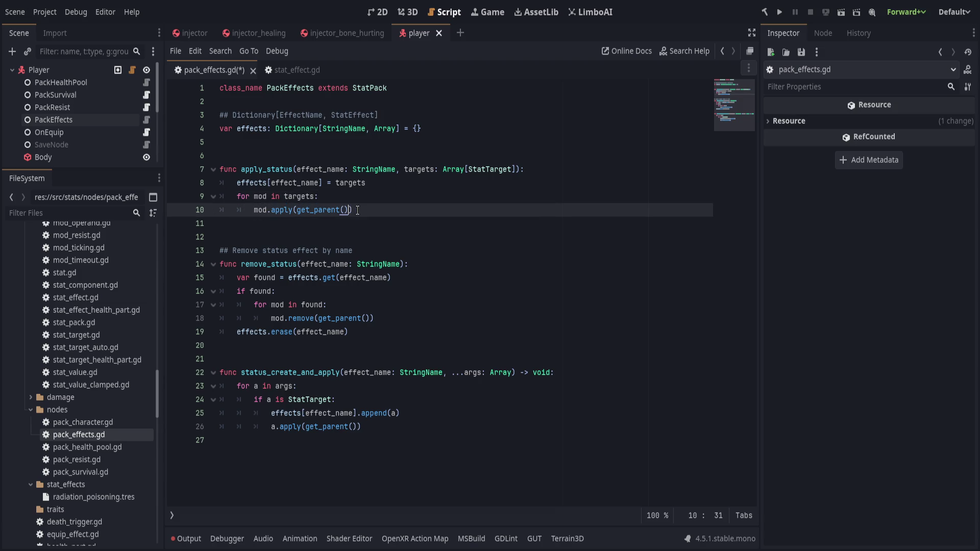
left_click(327, 210)
key("ctrl+s")
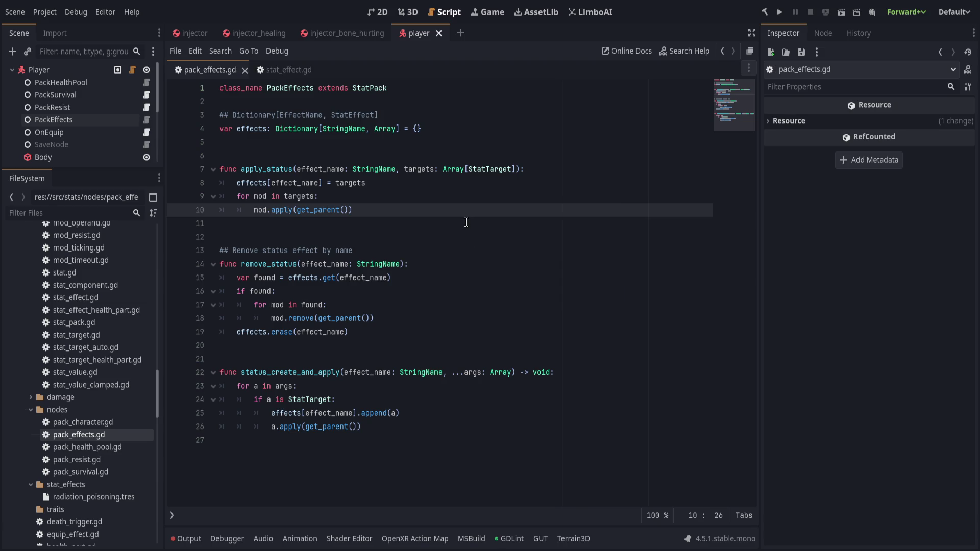
Change the line 3 comment's value type to Array[StatTarget], save, and switch to stat_effect.gd
left_click(349, 115)
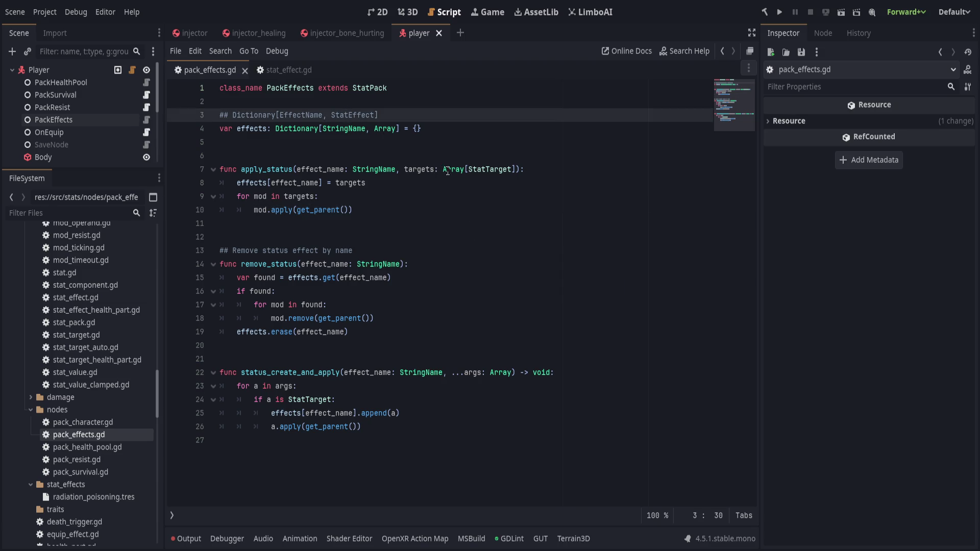
left_click_drag(443, 169, 513, 171)
key("ctrl+c")
double_click(363, 115)
key("ctrl+v")
left_click(499, 128)
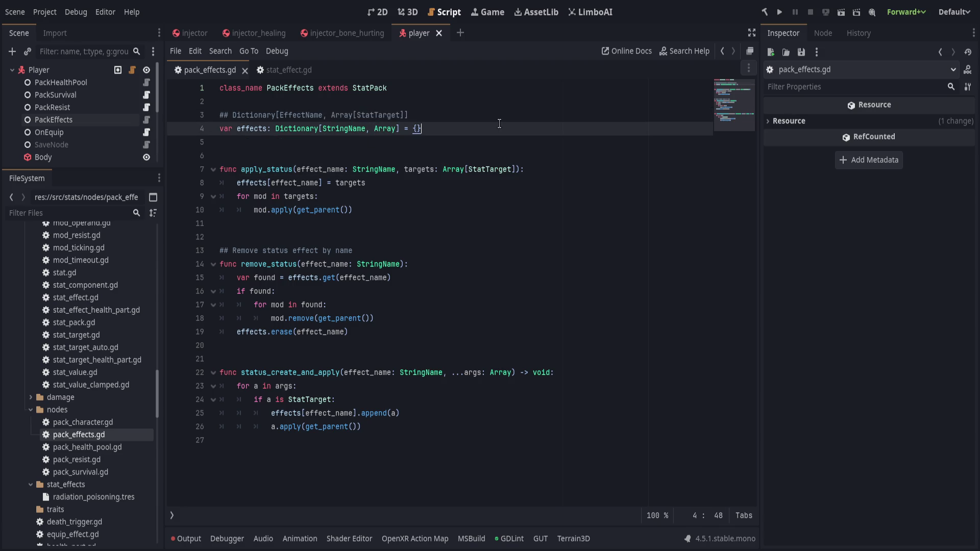
double_click(295, 116)
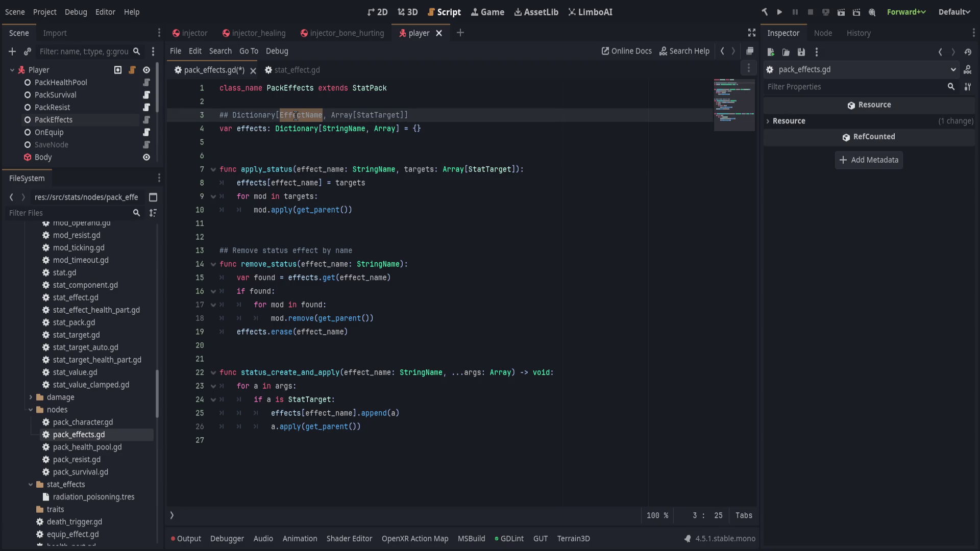
left_click(387, 114)
key("ctrl+s")
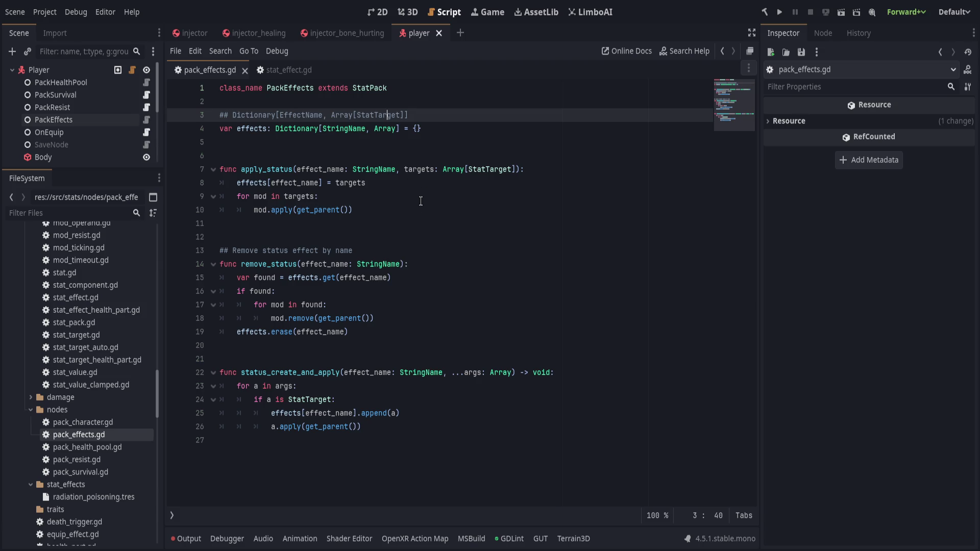
left_click(272, 72)
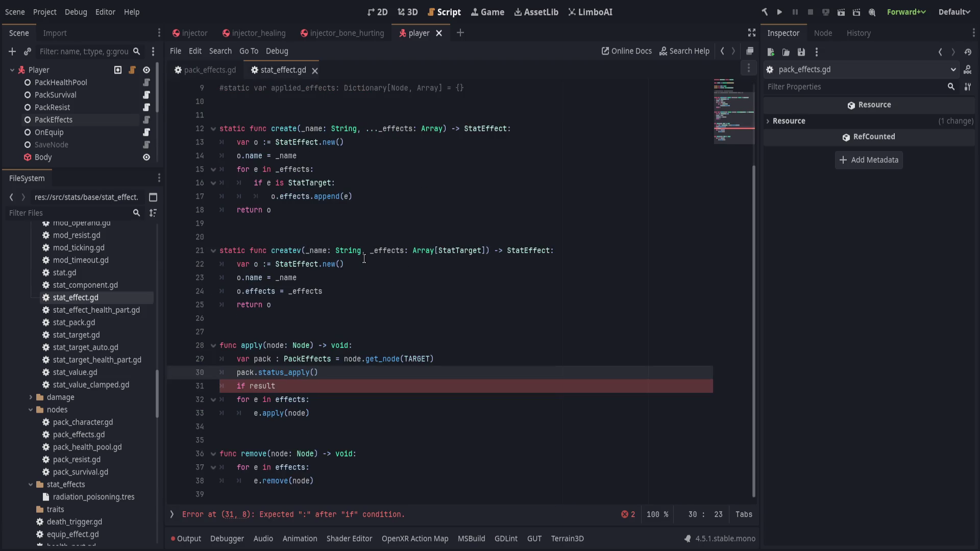
In apply(), replace the misnamed status_apply call with apply_status(name, effects) and delete the old loop lines
scroll(367, 258, "up", 3)
scroll(372, 259, "down", 3)
scroll(372, 259, "up", 3)
scroll(371, 259, "down", 2)
scroll(372, 259, "up", 2)
scroll(450, 282, "down", 3)
left_click(377, 374)
key("BackSpace")
key("BackSpace")
key("BackSpace")
type("apply_status(")
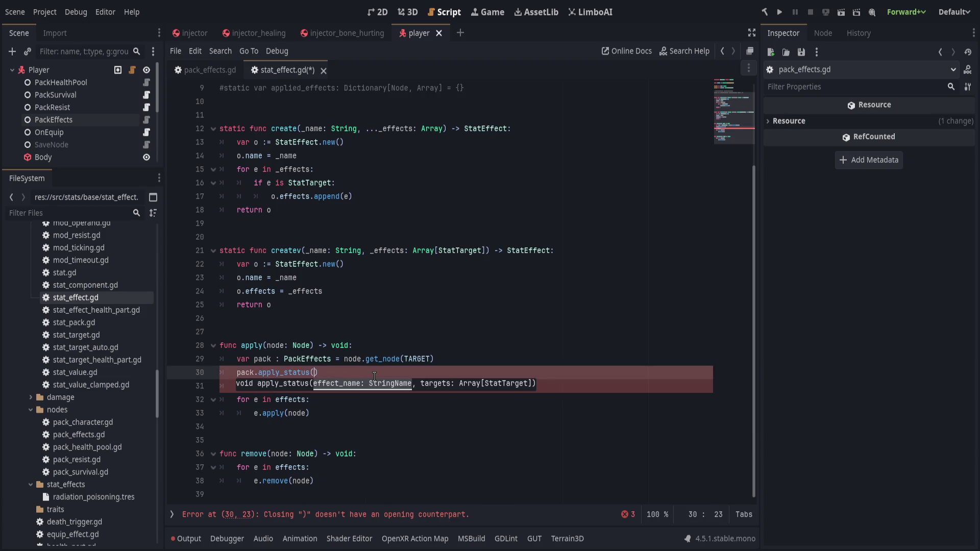
type("name,")
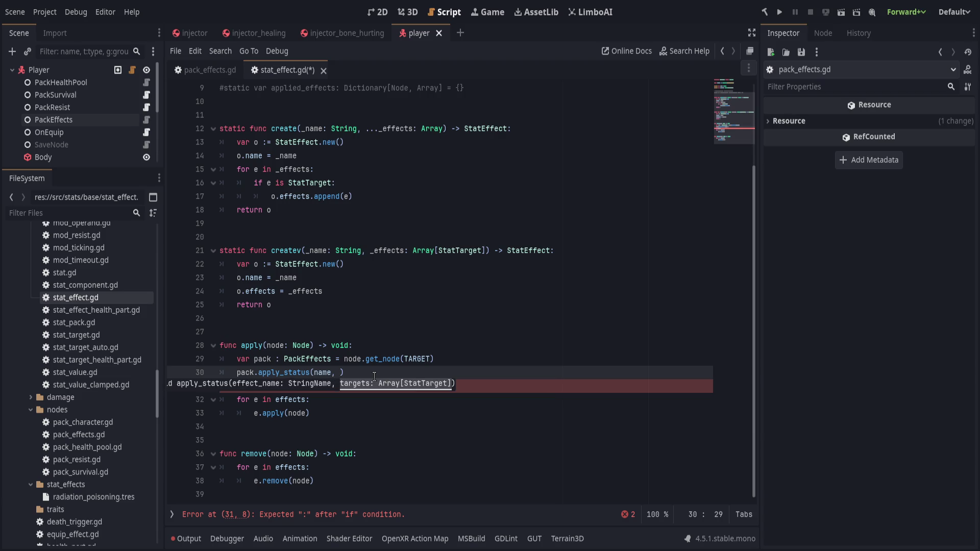
scroll(409, 347, "up", 3)
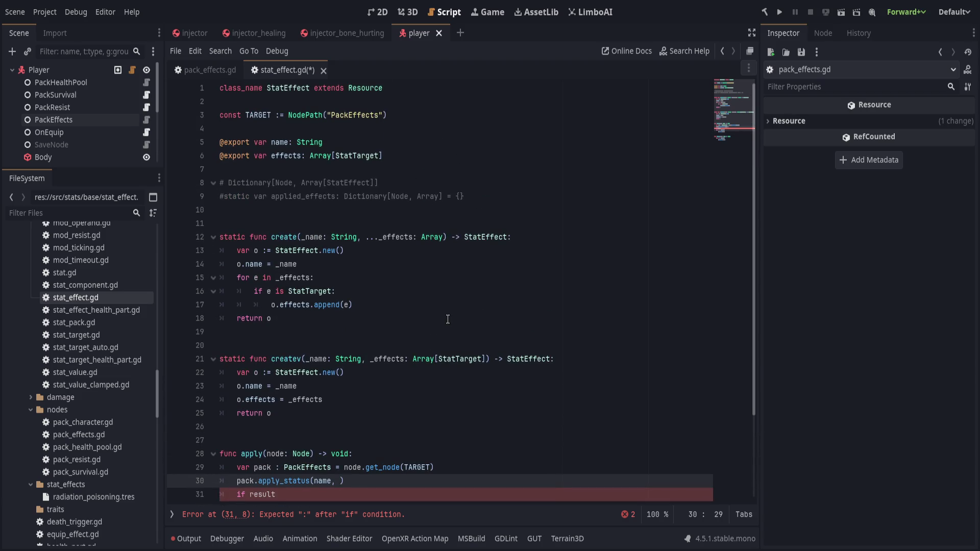
scroll(510, 328, "down", 1)
type("effects)")
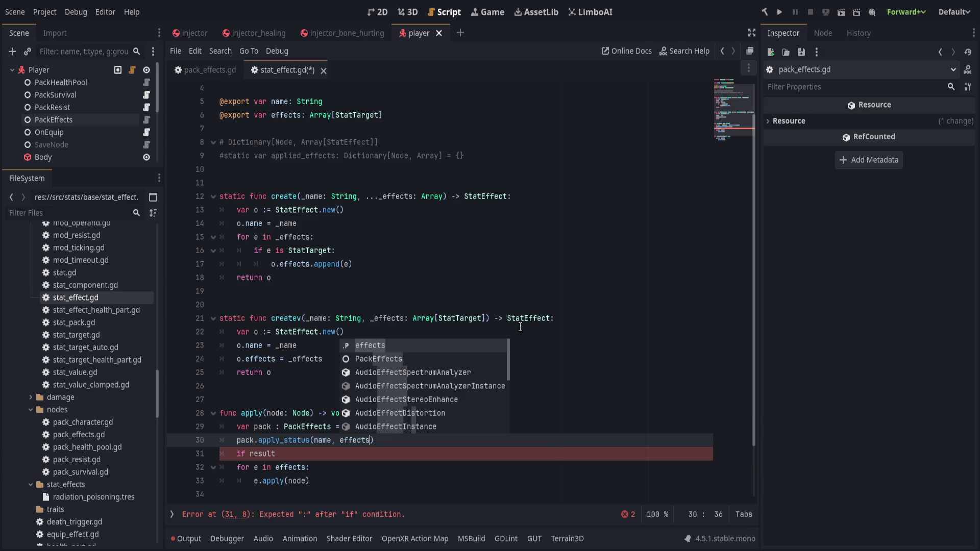
key("Down")
key("ctrl+shift+k")
key("ctrl+shift+k")
key("ctrl+shift+k")
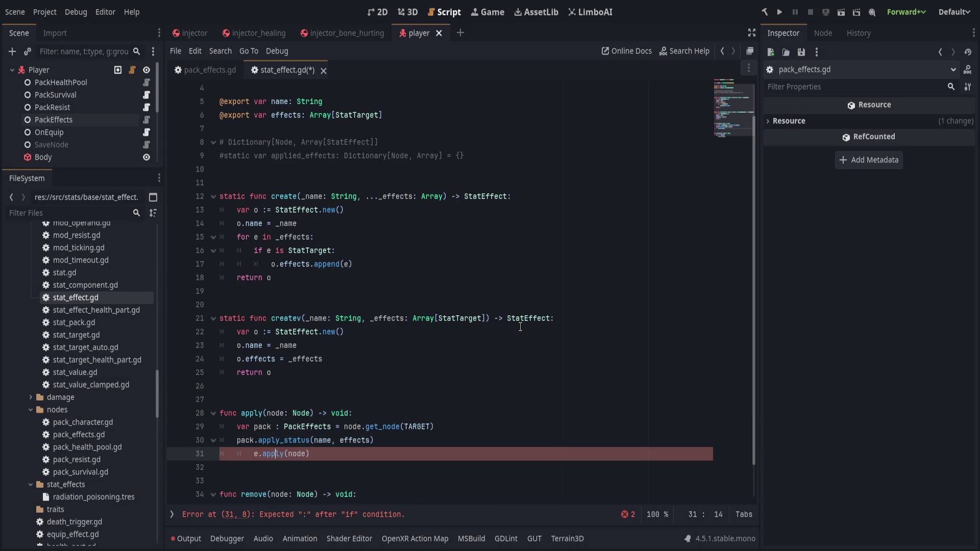
scroll(520, 326, "down", 1)
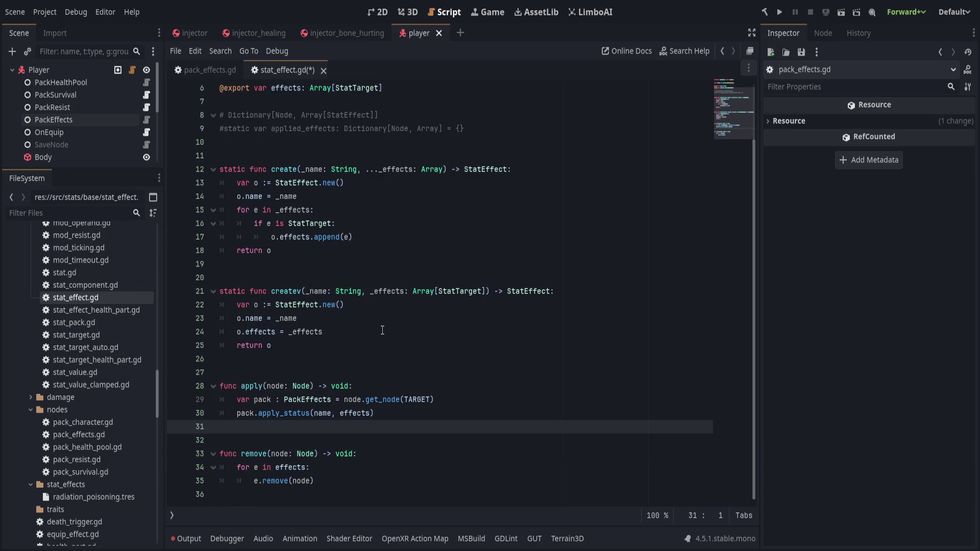
In remove(), get pack: PackEffects via node.get_node(TARGET) and call pack.remove_status(name)
left_click(451, 465)
left_click(471, 459)
key("Return")
type("var pack: ")
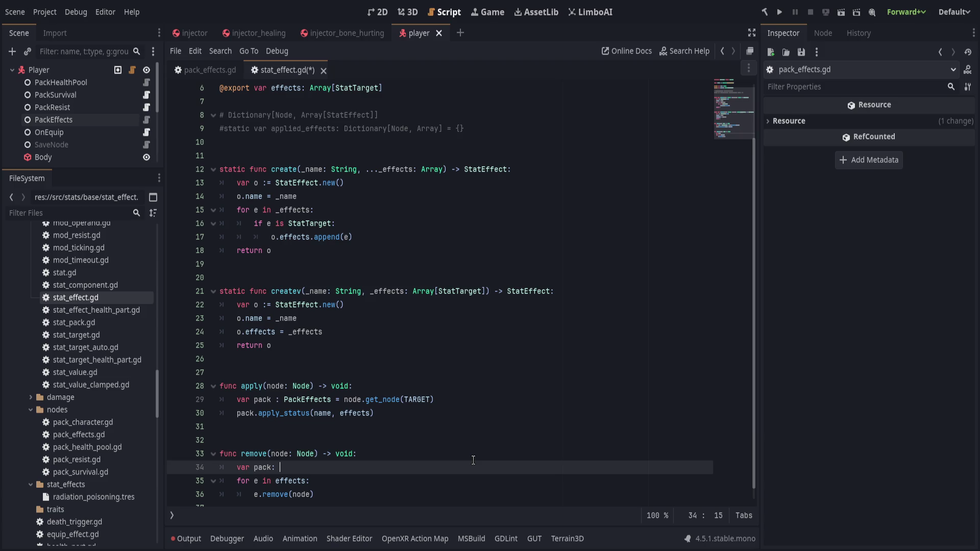
type("Pack")
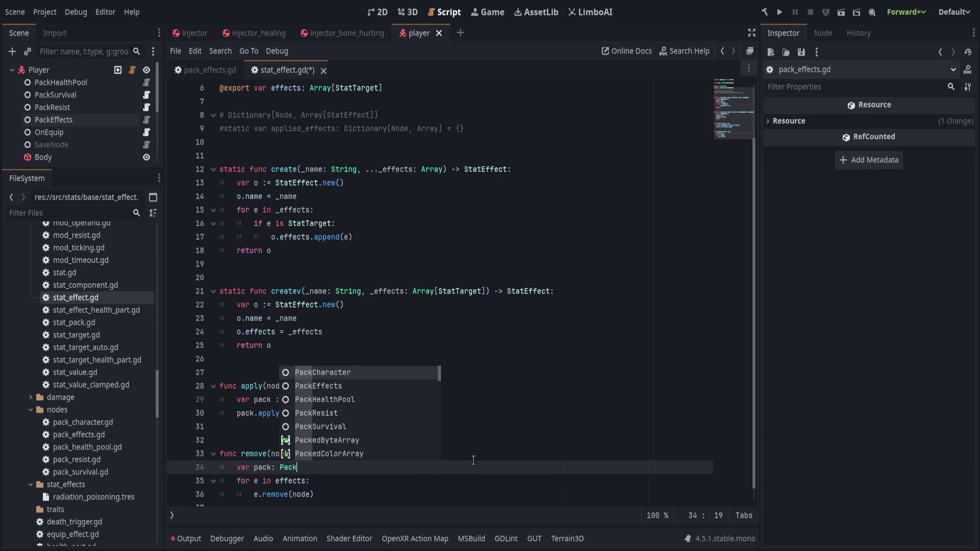
type("ef")
key("Return")
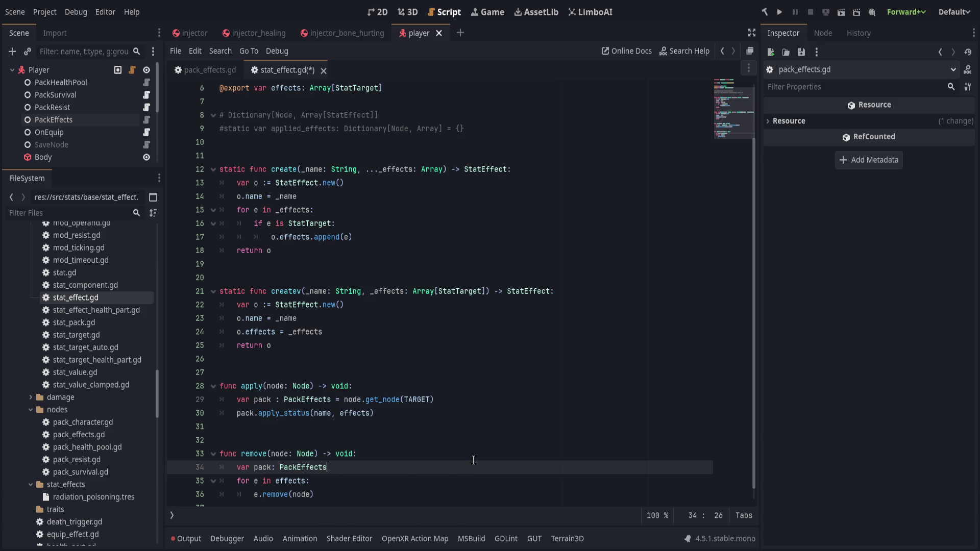
type("= node.get_node(")
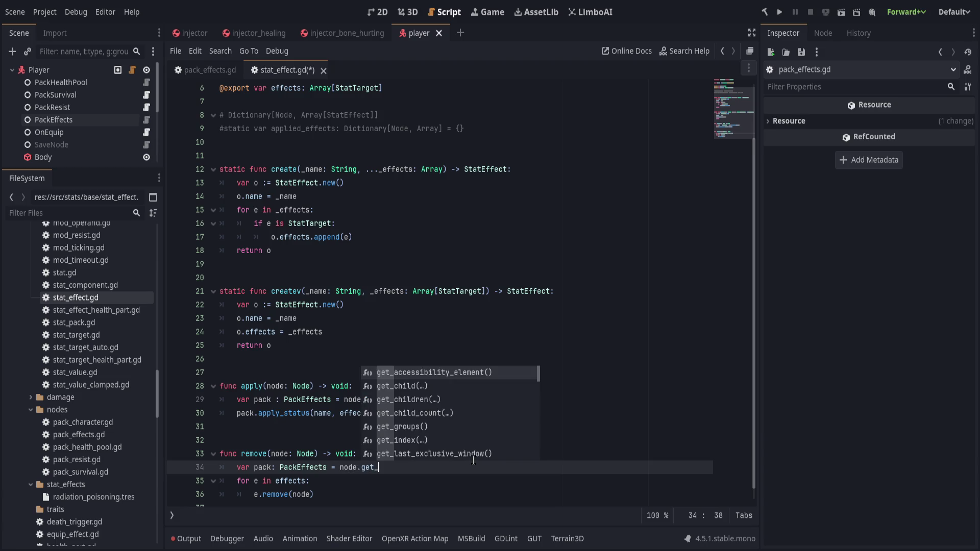
type("TARGET")
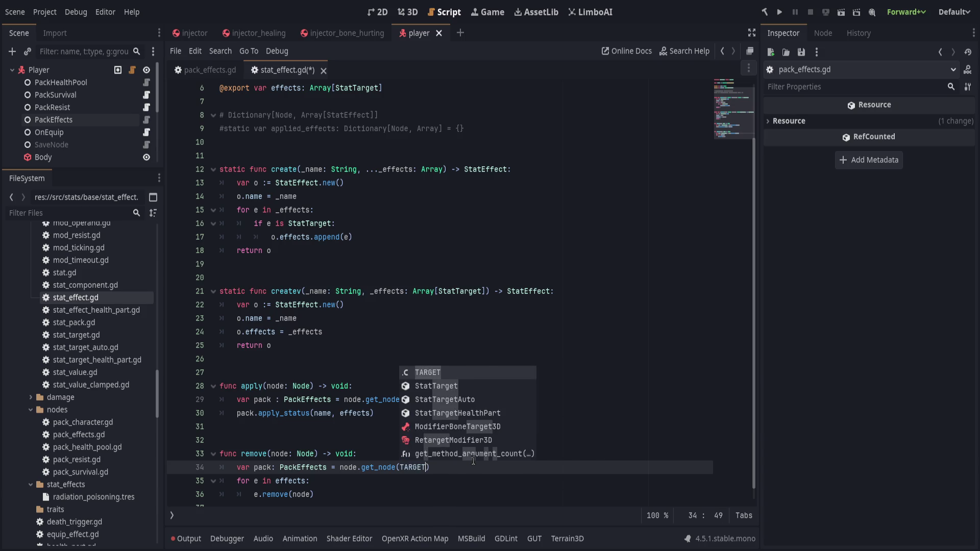
key("Return")
key("Down")
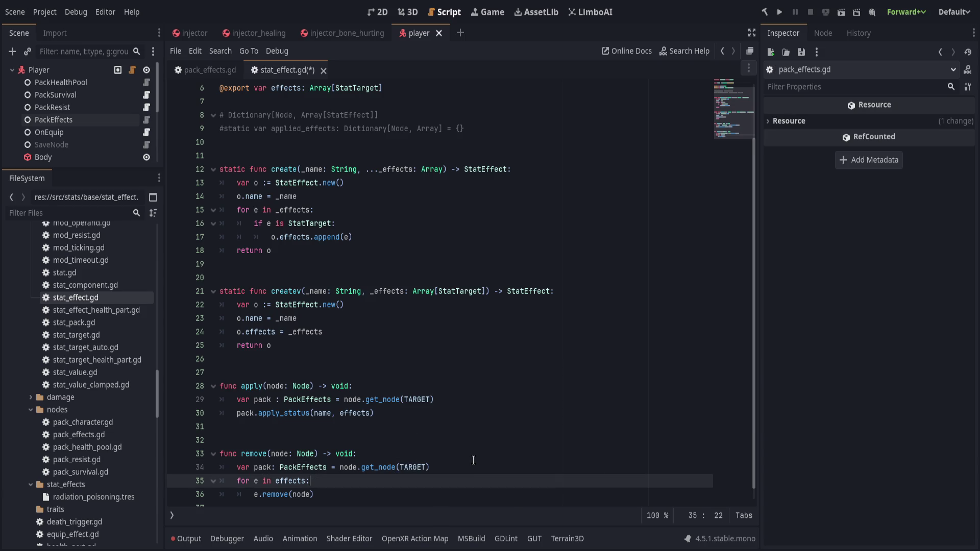
key("ctrl+z")
type("pack.remove")
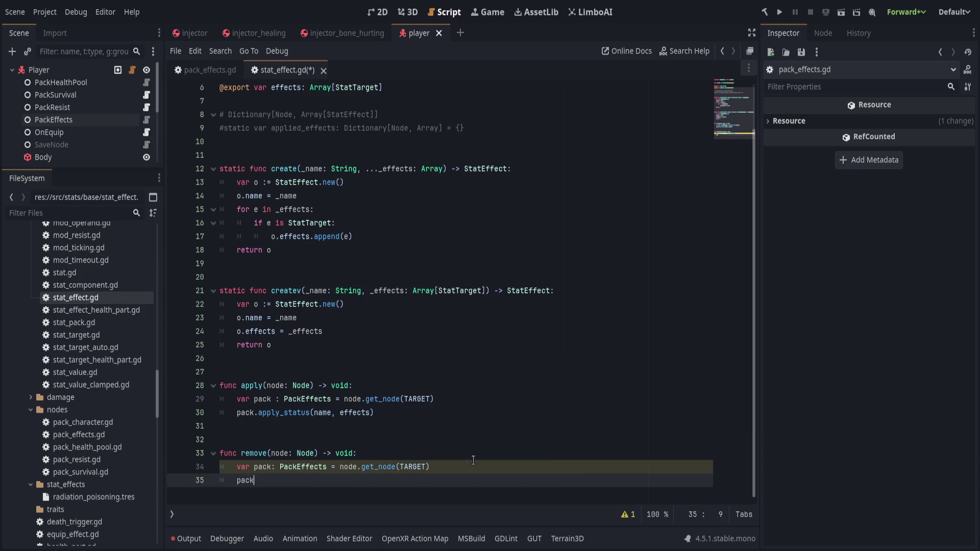
key("Return")
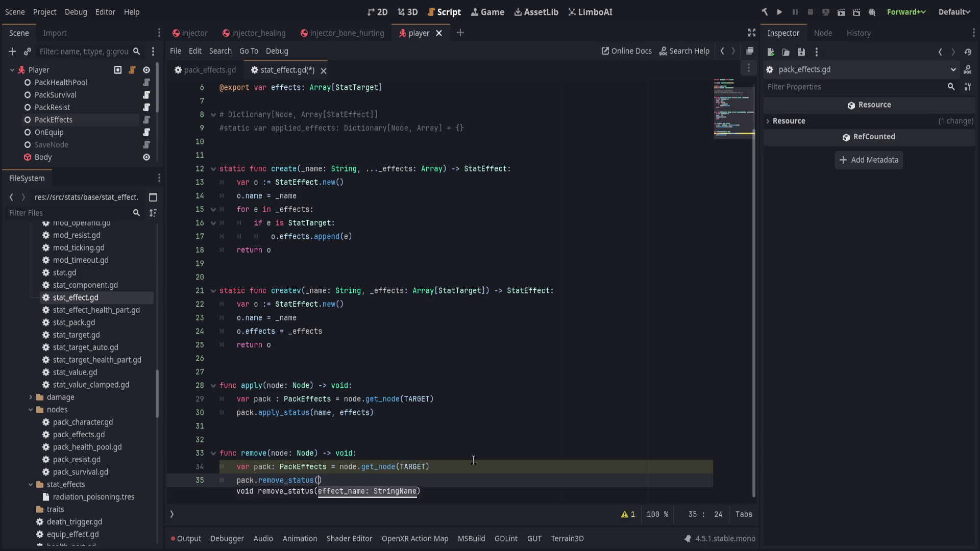
type("name)")
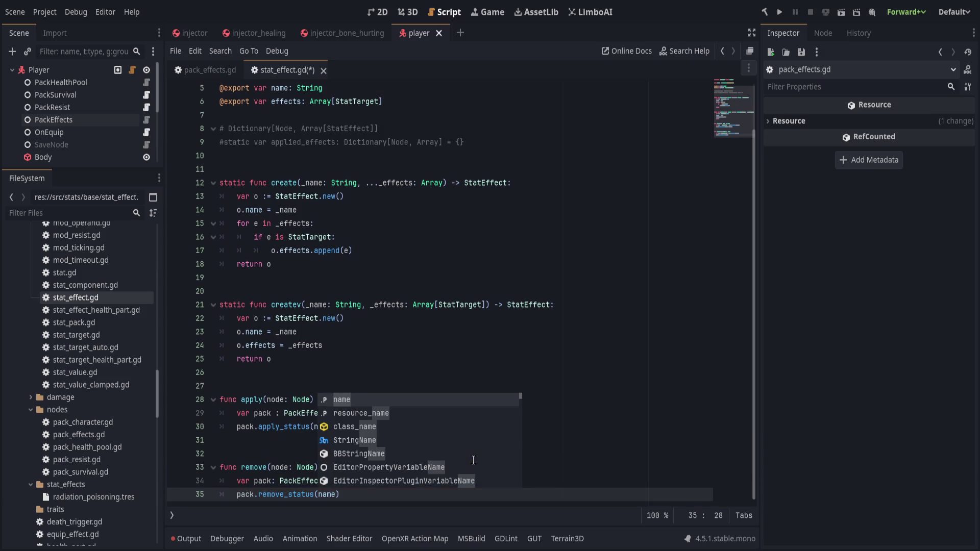
Save stat_effect.gd and copy the apply and remove functions (lines 28–35)
left_click(473, 460)
key("ctrl+s")
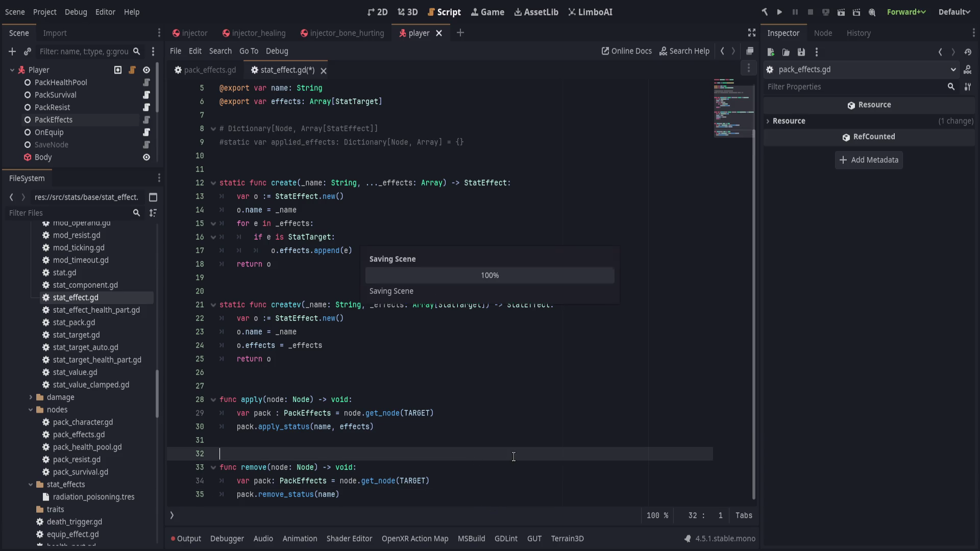
key("ctrl+s")
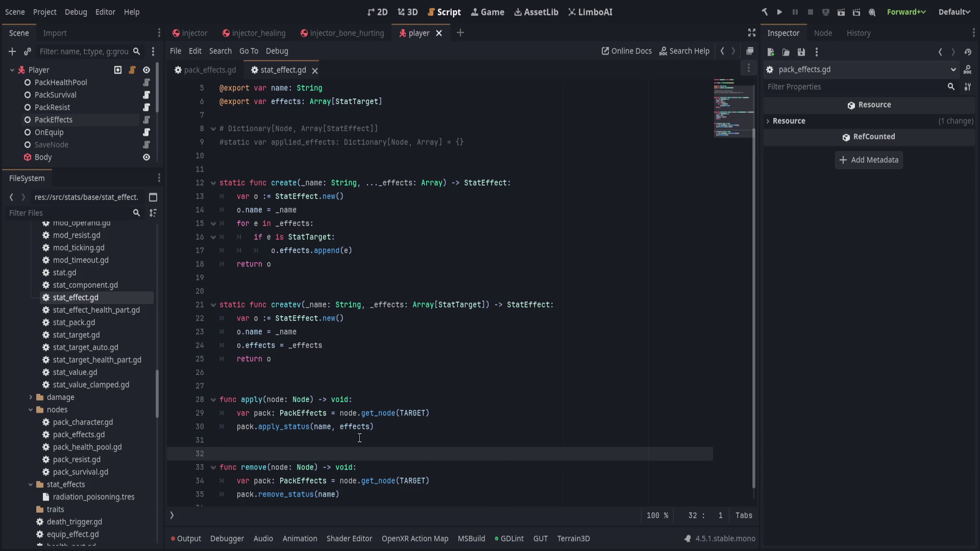
left_click_drag(397, 494, 439, 398)
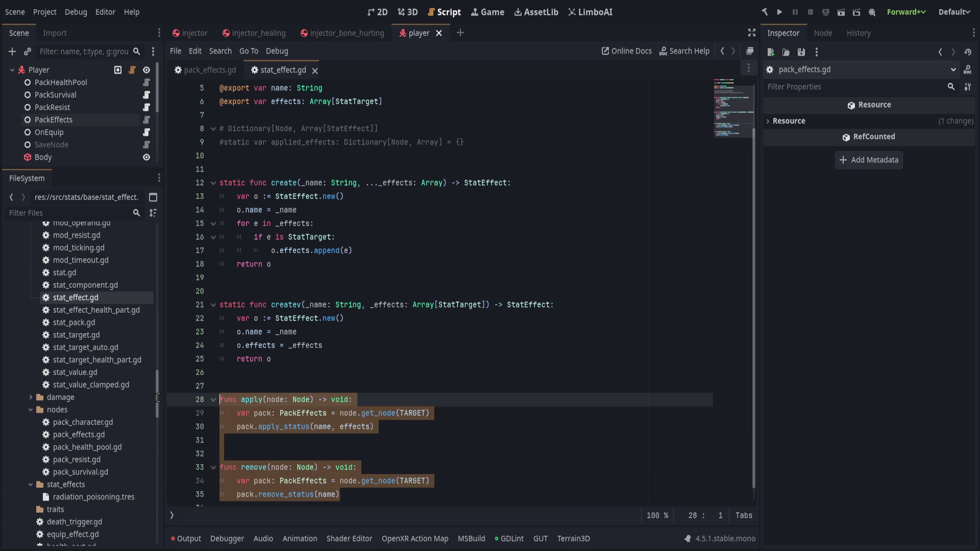
left_click(444, 381)
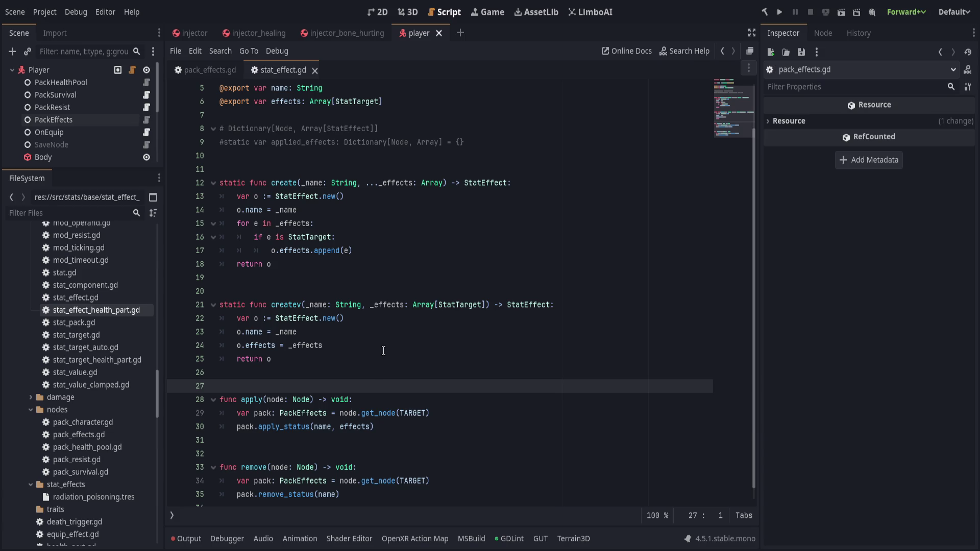
left_click(102, 311)
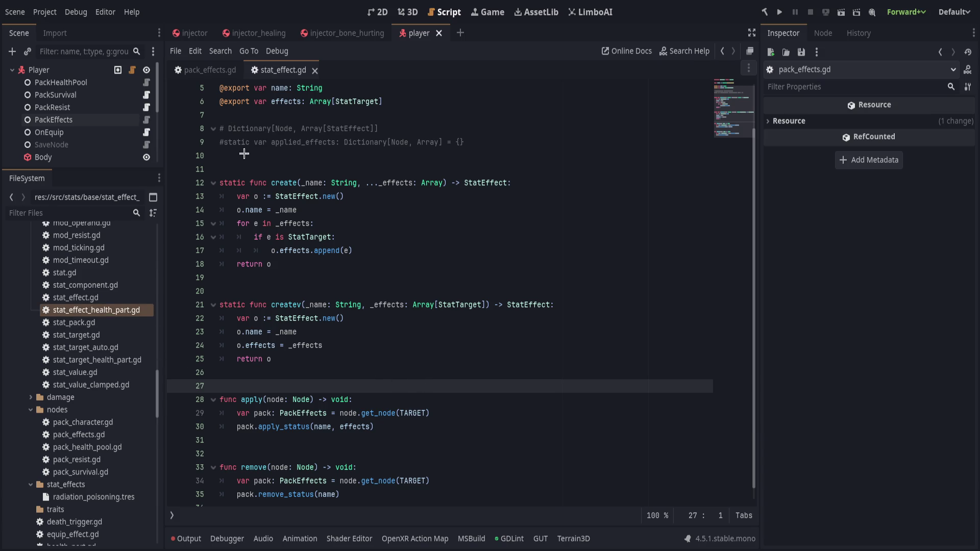
Paste the apply and remove functions into stat_effect_health_part.gd and add var hitbox: Hitbox
key("Return")
key("Return")
type("func apply(node: Node) -> void: \tvar pack: PackEffects = node.get_node(TARGET) \tpack.apply_status(name, effects)   func remove(node: Node) -> void: \tvar pack: PackEffects = node.get_node(TARGET) \tpack.remove_status(name)")
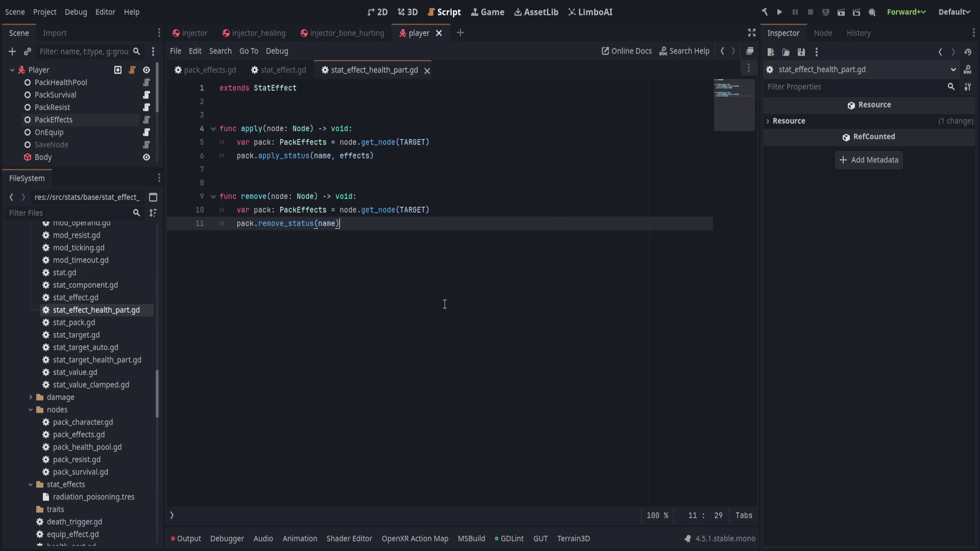
left_click(346, 117)
type("var ")
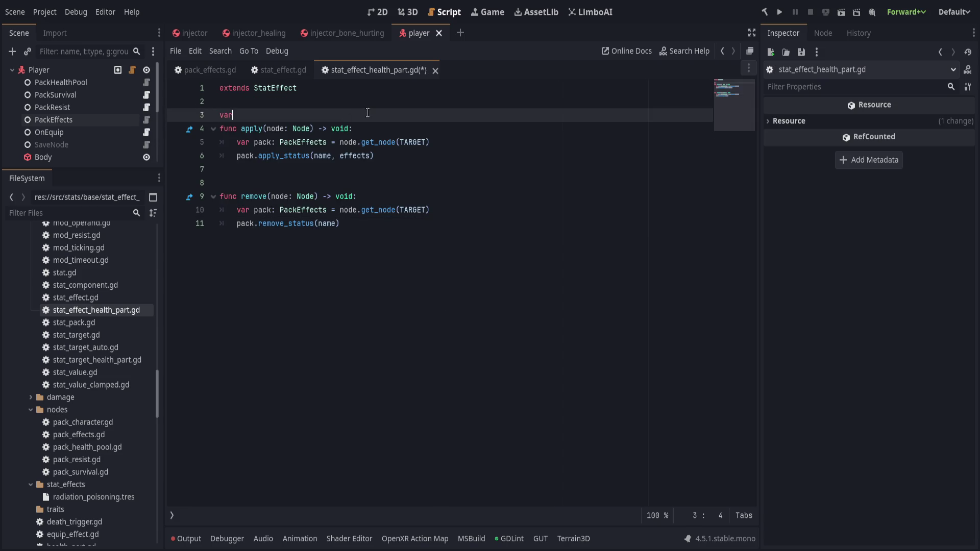
type("part_t")
key("ctrl+BackSpace")
type("hitbox:")
type(" Hitbox")
key("Escape")
Guard apply() with if !hitbox, pushing a warning that hitbox must be set before calling apply(), then save
key("Return")
key("Return")
key("Down")
key("End")
key("Return")
type("if !hitbox:")
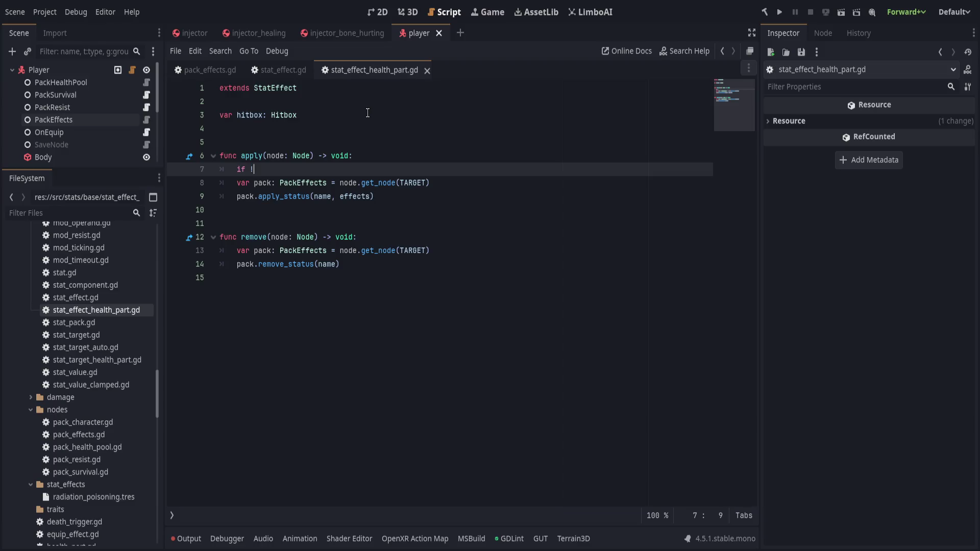
key("Return")
type("push_")
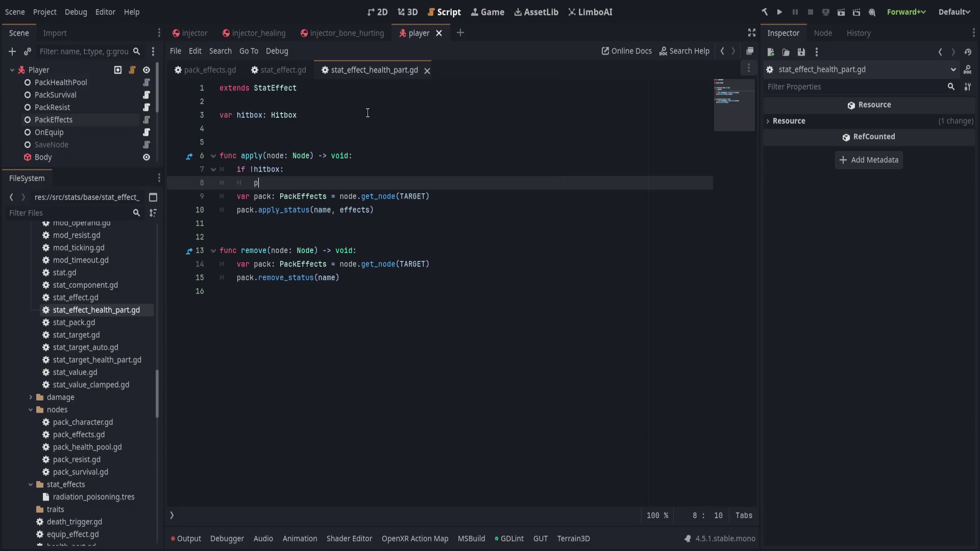
type("war")
key("Return")
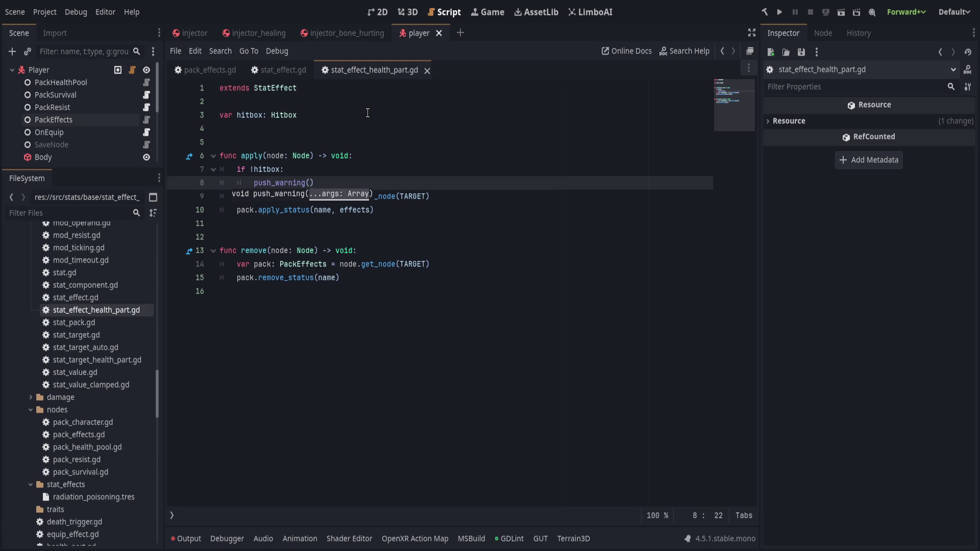
type("\"StatEffectHealthPart::apply()")
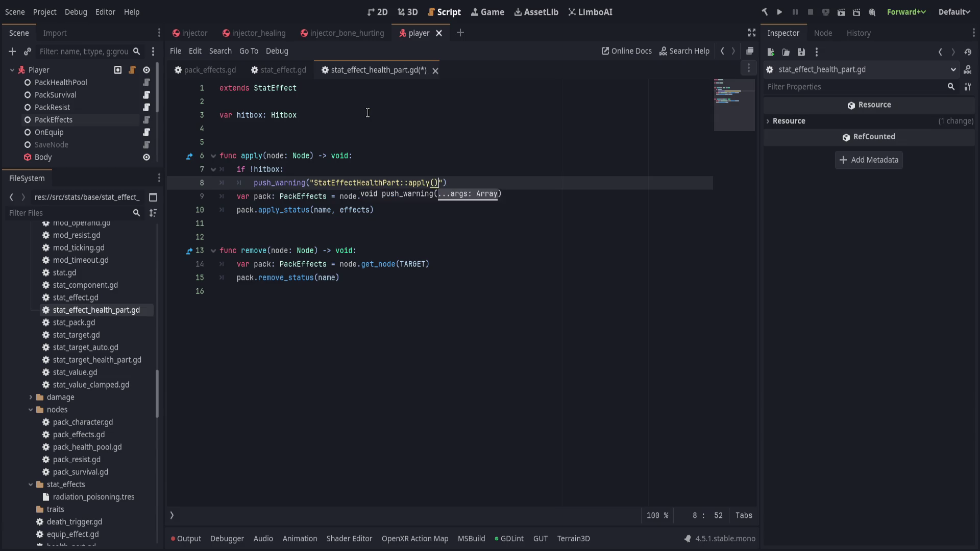
type("Hitbox")
key("ctrl+z")
type("ember")
type(" `hitbox` ")
type("must b")
type("e set before cal")
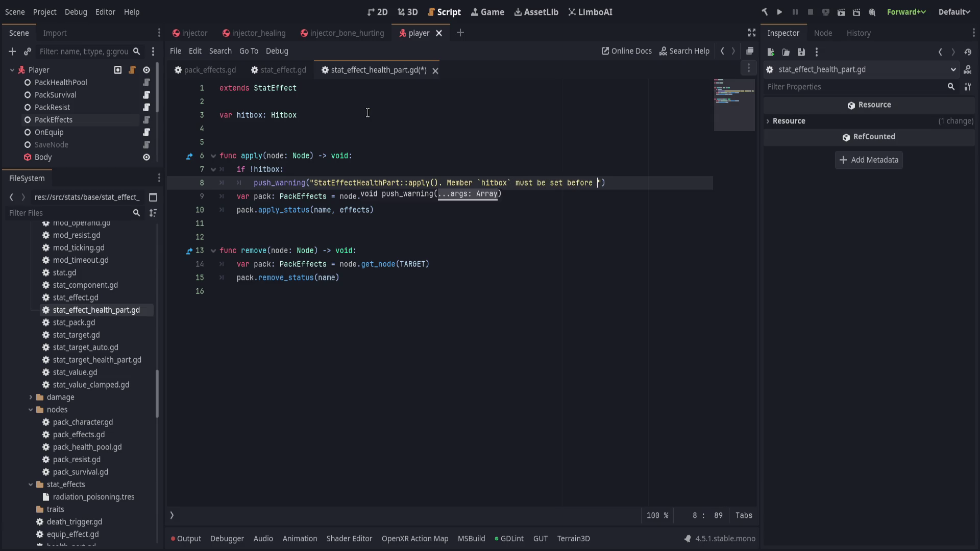
type("ling apply()")
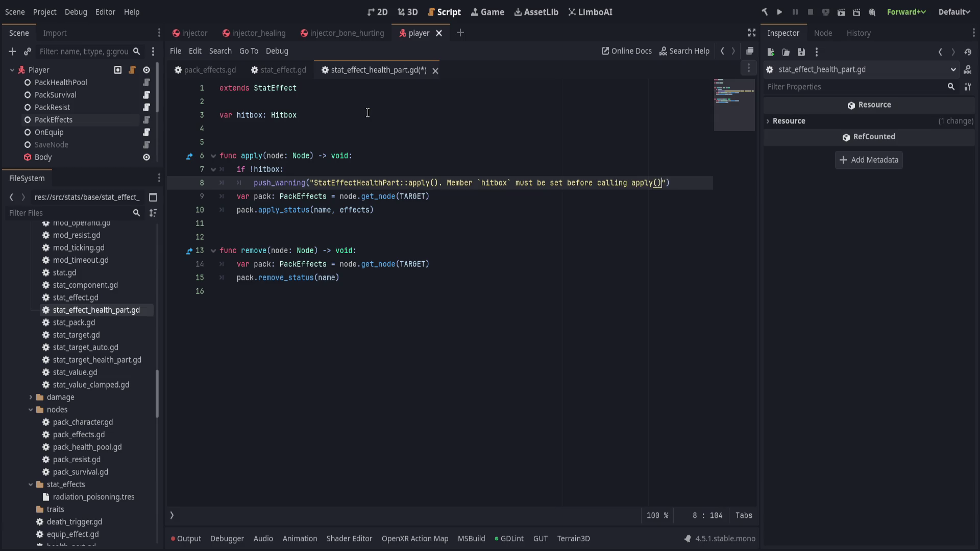
key("ctrl+s")
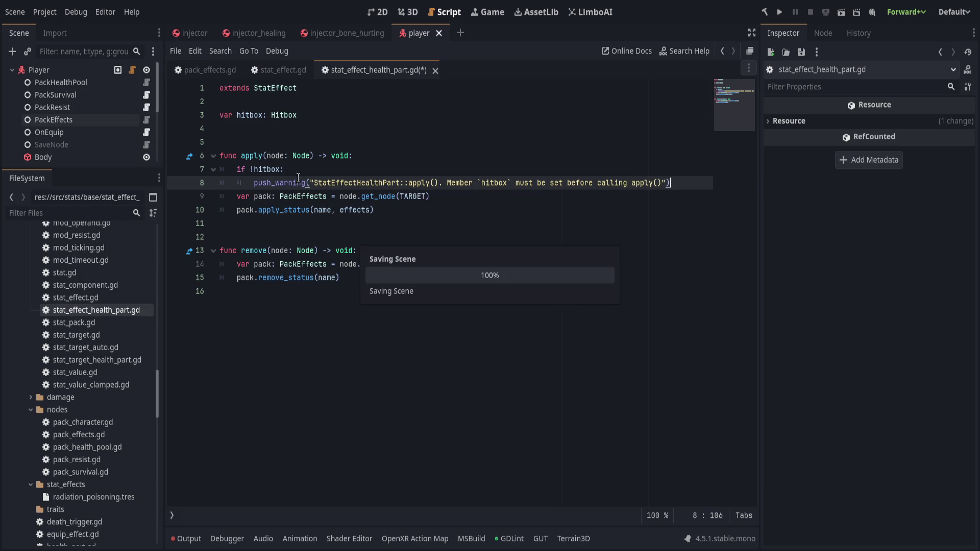
Review the edited apply and remove code, then switch to the injector_bone_hurting scene
left_click(623, 196)
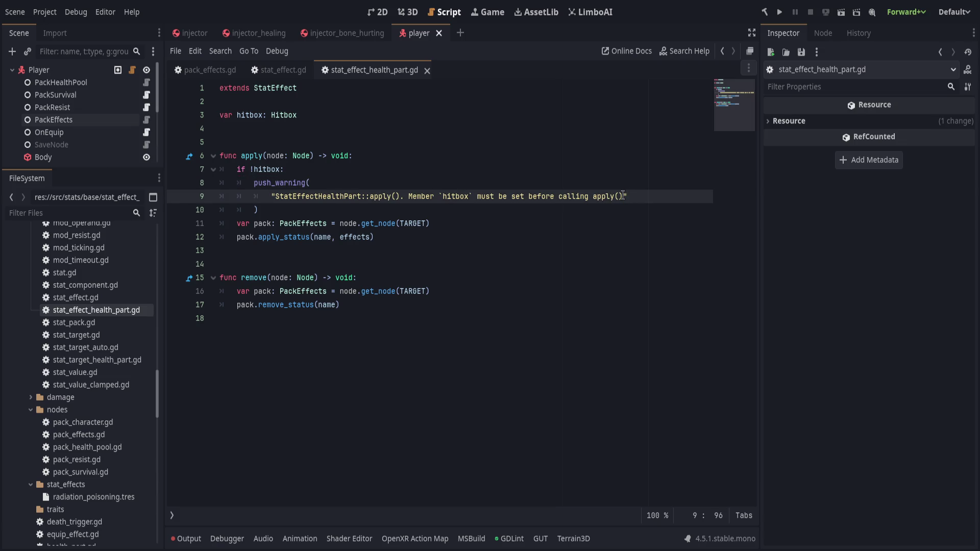
left_click(394, 278)
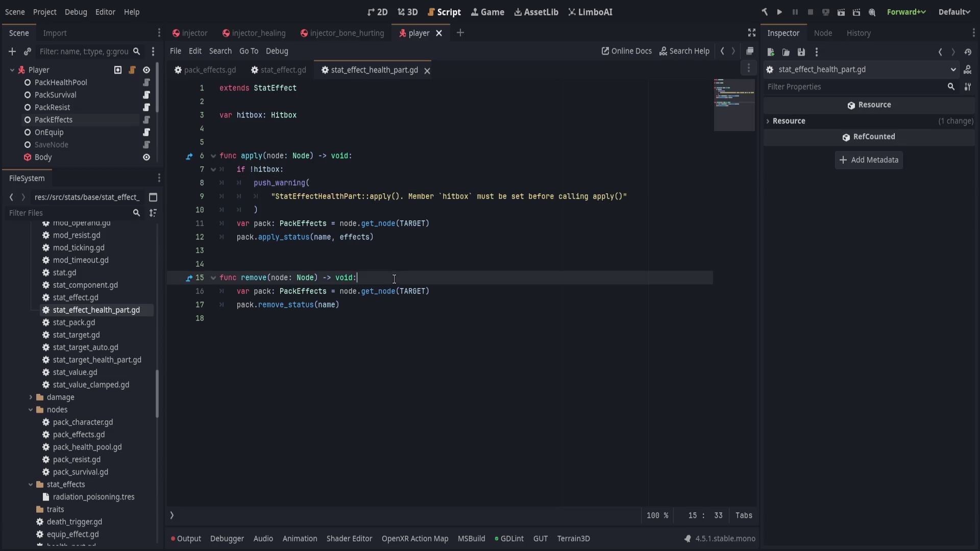
left_click(460, 290)
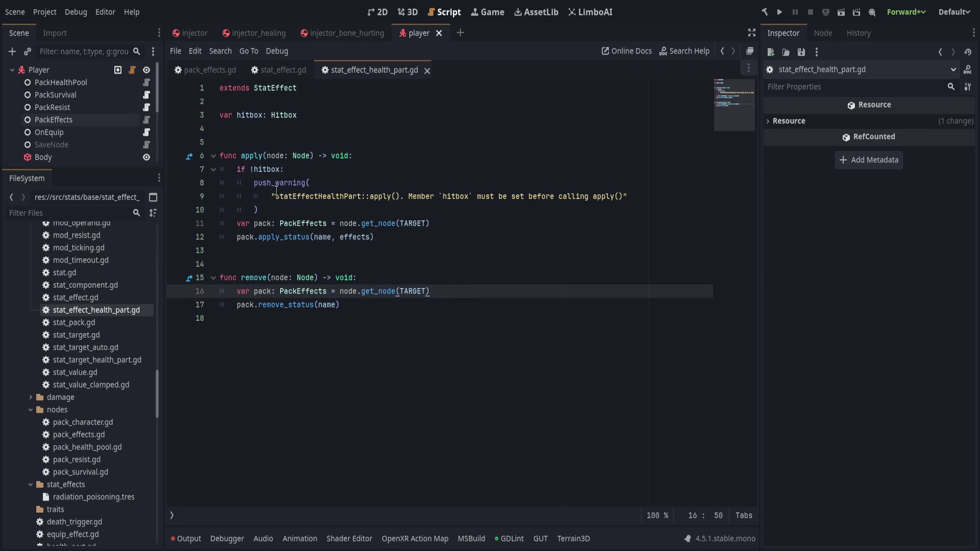
left_click(281, 169)
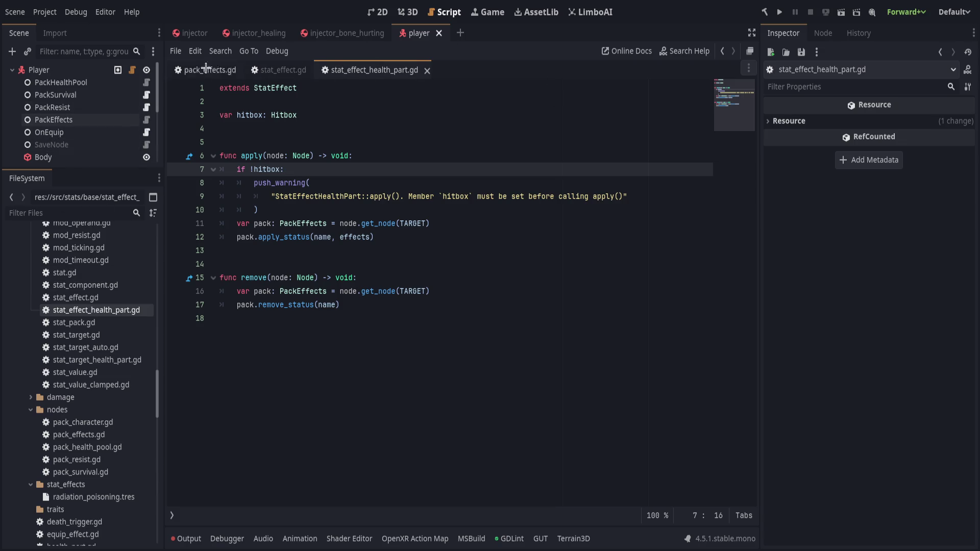
left_click(343, 33)
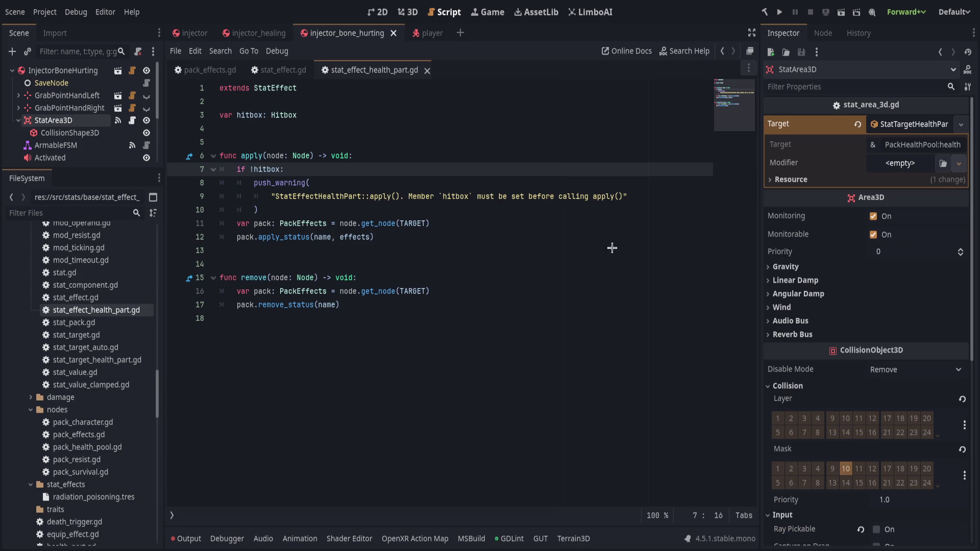
Switch to stat_effect.gd and look through its code down to the new() call in create
left_click(521, 223, "shift")
left_click(357, 88)
left_click(272, 72)
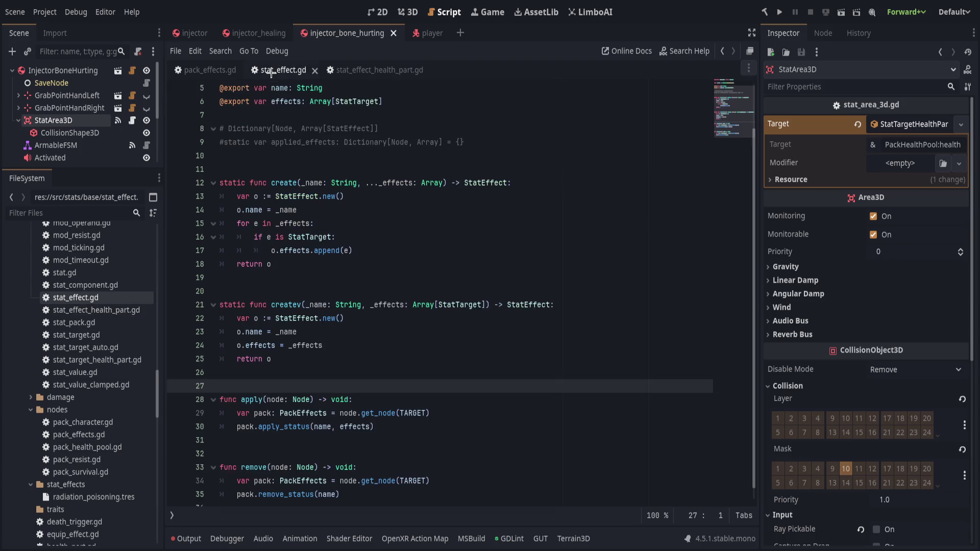
left_click(399, 86)
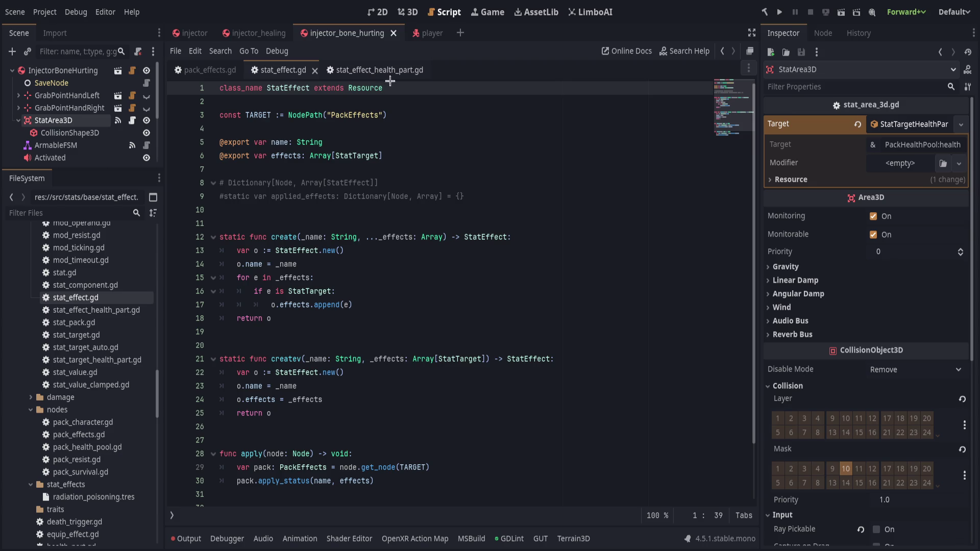
scroll(469, 234, "down", 2)
scroll(460, 233, "up", 2)
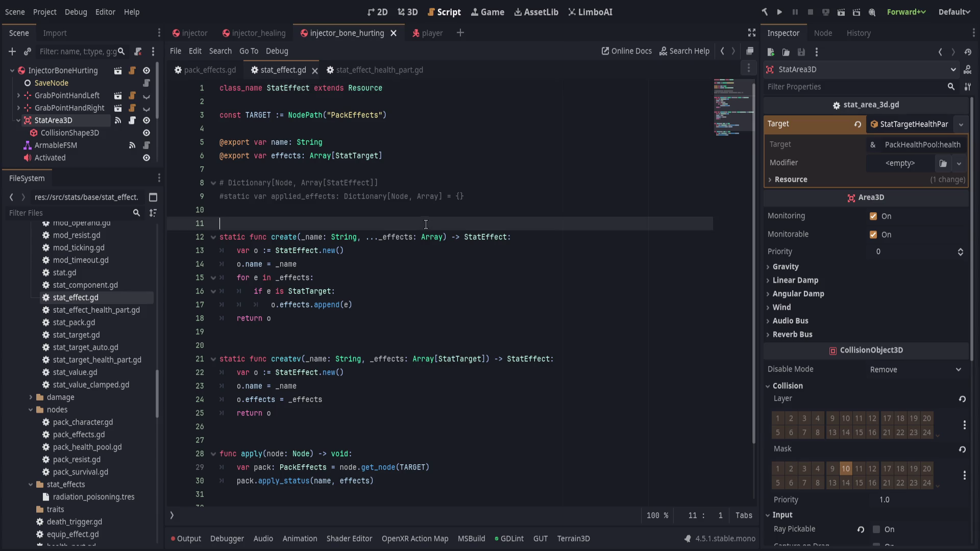
left_click(453, 249)
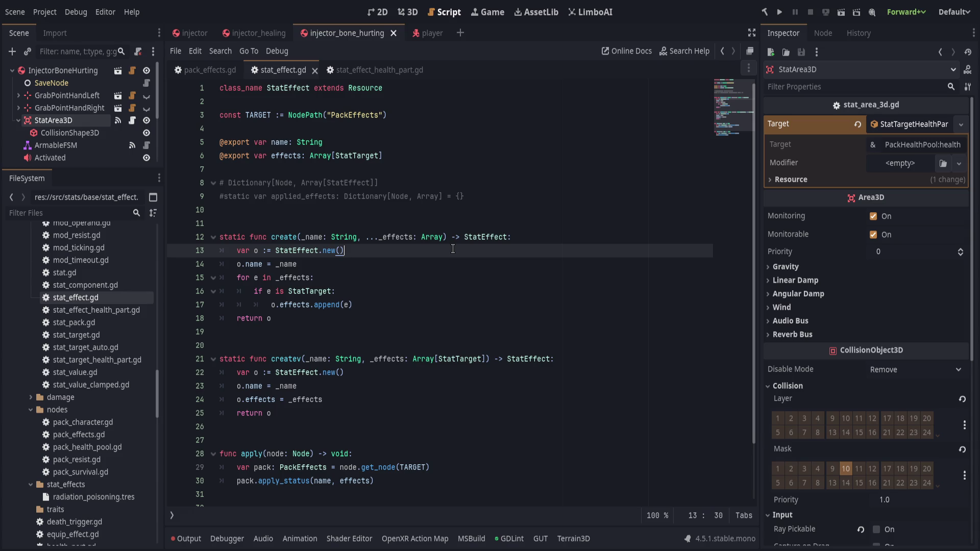
Clear the old error messages from the Output panel and collapse it
left_click(197, 538)
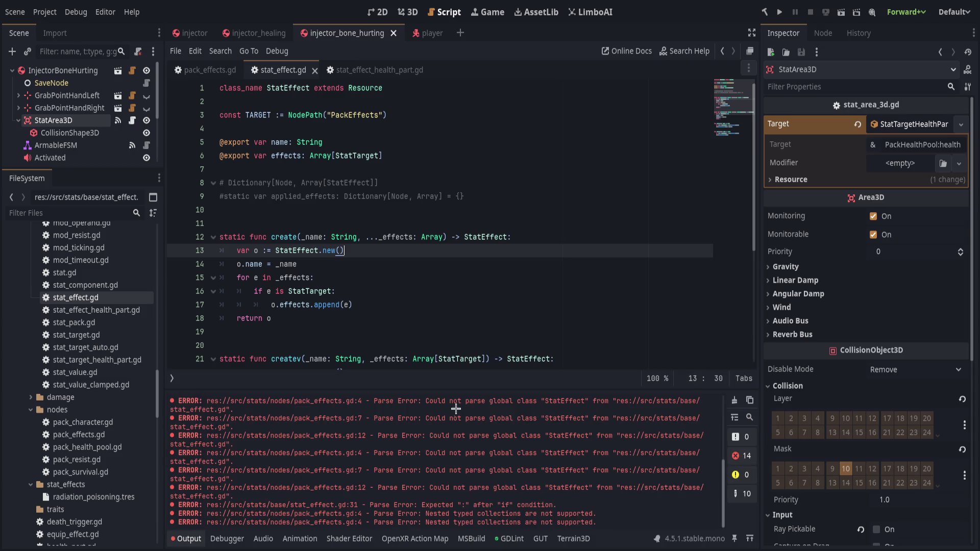
left_click(734, 400)
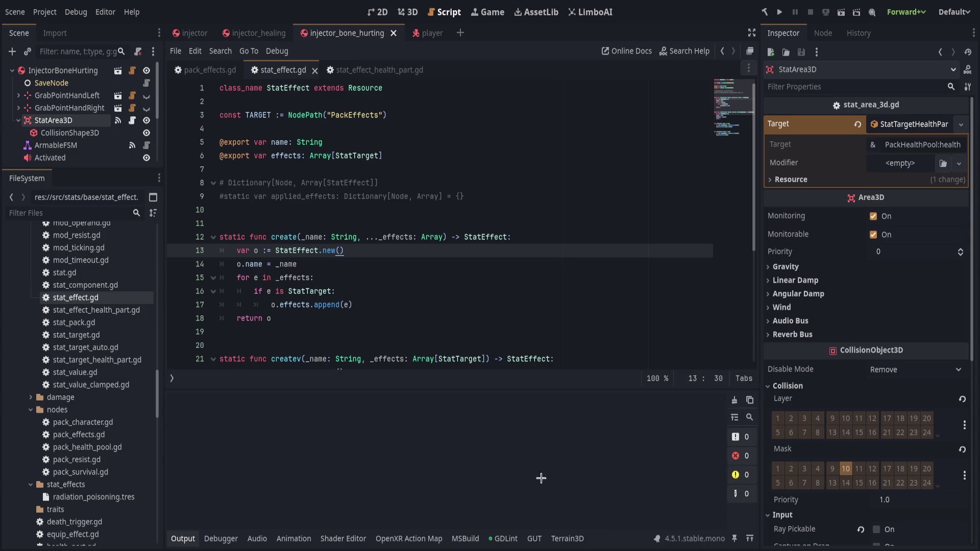
left_click(182, 540)
Follow the StatTarget reference in stat_effect.gd to open stat_target.gd
left_click(393, 318)
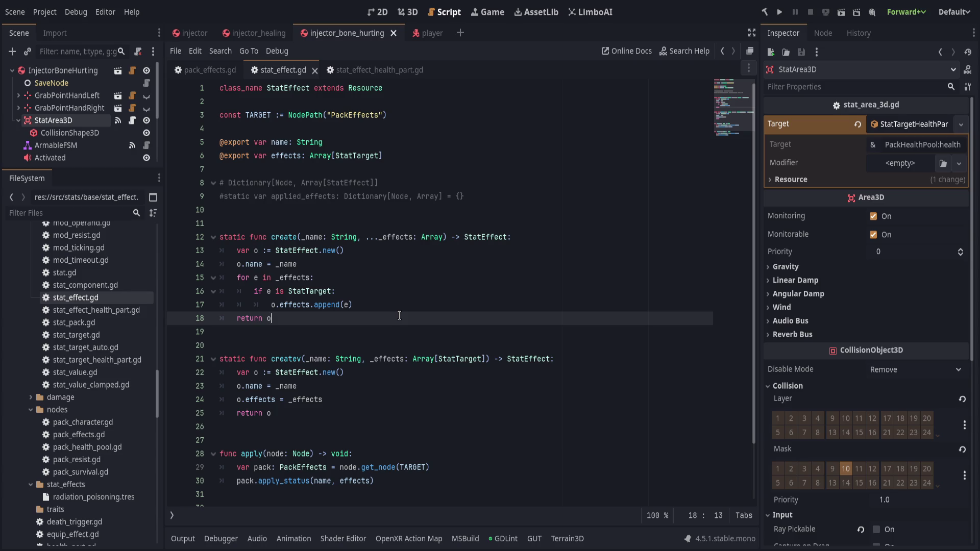
left_click(485, 237)
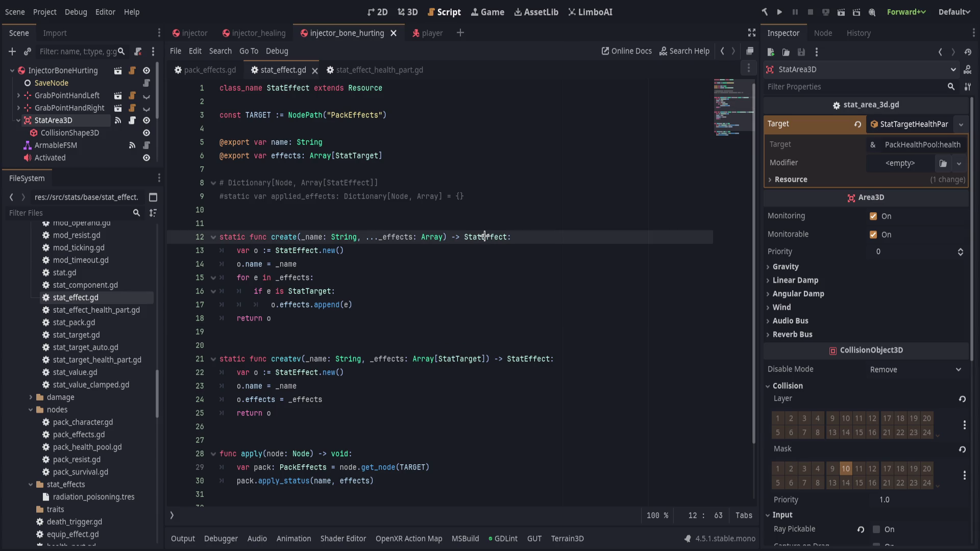
left_click(368, 156, "ctrl")
scroll(402, 292, "up", 4)
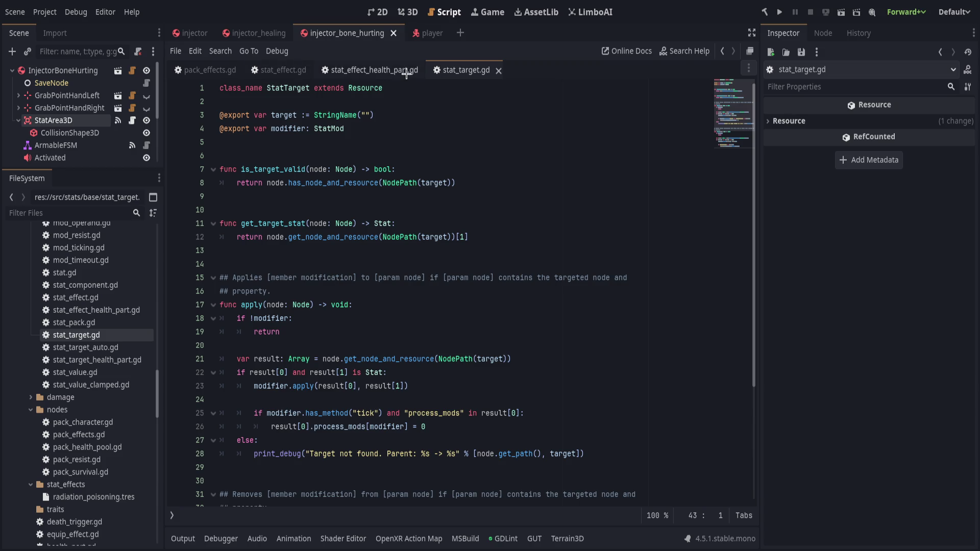
Compare stat_effect.gd against stat_target.gd side by side, then select the StatArea3D node
left_click(280, 70)
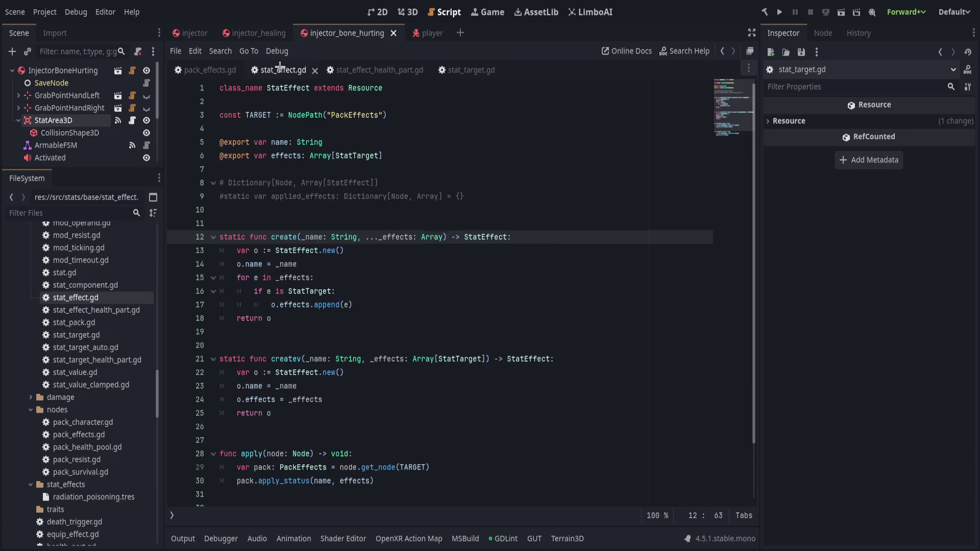
left_click(466, 71)
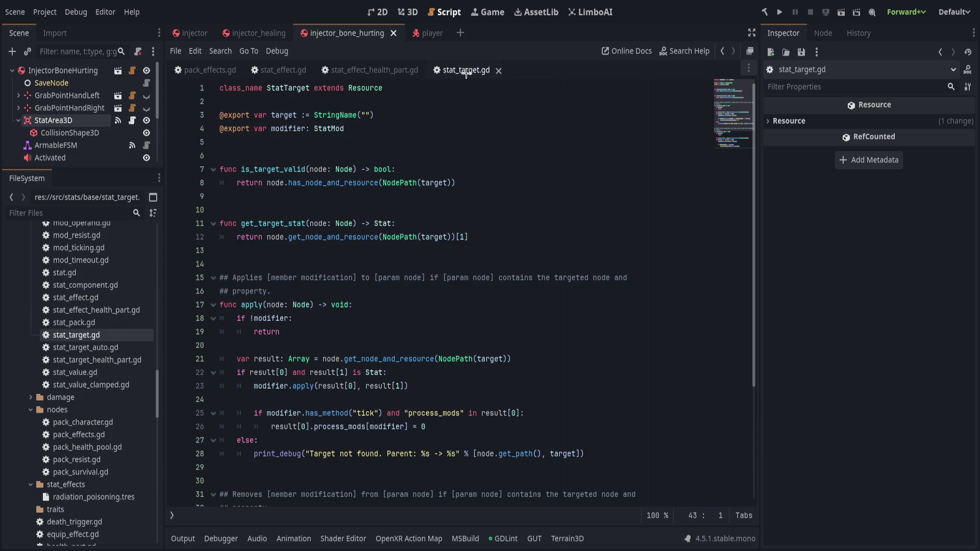
left_click(274, 70)
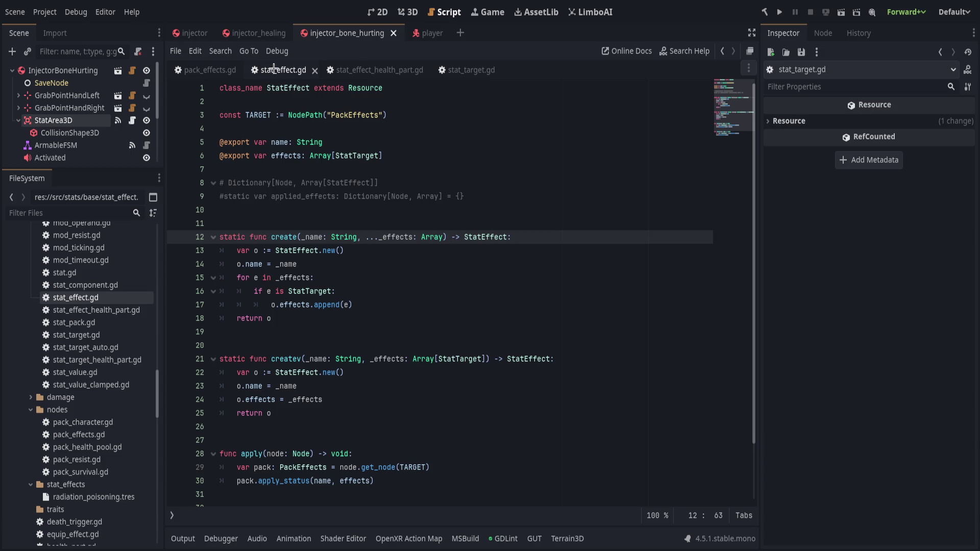
left_click(473, 71)
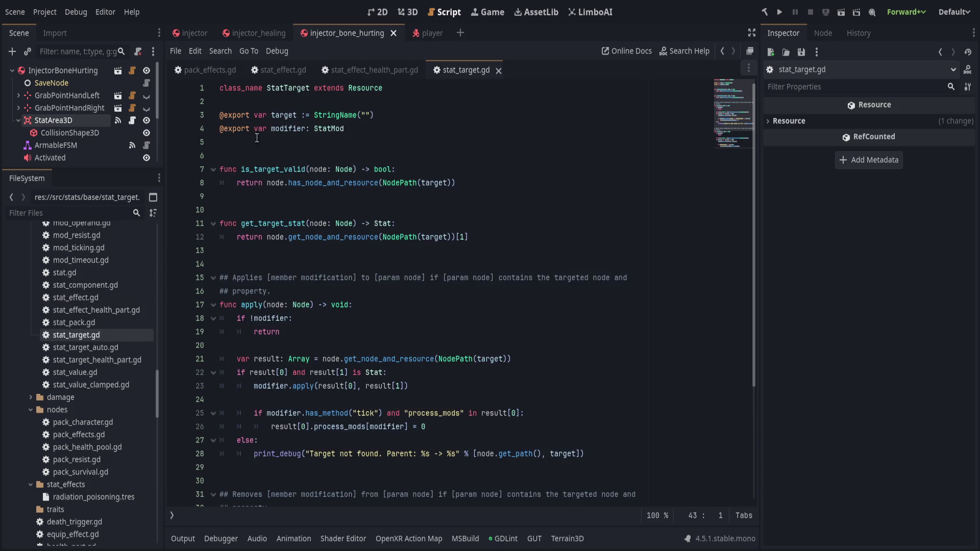
left_click(277, 71)
left_click(484, 126)
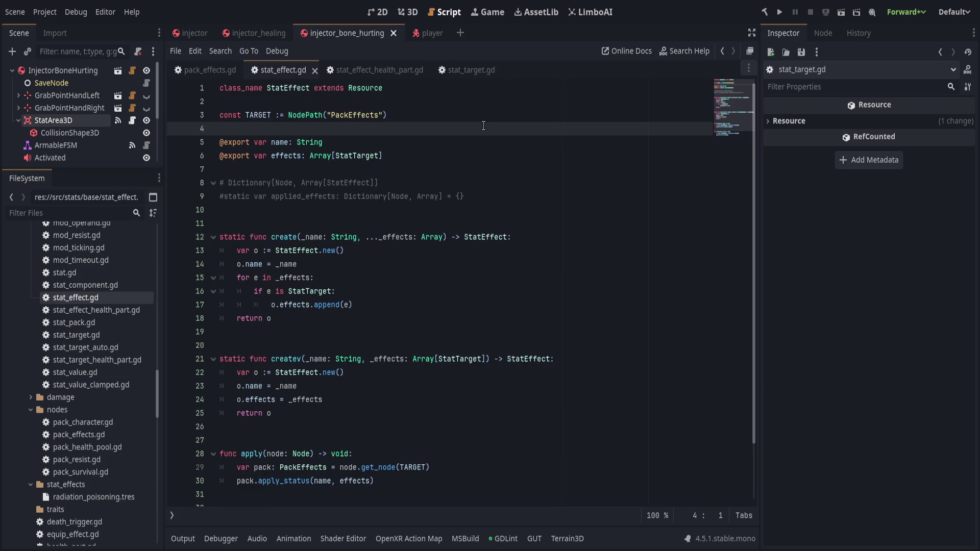
left_click(466, 71)
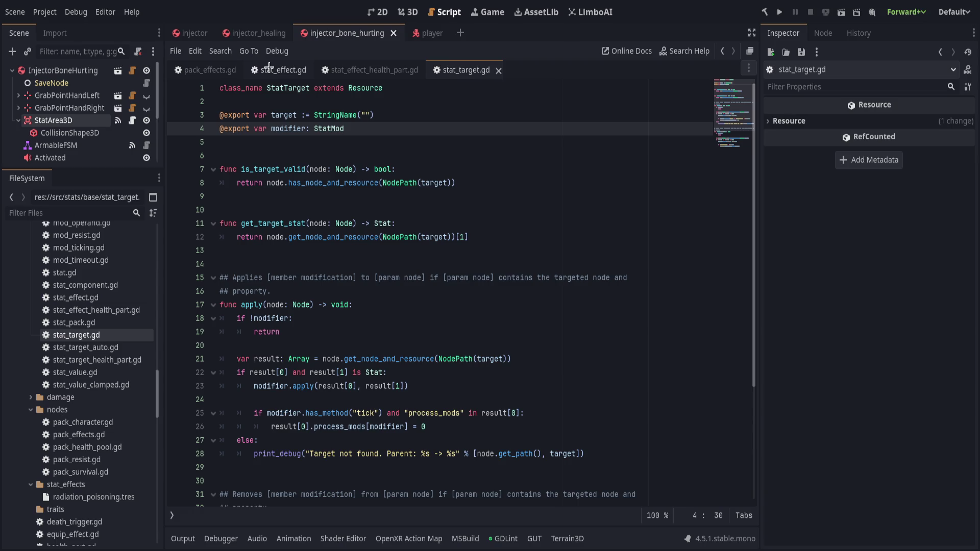
left_click(269, 68)
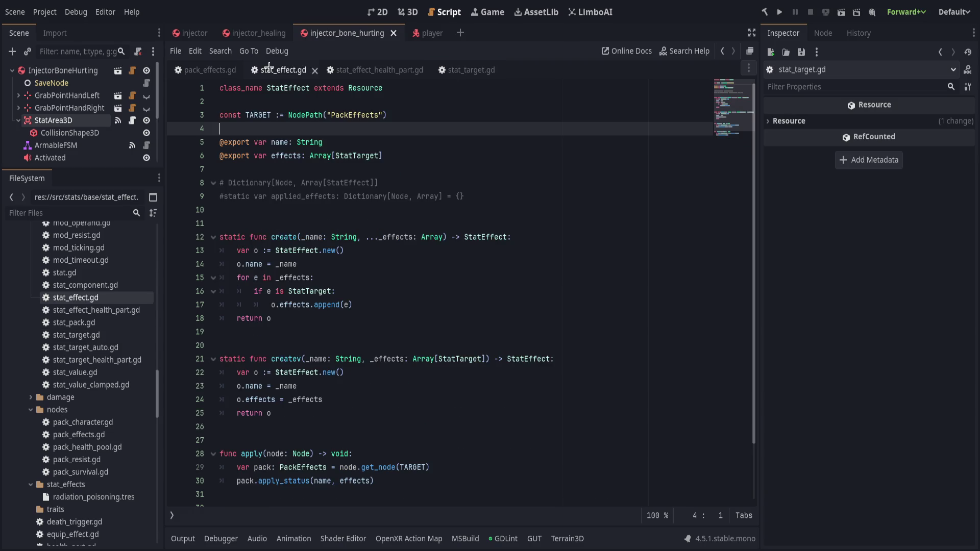
left_click(447, 137)
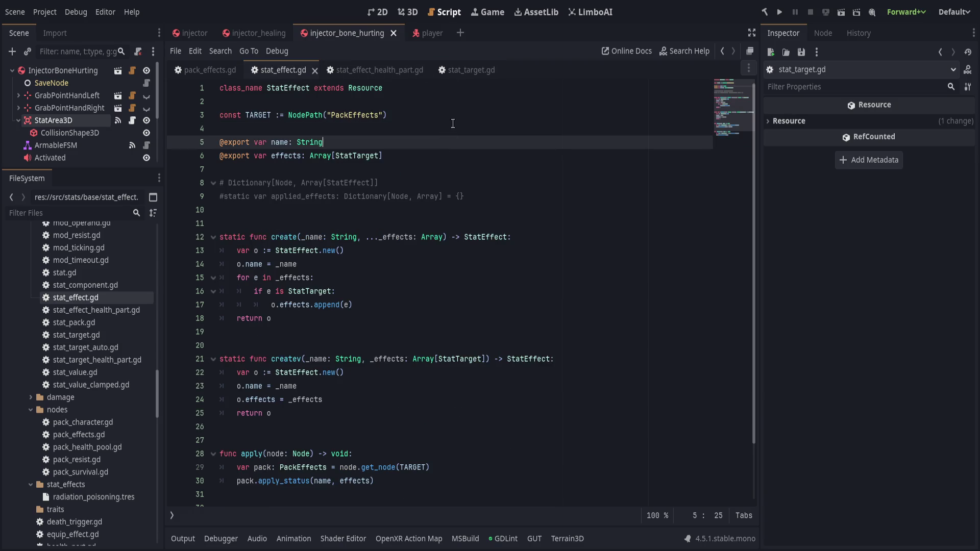
left_click(464, 69)
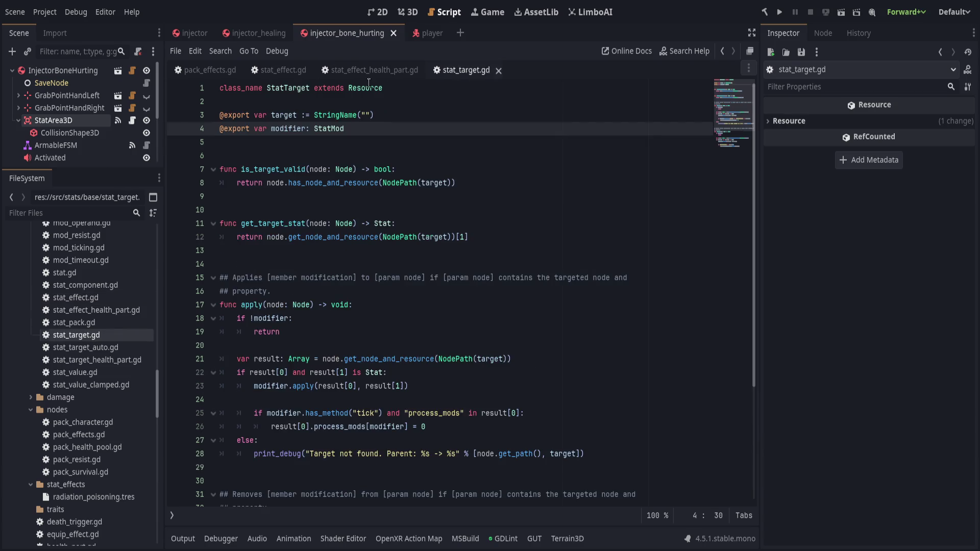
left_click(263, 71)
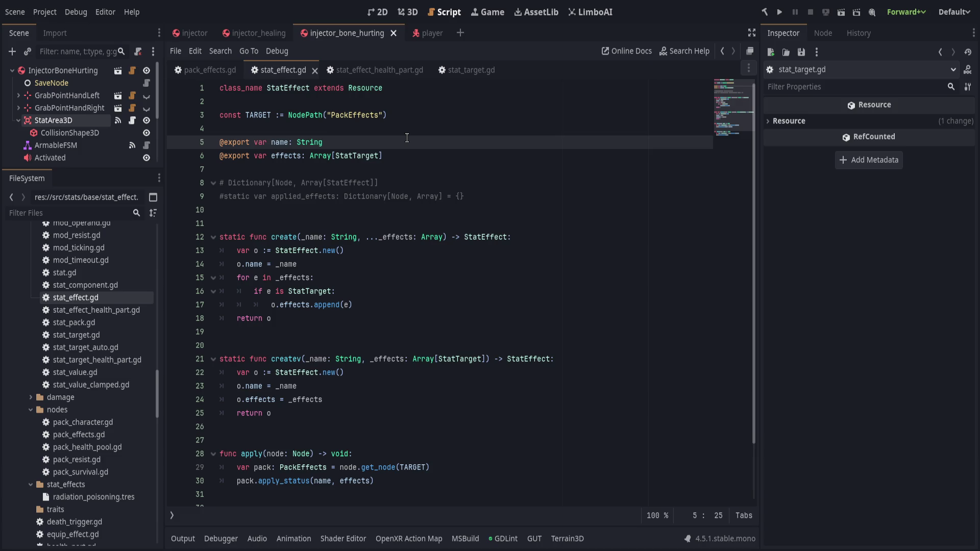
left_click_drag(69, 132, 78, 122)
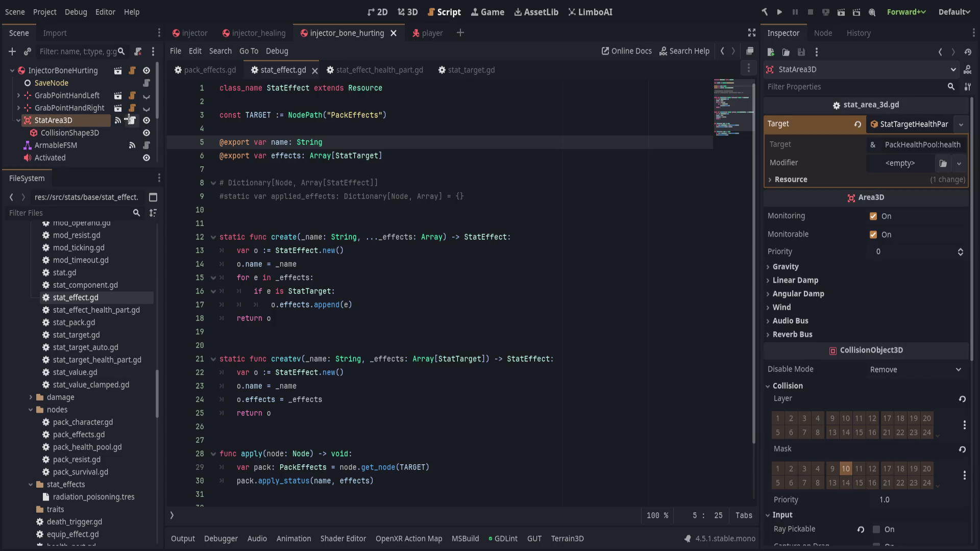
Check the exported target line in stat_area_3d.gd, then return to stat_effect.gd
left_click(132, 120)
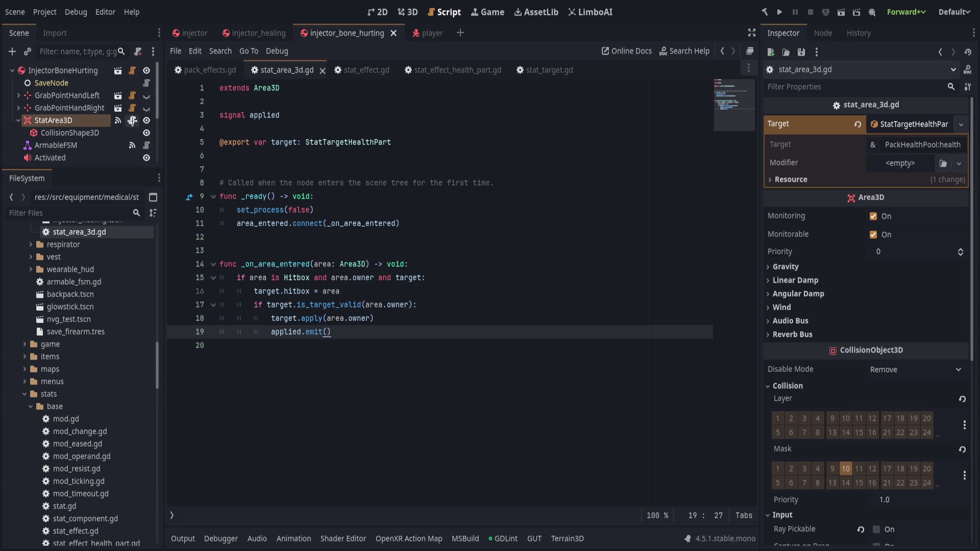
left_click(489, 139)
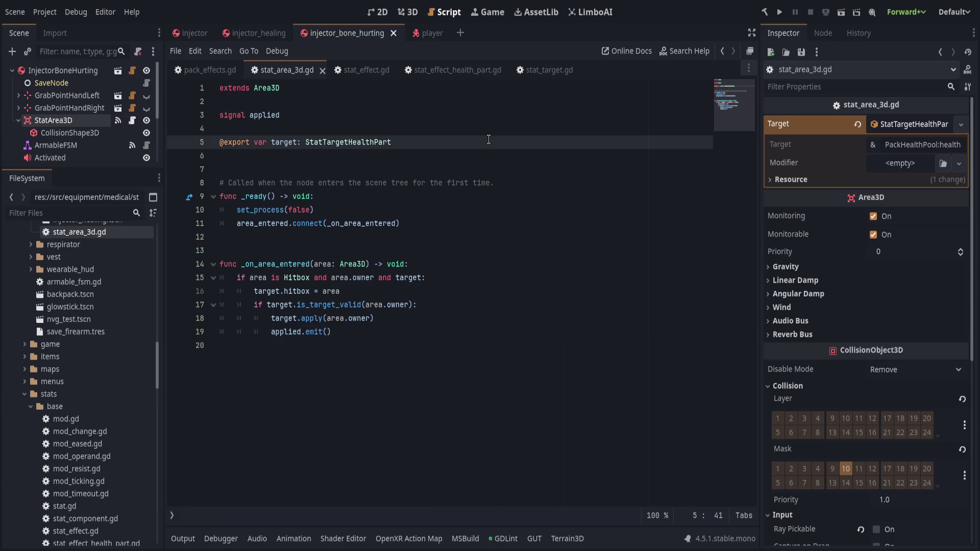
left_click(359, 70)
left_click(424, 86)
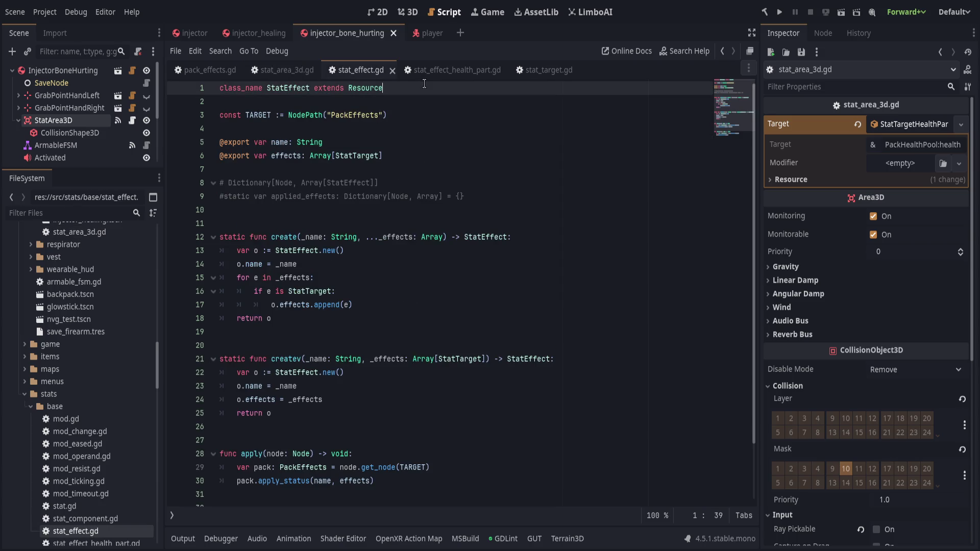
key("ctrl+shift+Return")
type("@too")
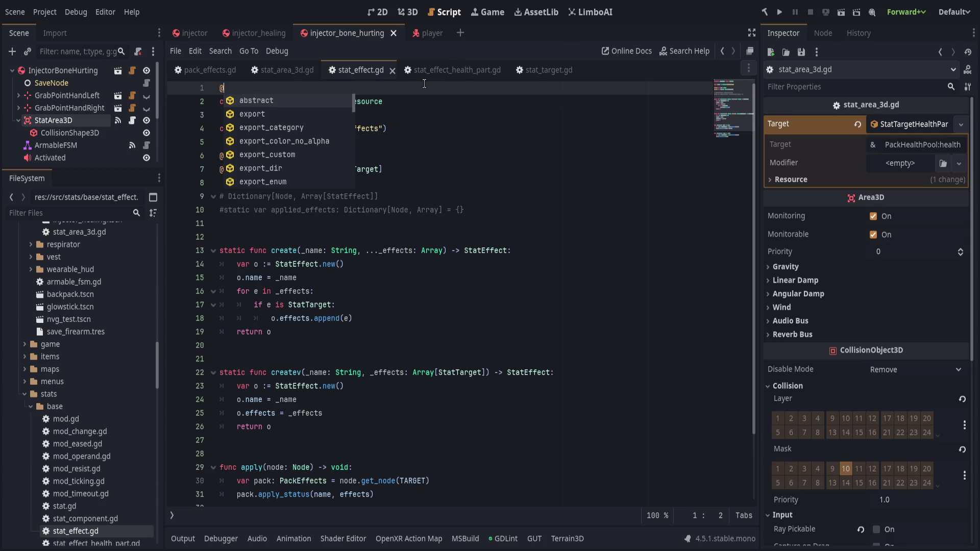
key("Return")
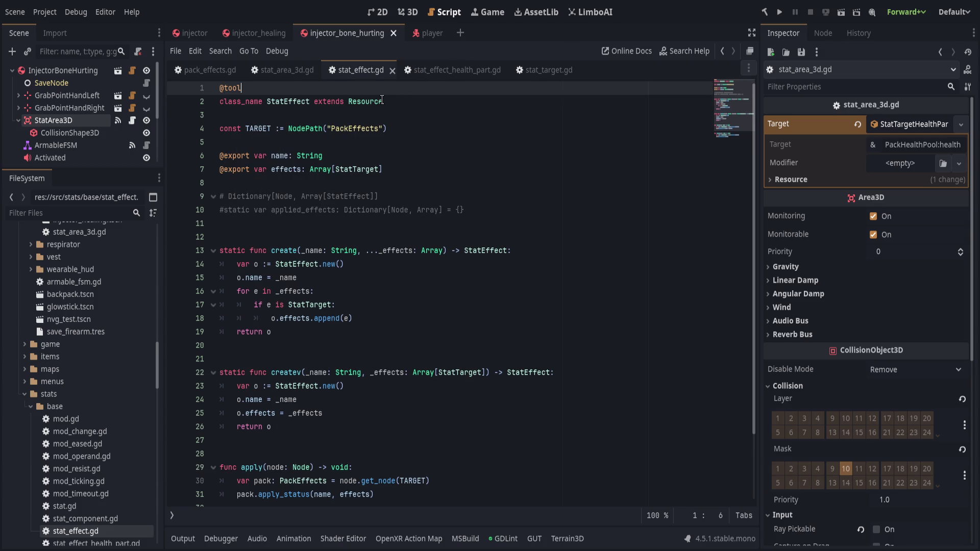
double_click(365, 102)
type("StatTarget")
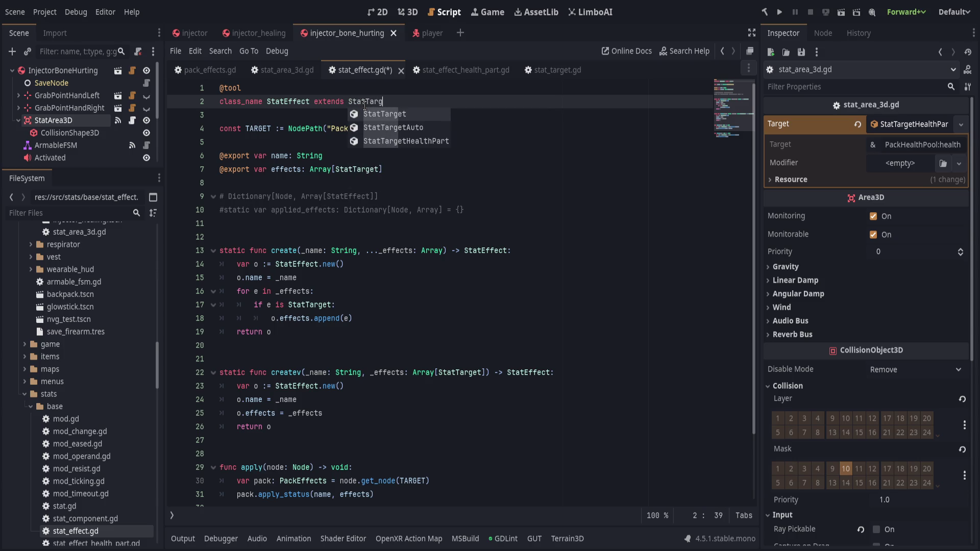
Glance at the StatTarget and health-part scripts, then come back to stat_effect.gd
left_click(516, 225)
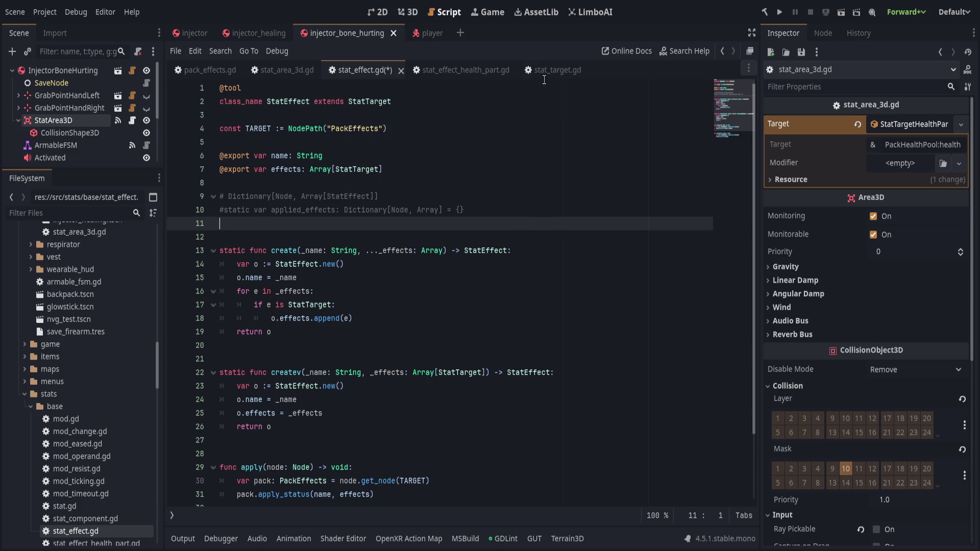
left_click(551, 70)
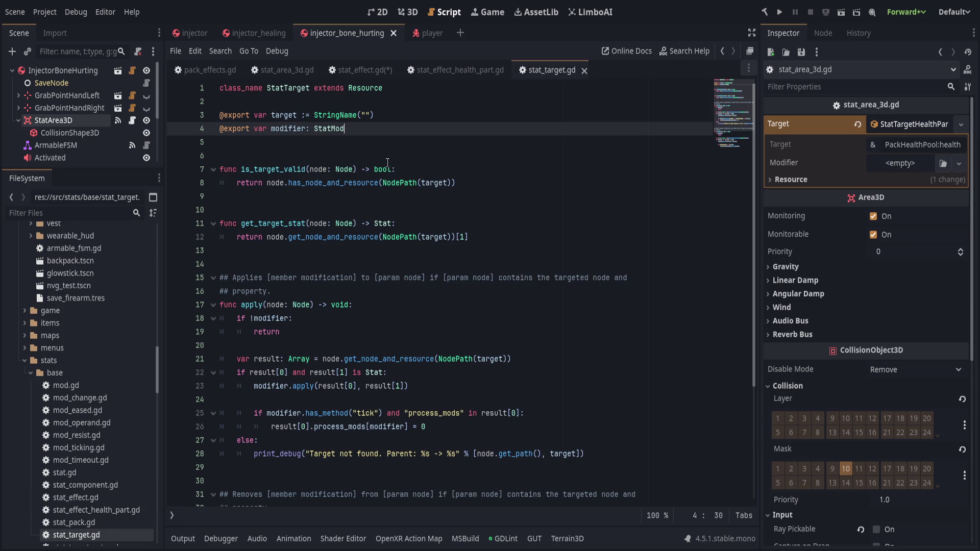
left_click(446, 70)
left_click(336, 71)
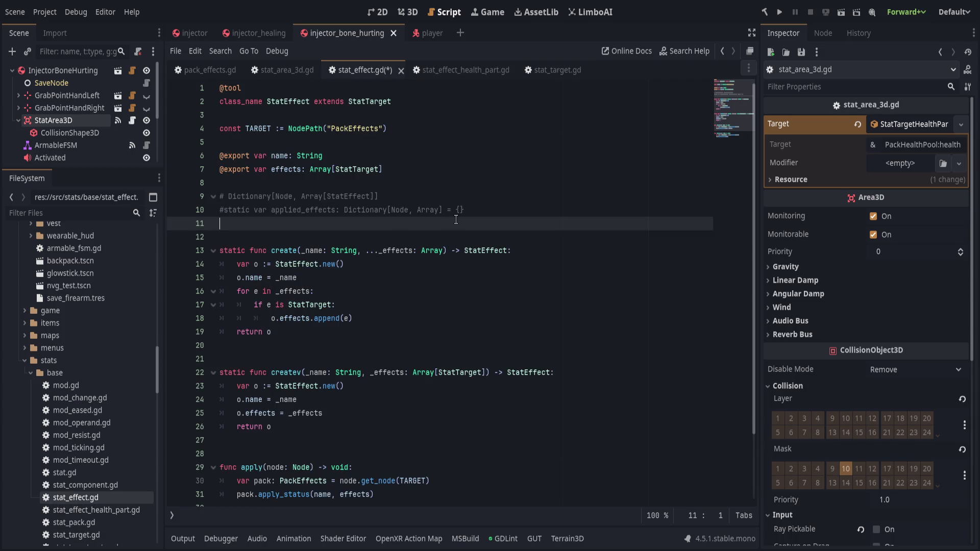
key("Return")
Add _validate_property setting the target property's usage to PROPERTY_USAGE_READ_ONLY | PROPERTY_USAGE_DEFAULT
key("Up")
key("Return")
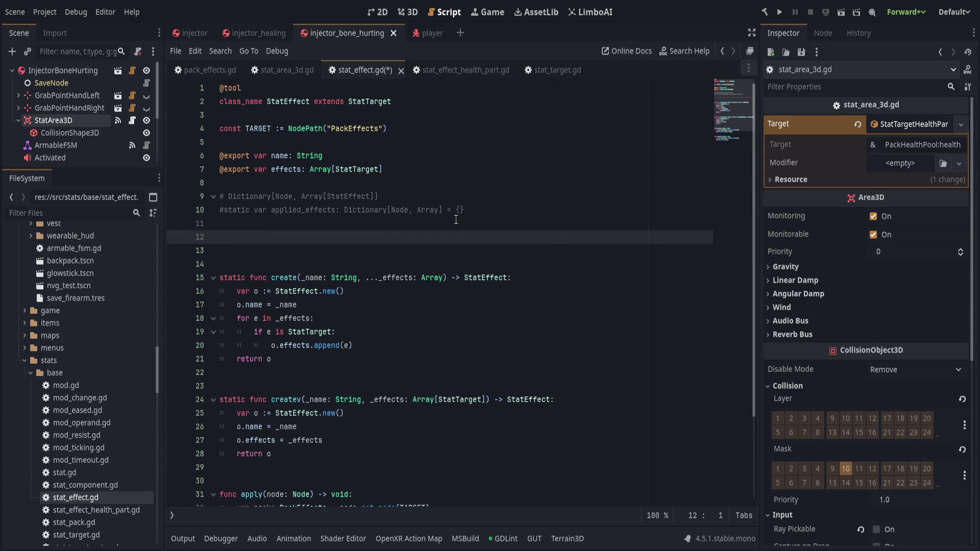
type("func _")
type("va")
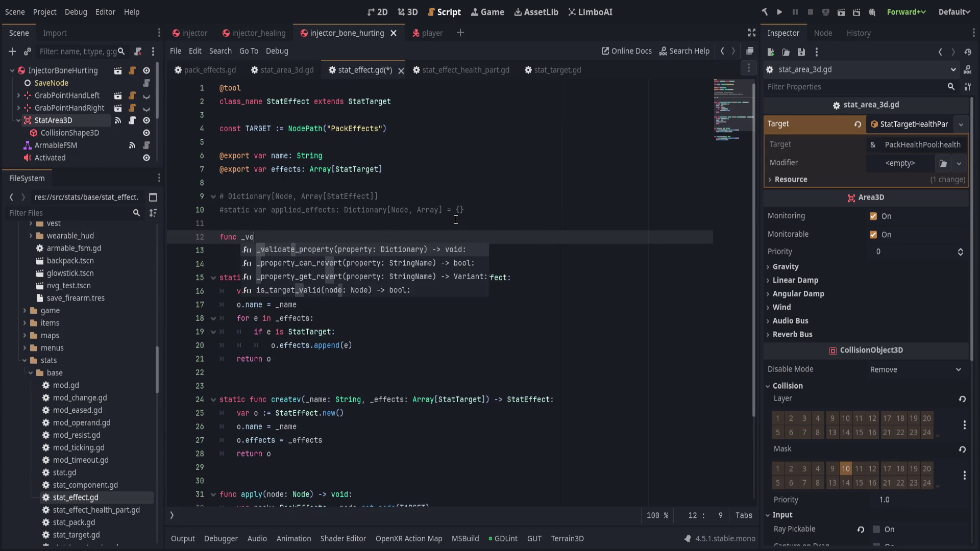
key("Return")
key("Return")
type("if property.name == \"target\":")
key("Return")
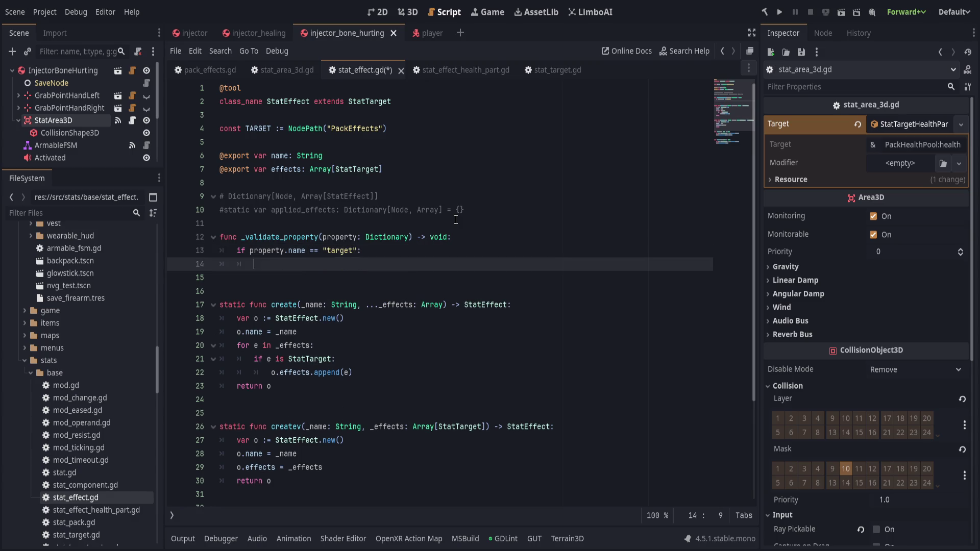
type("property.")
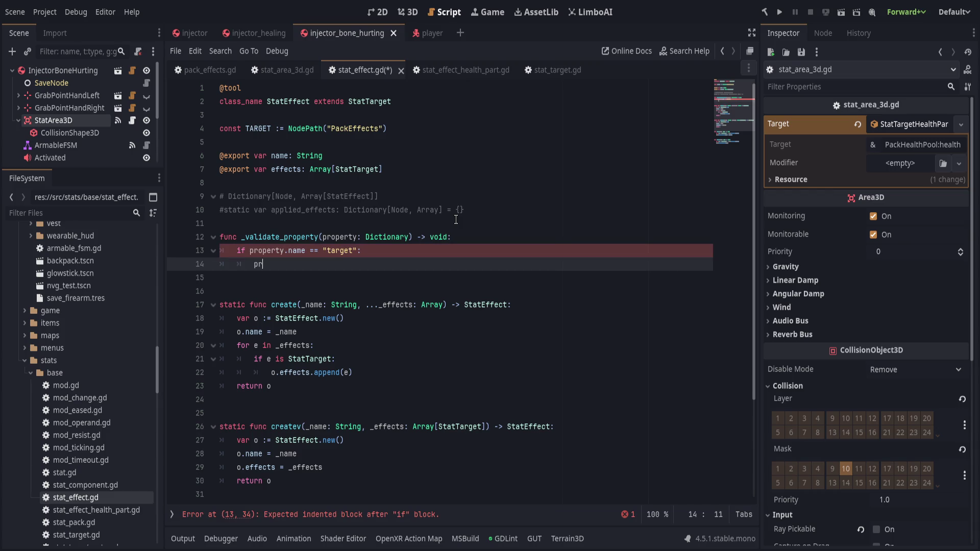
type("usage")
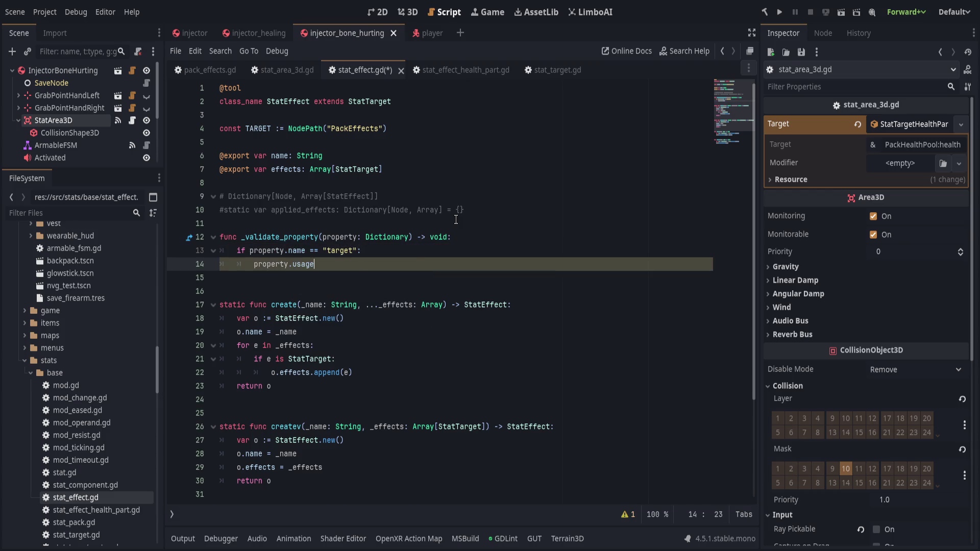
key("BackSpace")
key("BackSpace")
key("BackSpace")
type("useage")
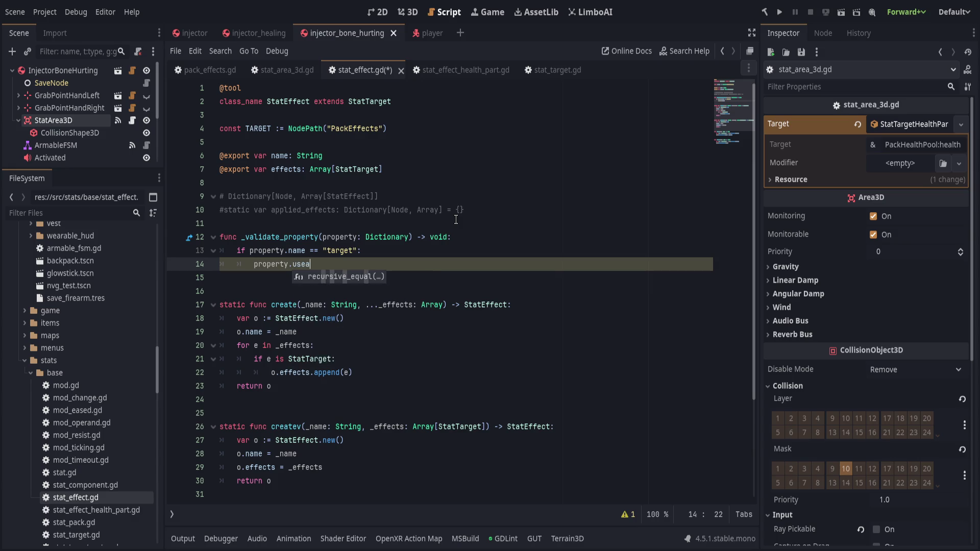
type(" = PROPERTY")
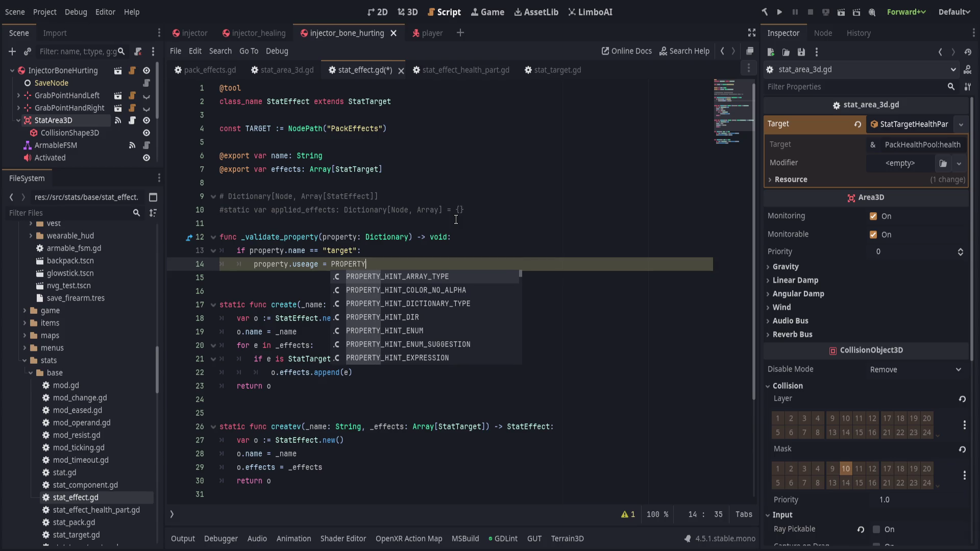
type("_USAGE_")
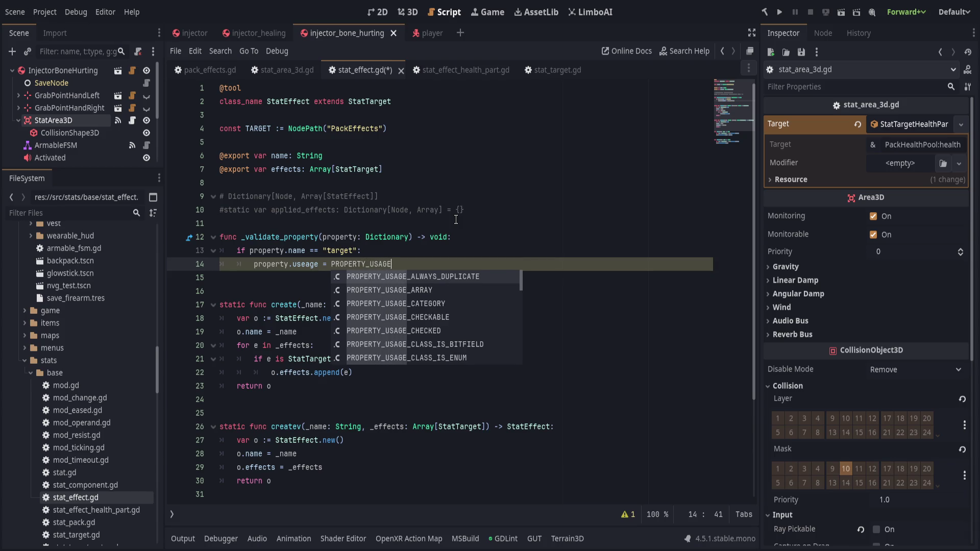
type("RE")
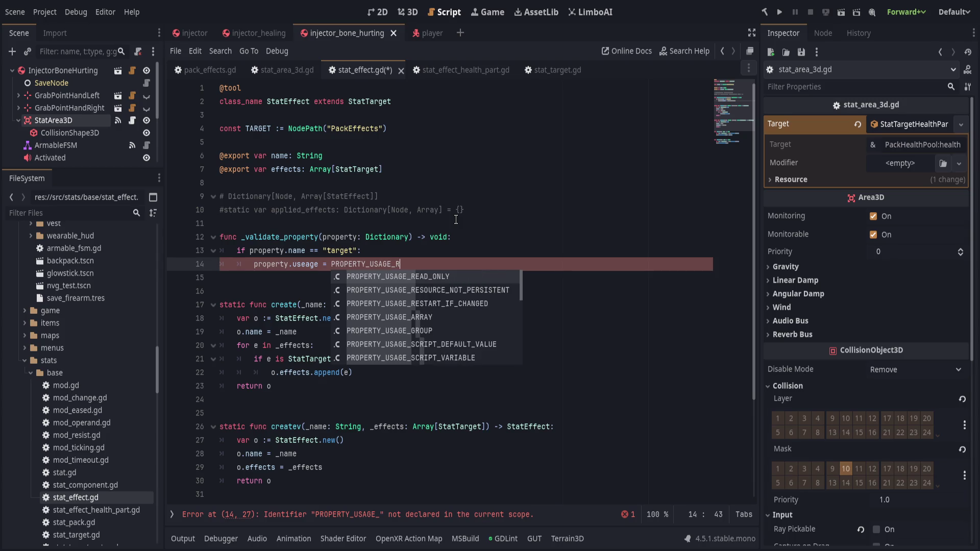
key("Return")
type("| PROPERTY_")
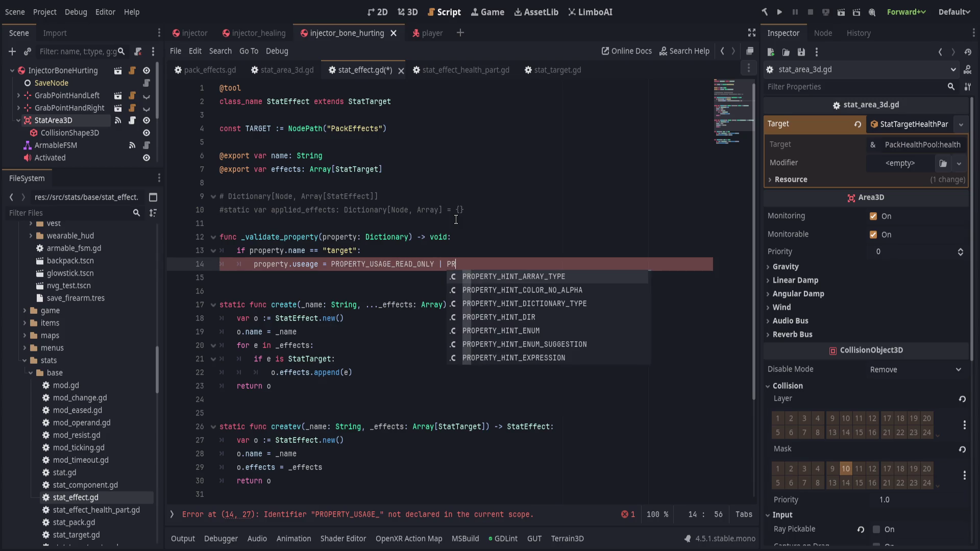
type("USAGE_")
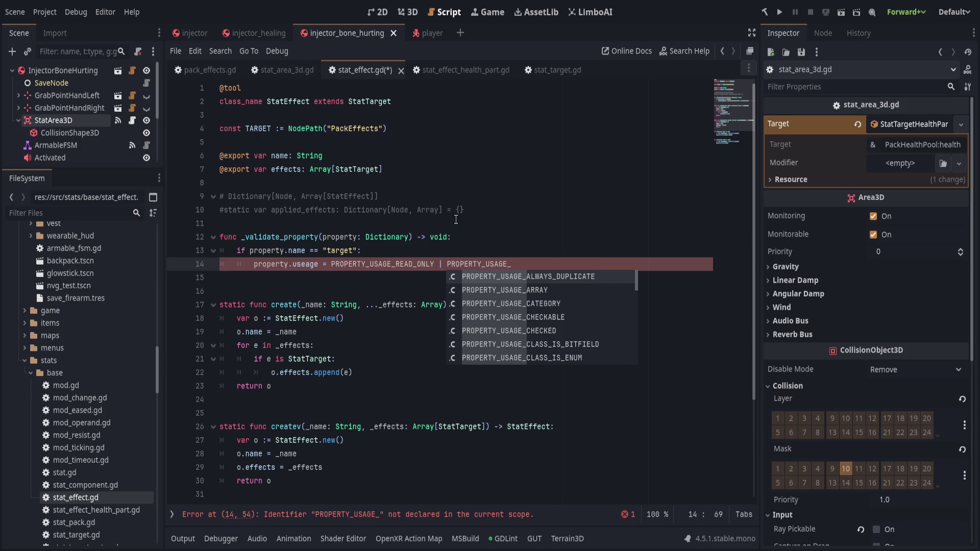
type("DEFAULT")
key("Return")
key("Return")
Add a modifier check setting its property usage to PROPERTY_USAGE_INTERNAL
key("BackSpace")
type("if property")
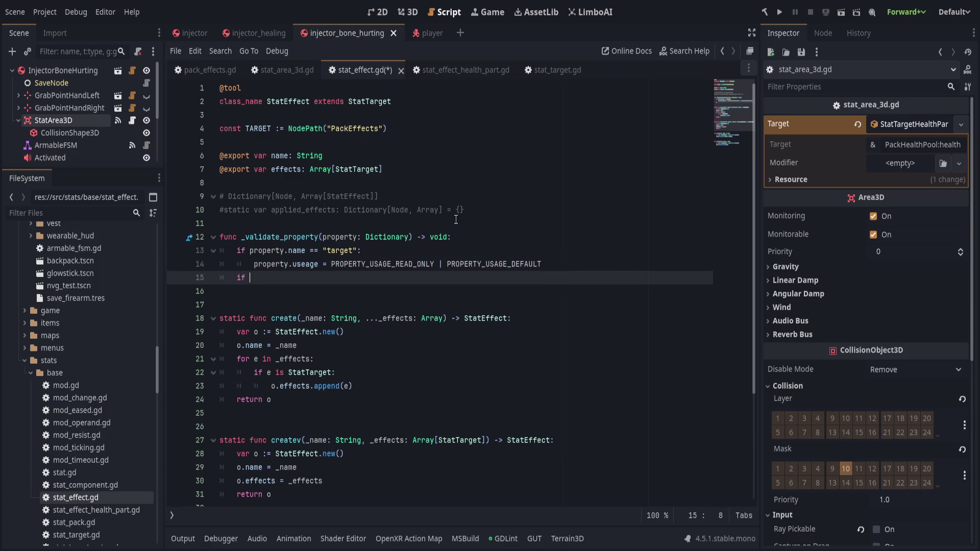
type(".name == \"")
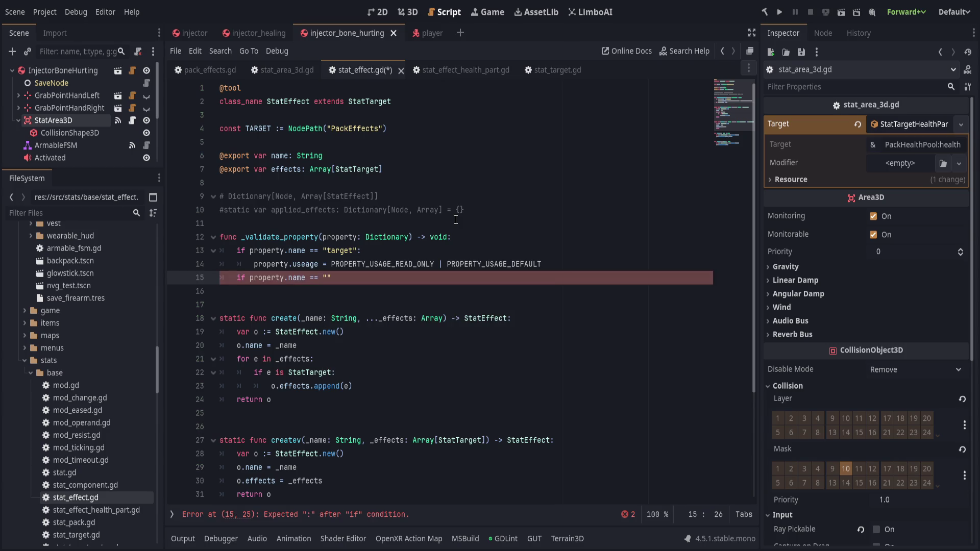
type("modifier\"")
type(":")
key("Return")
type("propert")
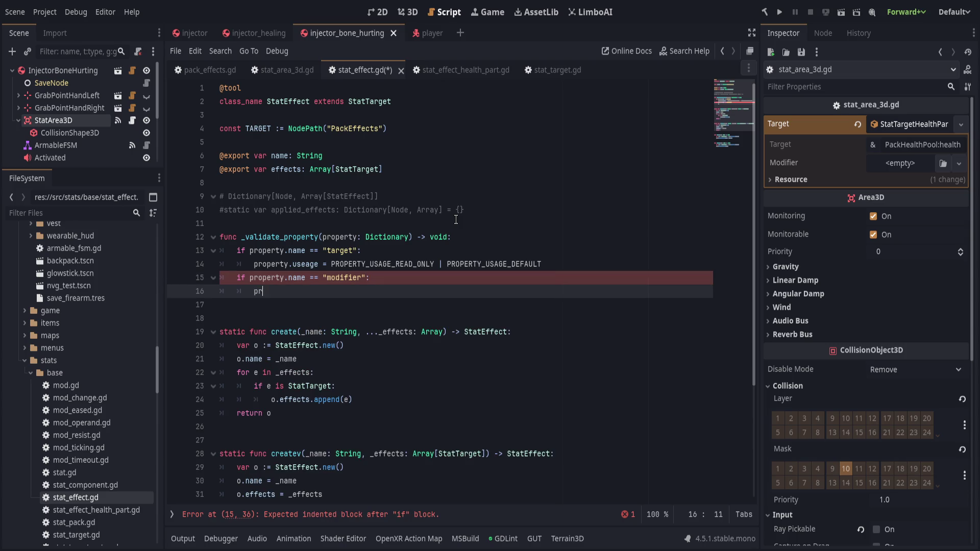
type("y.usage = ")
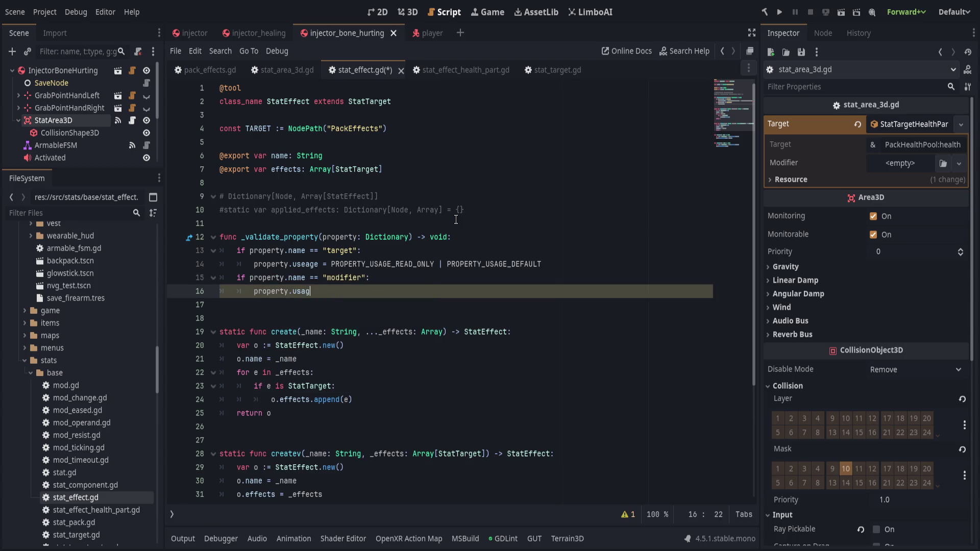
type("PROPERTY")
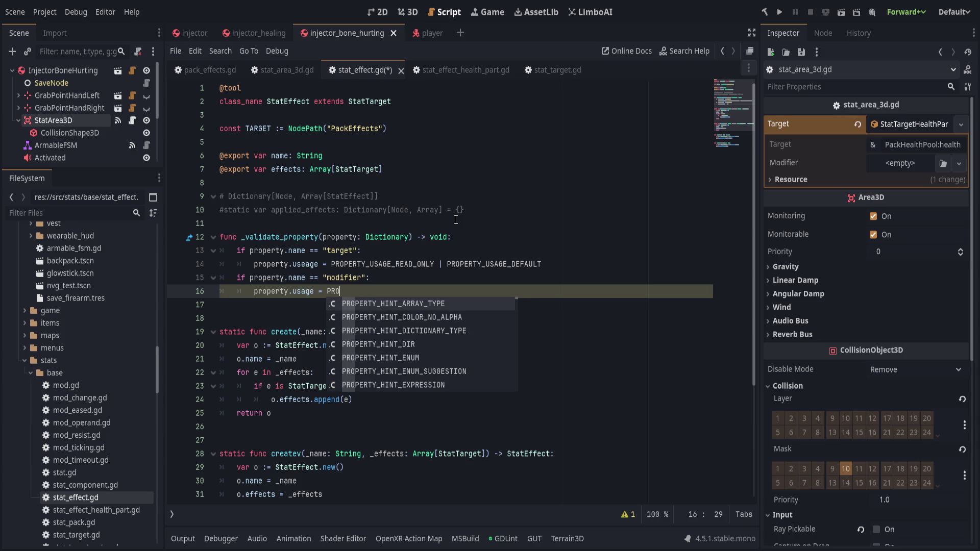
type("_USAGE")
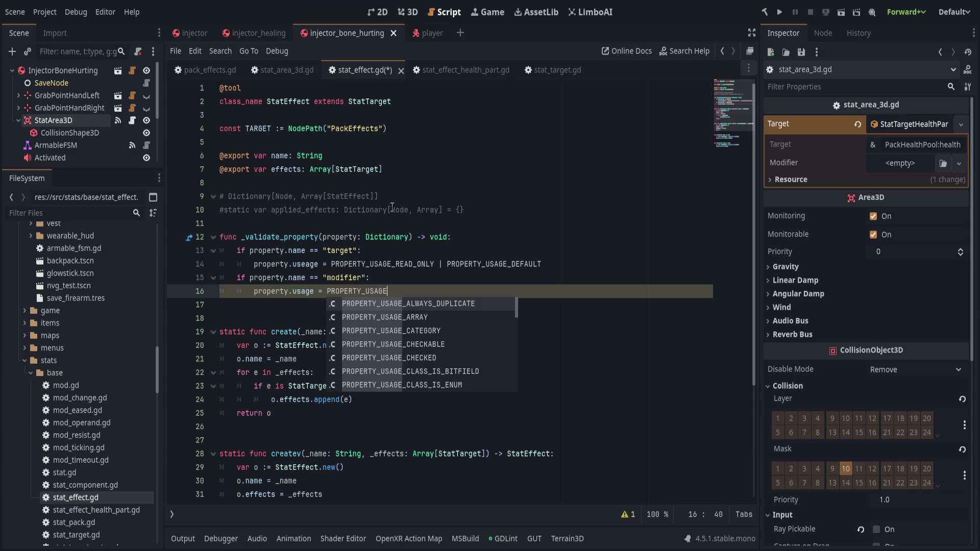
left_click(301, 291)
type("e")
left_click(477, 291)
key("BackSpace")
key("BackSpace")
key("BackSpace")
type("EAGE_IN")
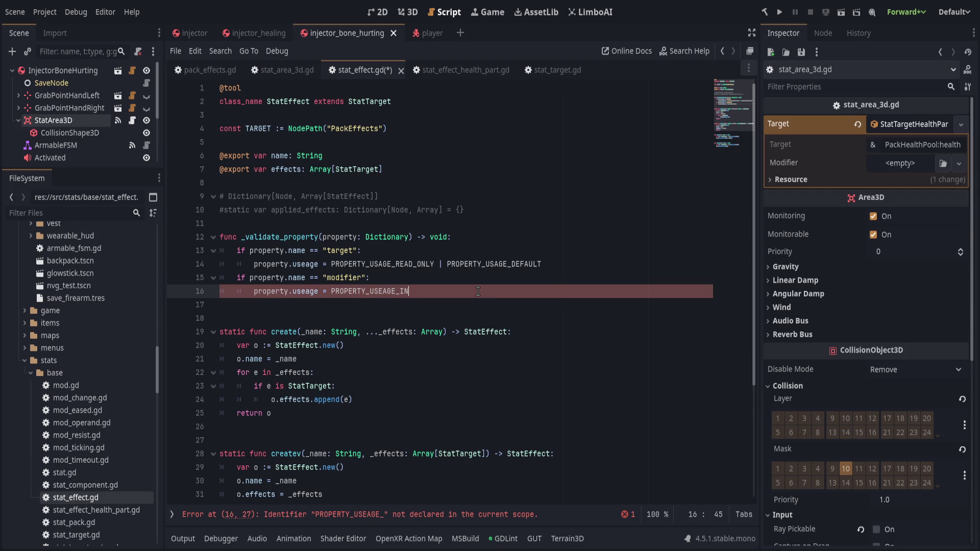
key("ctrl+BackSpace")
type("PROPERTY_U")
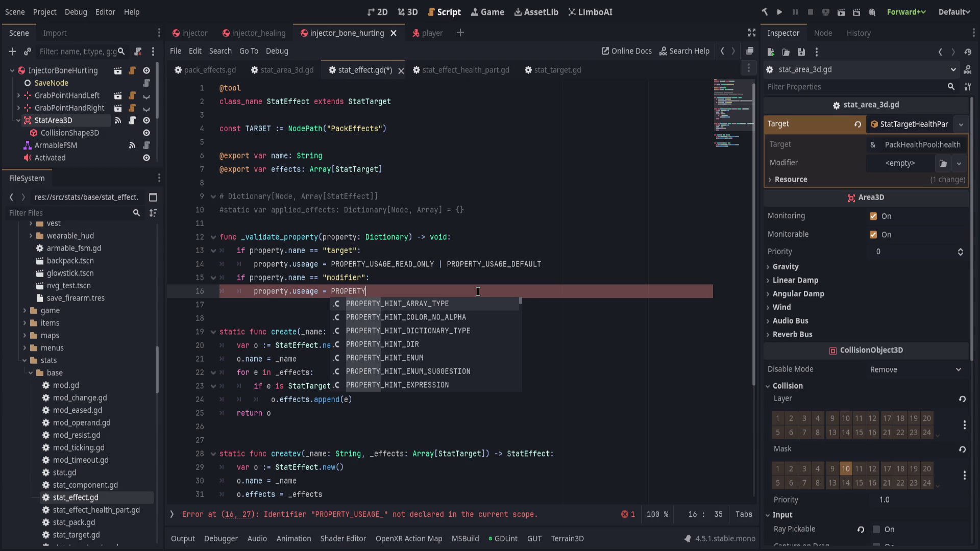
type("SAGE_")
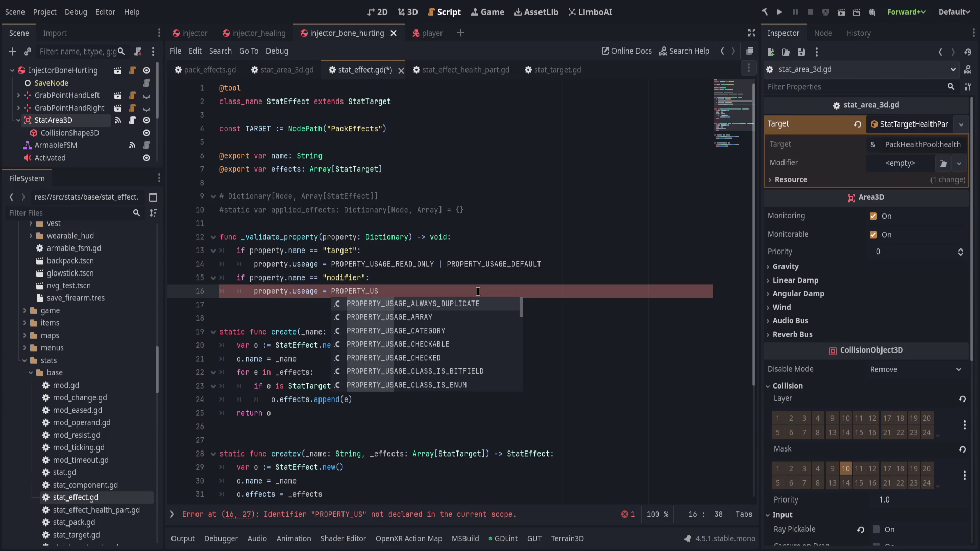
type("IN")
key("Return")
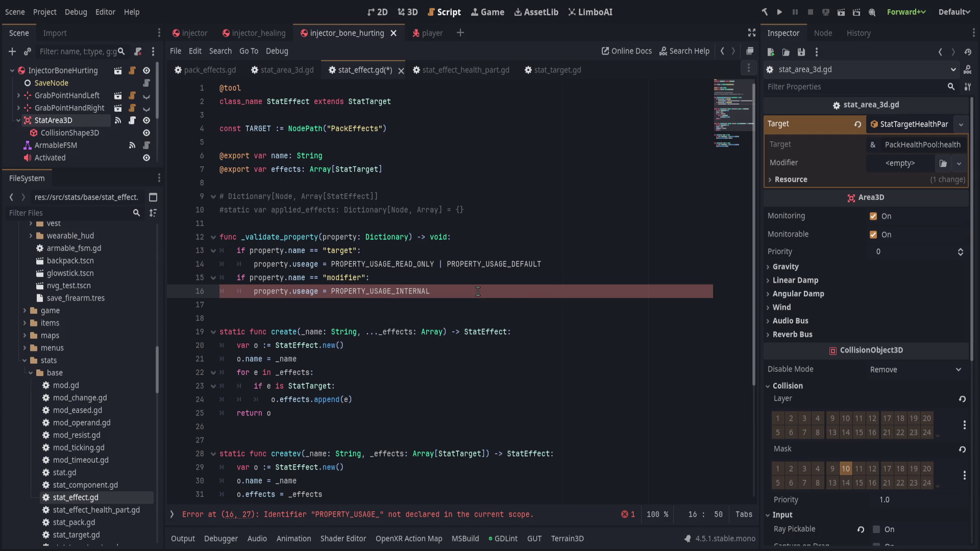
Correct the 'useage' typos to 'usage' on lines 14 and 16 and save
key("ctrl+Left")
key("ctrl+Left")
key("BackSpace")
key("Up")
key("Up")
key("BackSpace")
key("End")
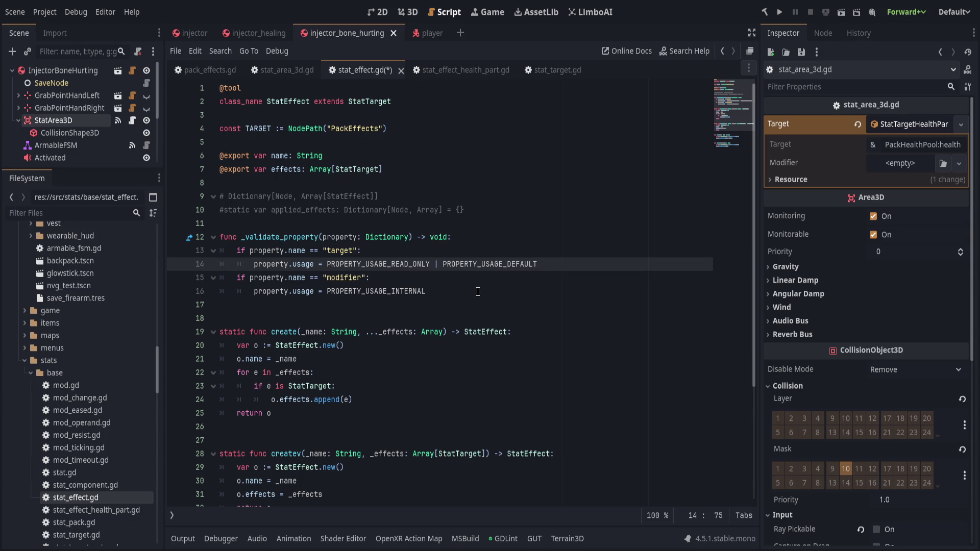
left_click(478, 292)
key("ctrl+s")
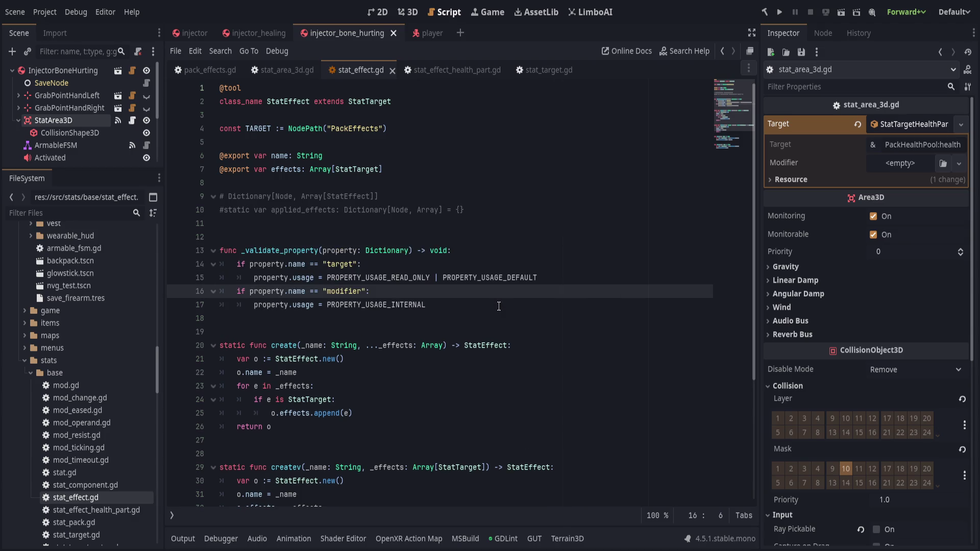
Save stat_effect.gd with the scene and select StatArea3D to show its properties
left_click(519, 313)
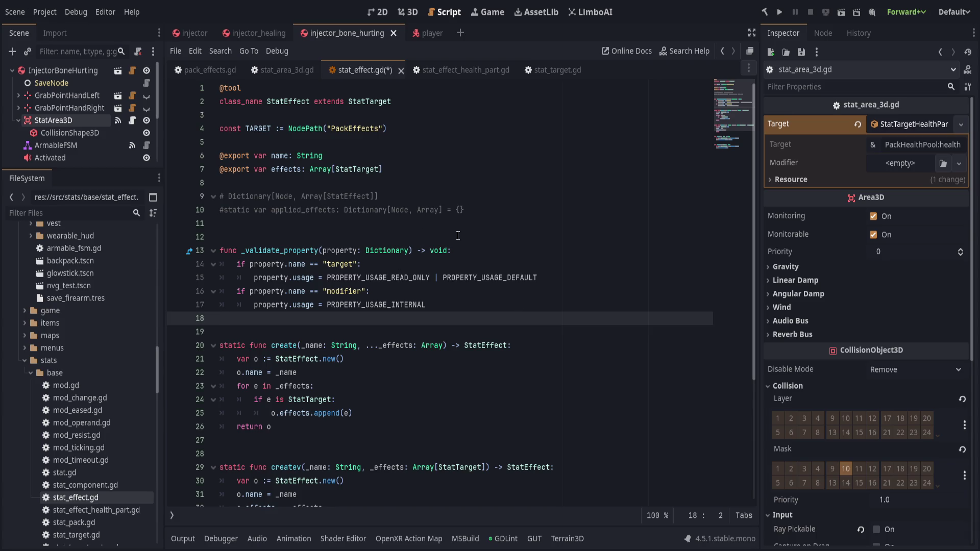
key("ctrl+s")
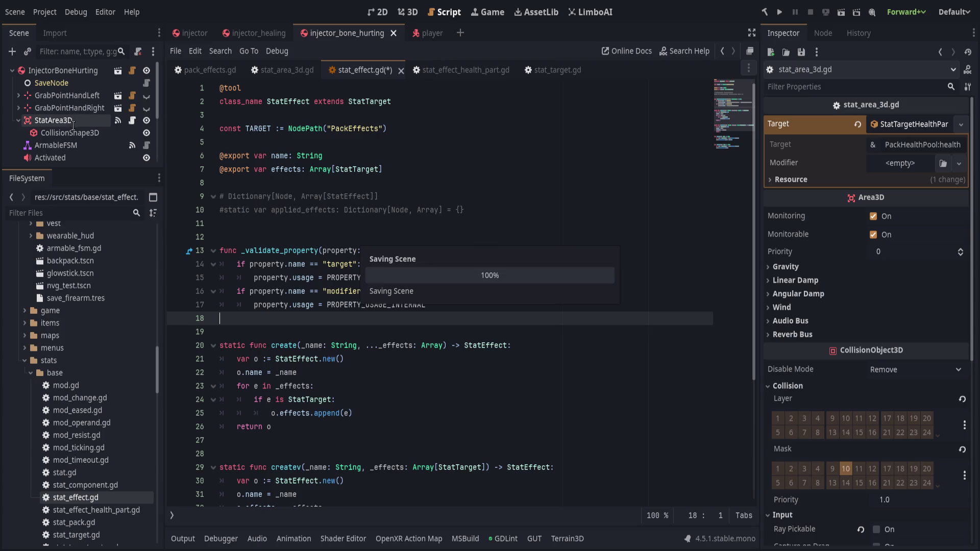
left_click(85, 120)
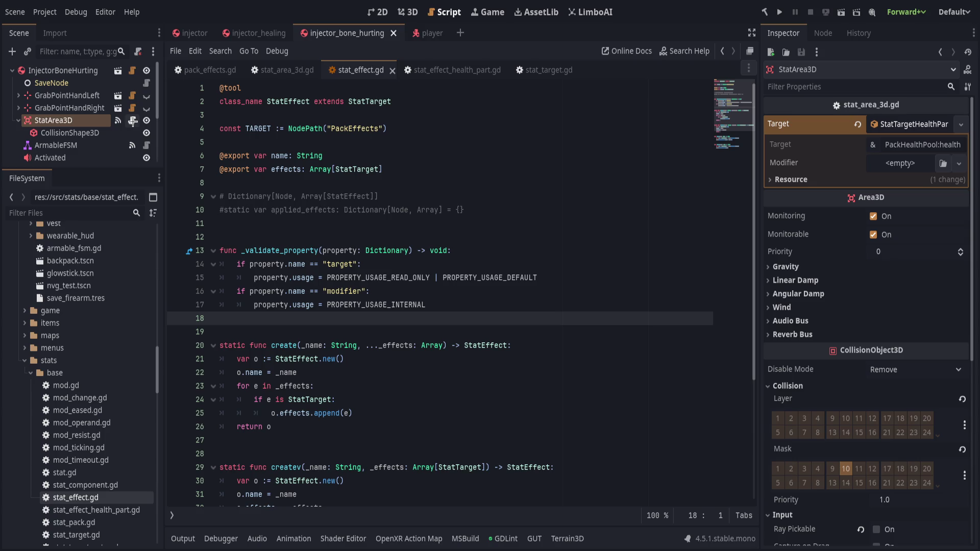
left_click(299, 116)
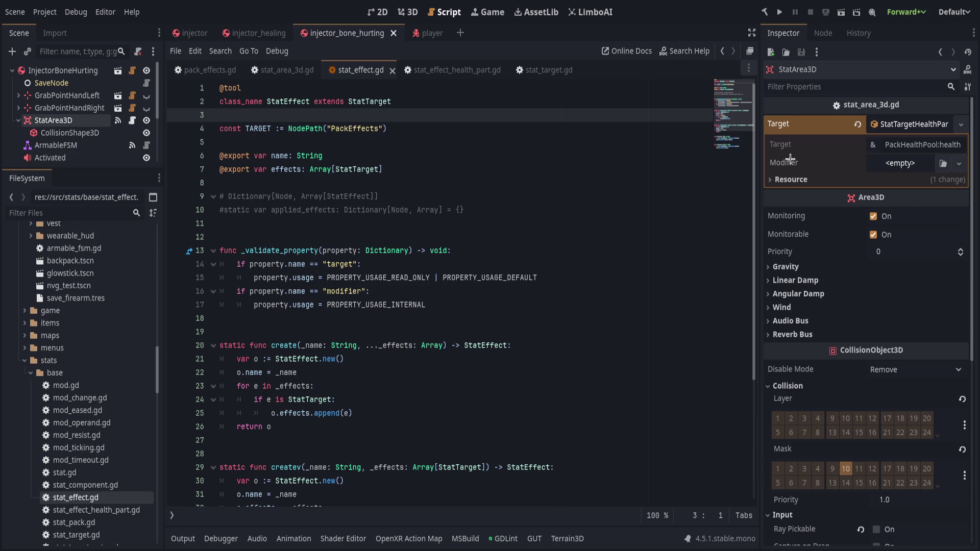
left_click(424, 128)
left_click(437, 101)
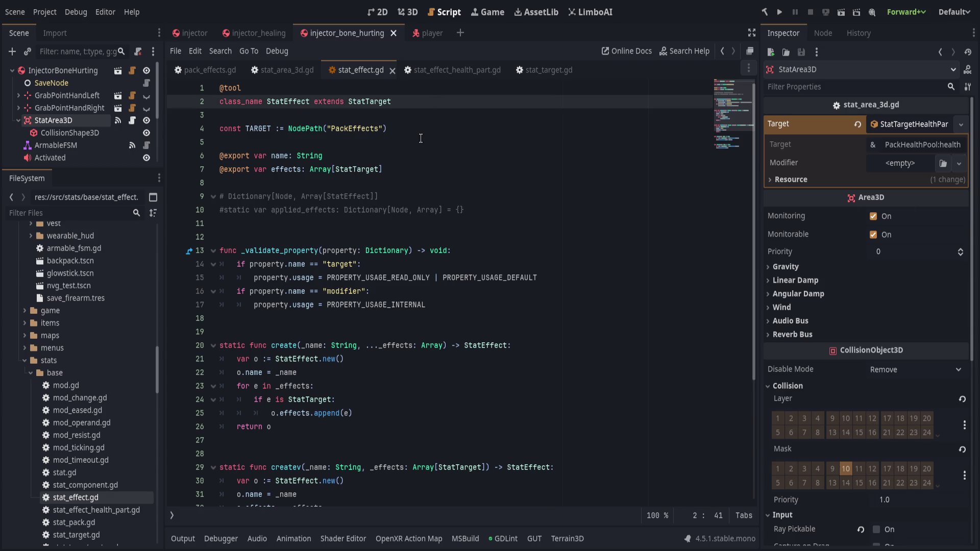
Make StatEffect extend StatMod instead of StatTarget and save the script
key("ctrl+BackSpace")
type("StatMod")
left_click(448, 275)
key("ctrl+s")
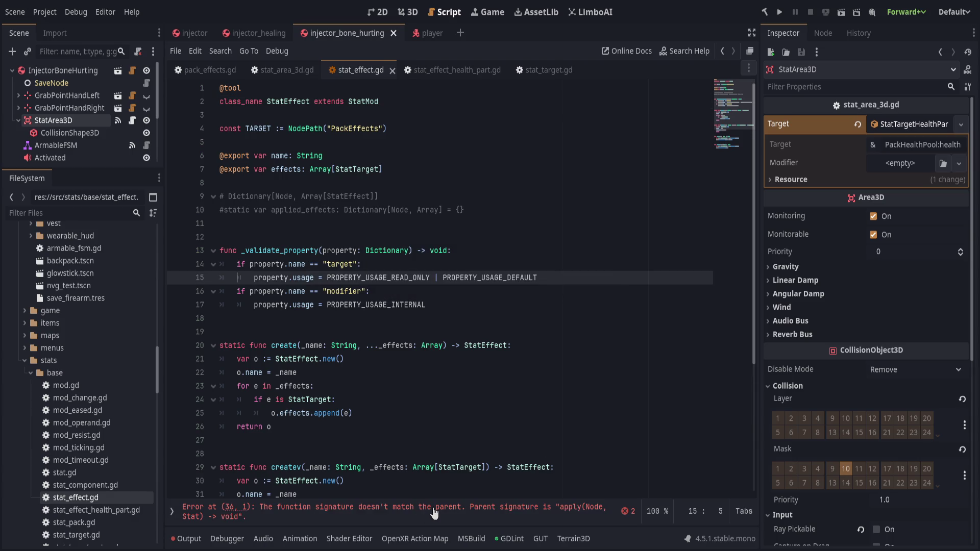
Add a ', stat' parameter to the apply() and remove() signatures
left_click(480, 511)
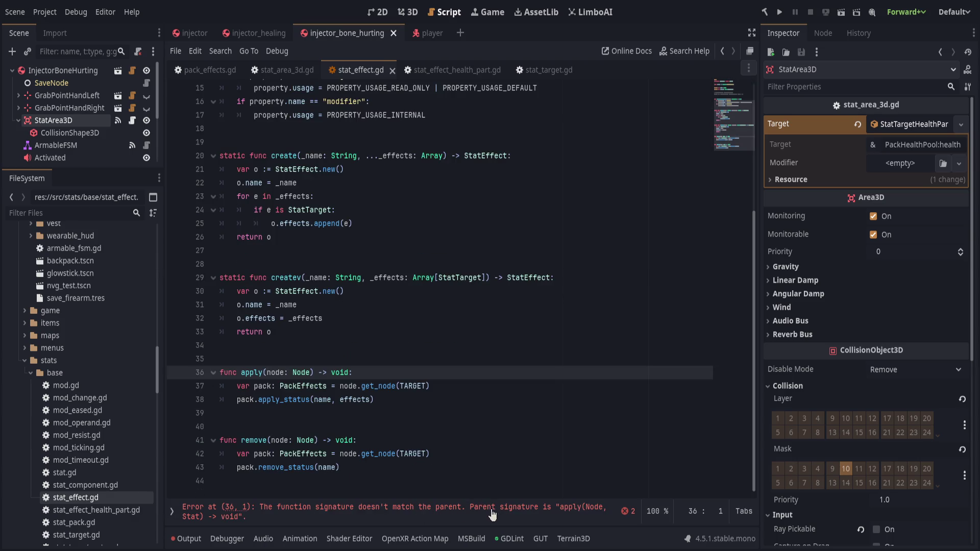
left_click(313, 373)
type(", stat")
key("Down")
key("Down")
key("Down")
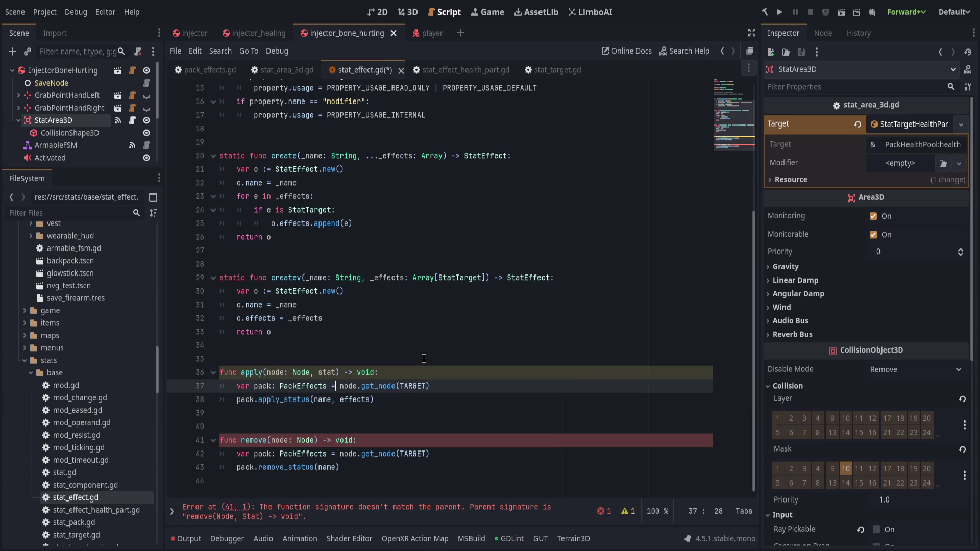
key("ctrl+Left")
key("ctrl+Left")
key("ctrl+Left")
type(", stat")
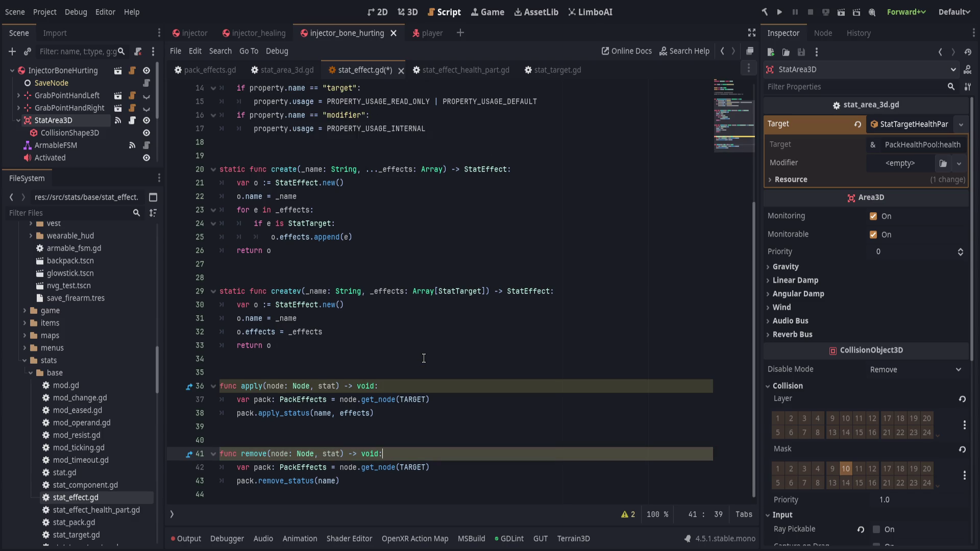
Rename the new parameter to _stat in both remove() and apply()
left_click(326, 453)
type("_")
left_click(318, 386)
type("_")
left_click(442, 386)
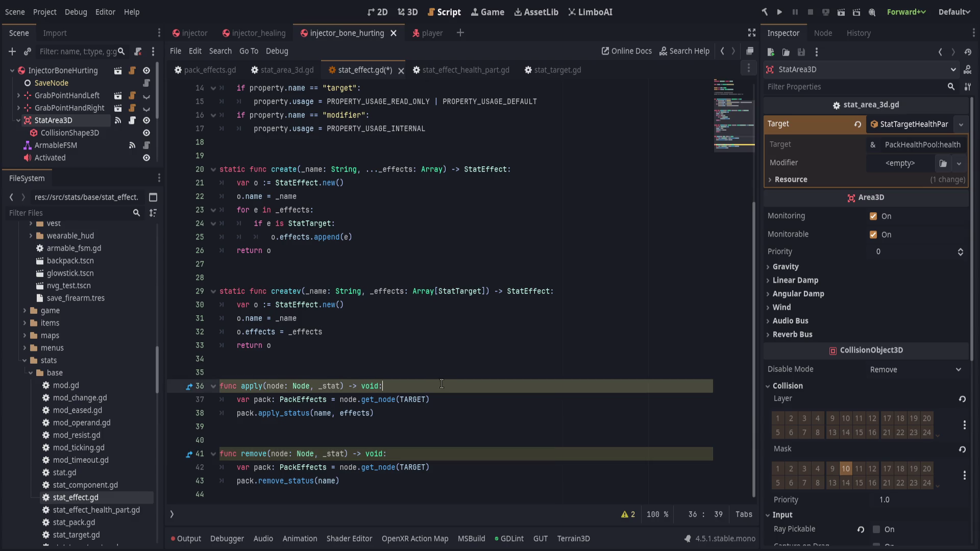
scroll(431, 380, "up", 3)
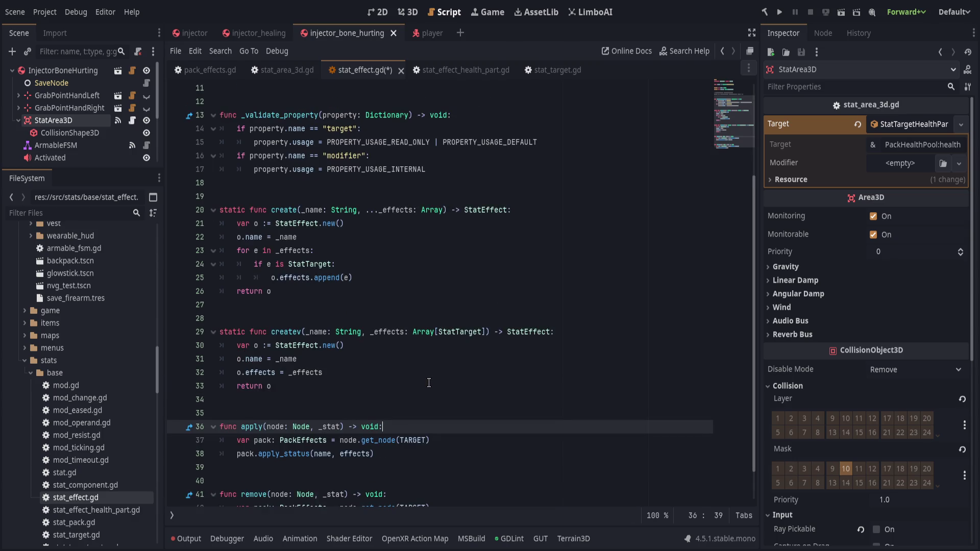
scroll(430, 383, "up", 2)
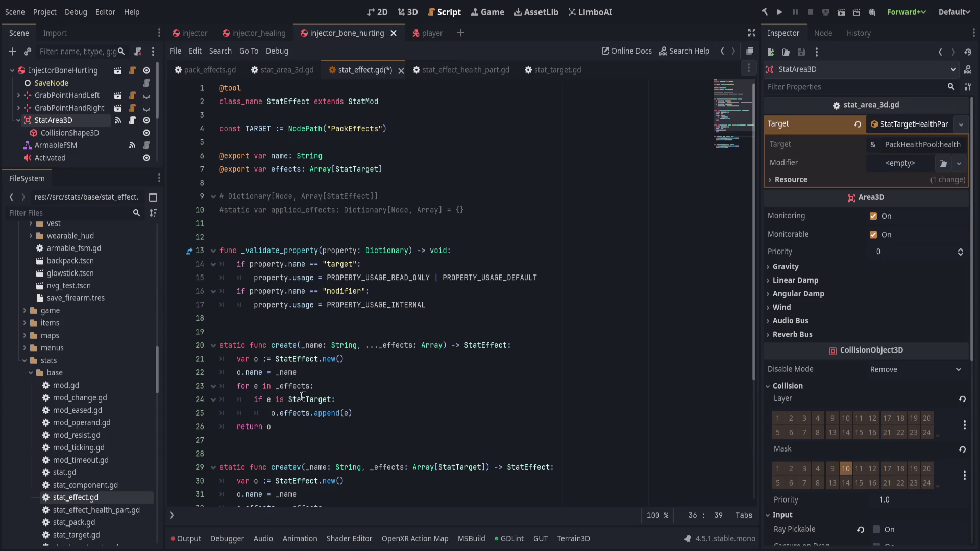
Save the scene with the updated StatEffect script
left_click(419, 102)
left_click(70, 133)
left_click(53, 120)
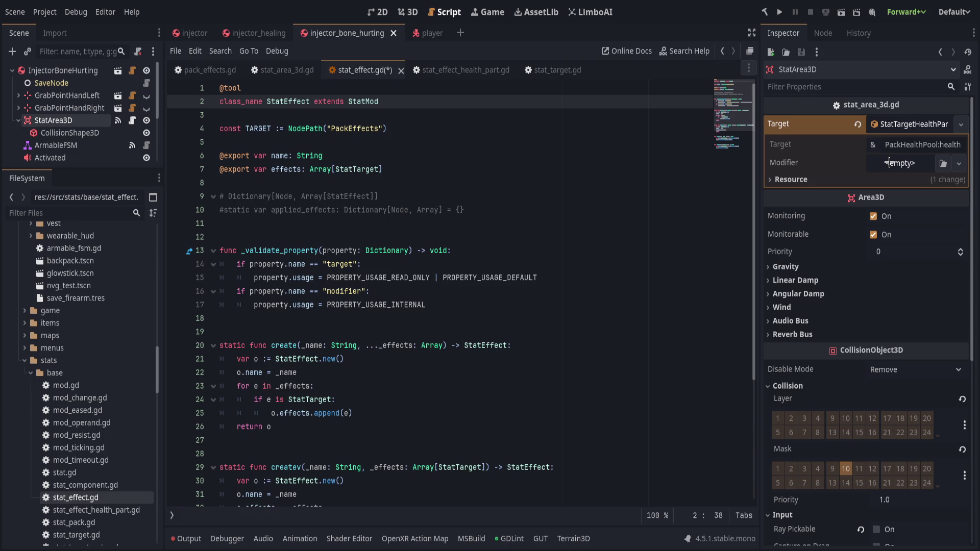
left_click(559, 221)
key("ctrl+s")
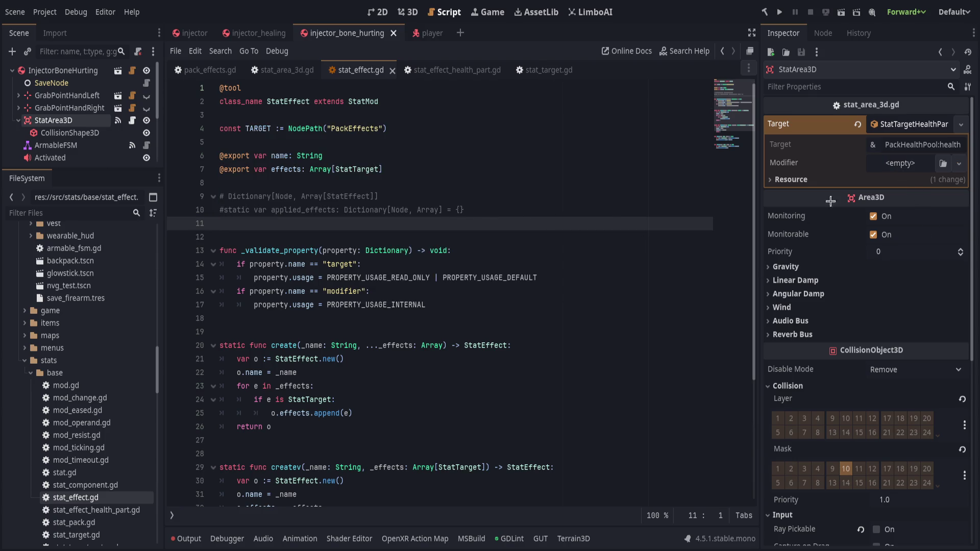
Try a new Damage resource as the area's modifier, then clear it back to empty
left_click(905, 163)
left_click(898, 308)
left_click(871, 164)
left_click(890, 163)
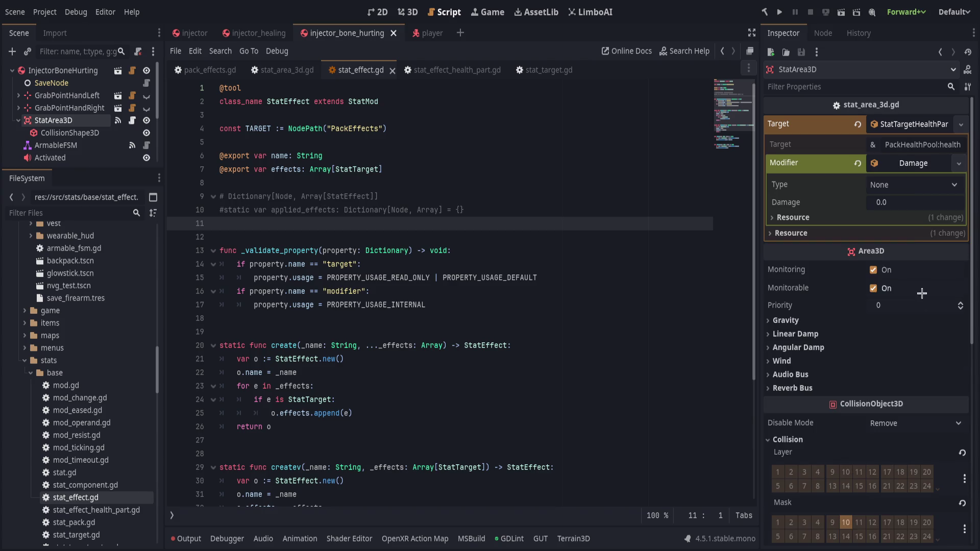
left_click(857, 163)
left_click(536, 264)
scroll(513, 335, "down", 3)
scroll(513, 335, "up", 3)
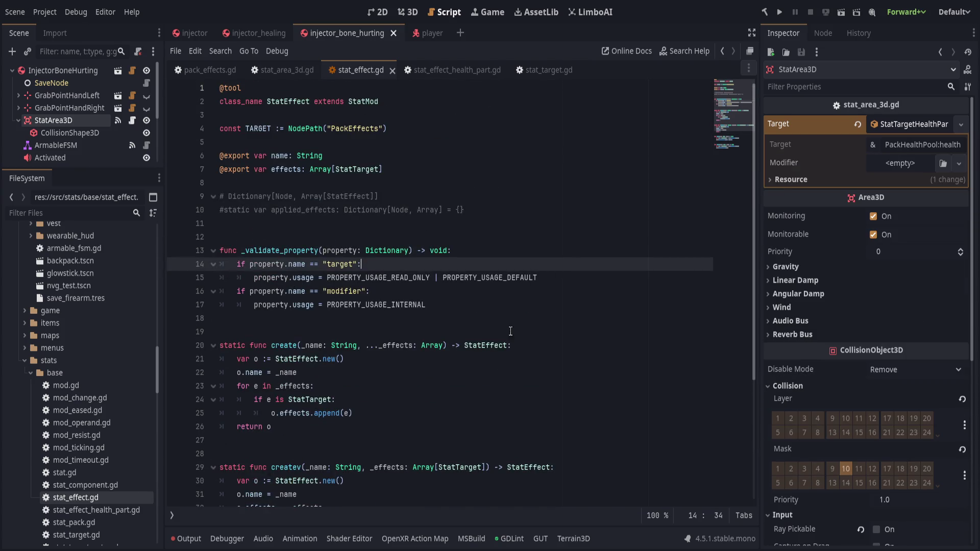
left_click(394, 91)
key("ctrl+shift+k")
Comment out the entire _validate_property function with Ctrl+K and save
left_click(451, 235)
key("ctrl+shift+k")
key("ctrl+shift+k")
key("ctrl+z")
key("ctrl+z")
mouse_move(289, 237)
left_mouse_down()
mouse_move(377, 278)
mouse_move(380, 291)
left_mouse_up()
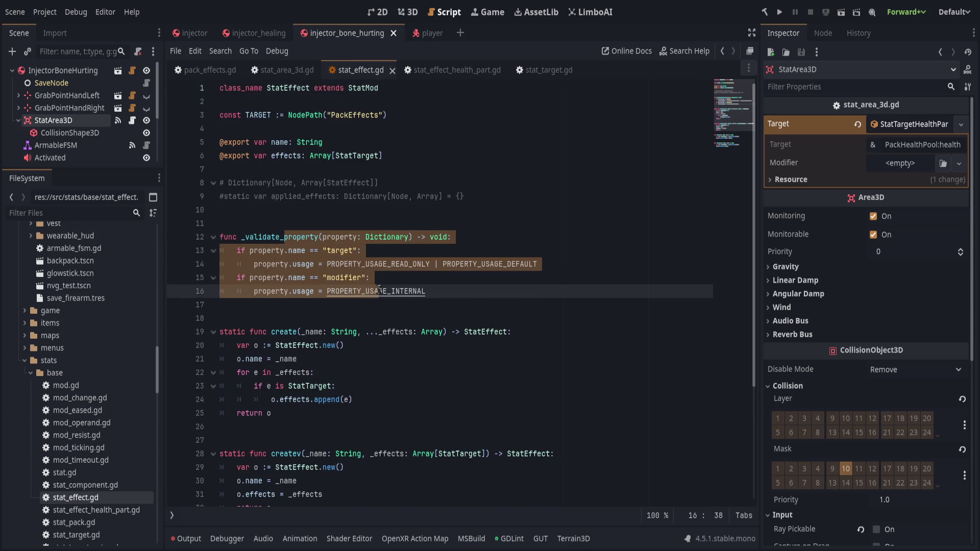
key("ctrl+k")
key("ctrl+s")
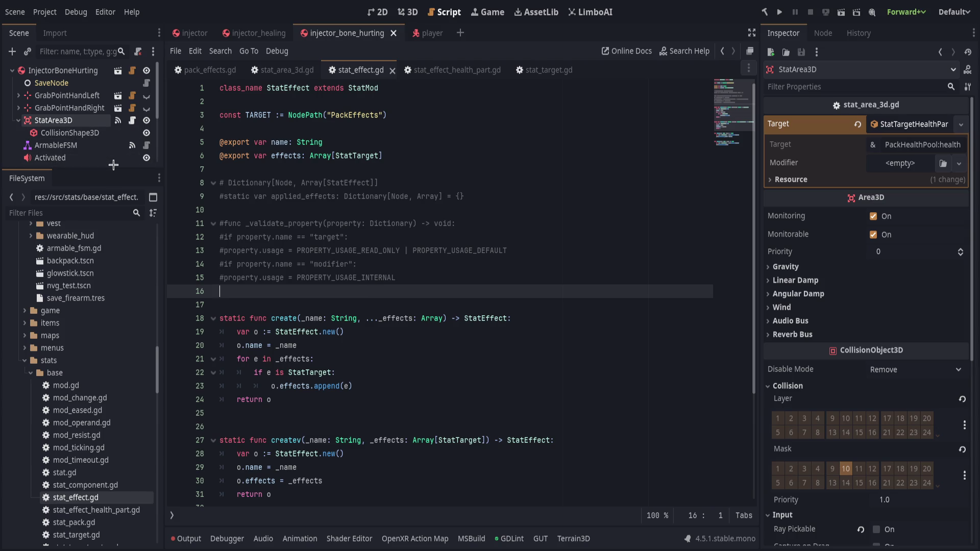
mouse_move(112, 168)
left_mouse_down()
mouse_move(112, 260)
mouse_move(112, 250)
left_mouse_up()
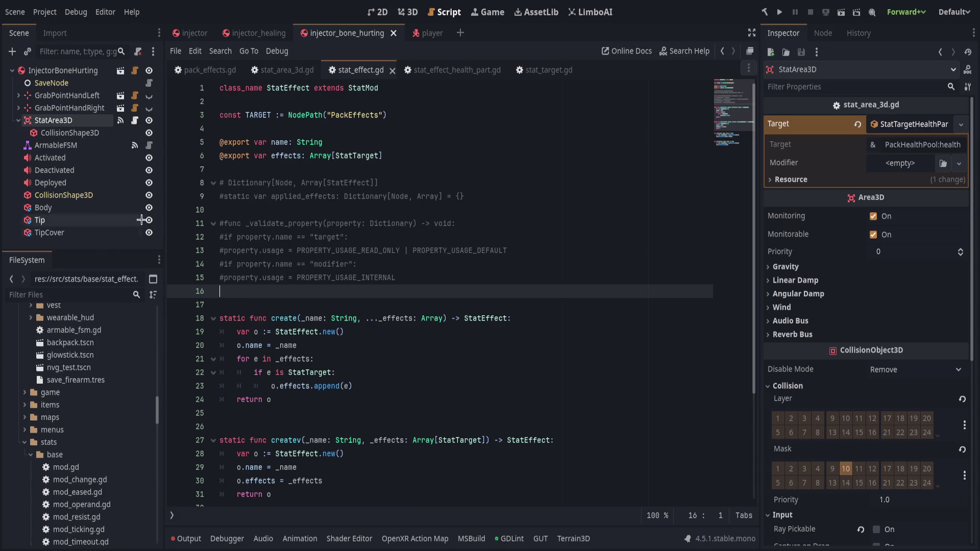
Name the StatArea3D's StatEffect modifier 'fracture'
left_click(70, 132)
left_click(57, 120)
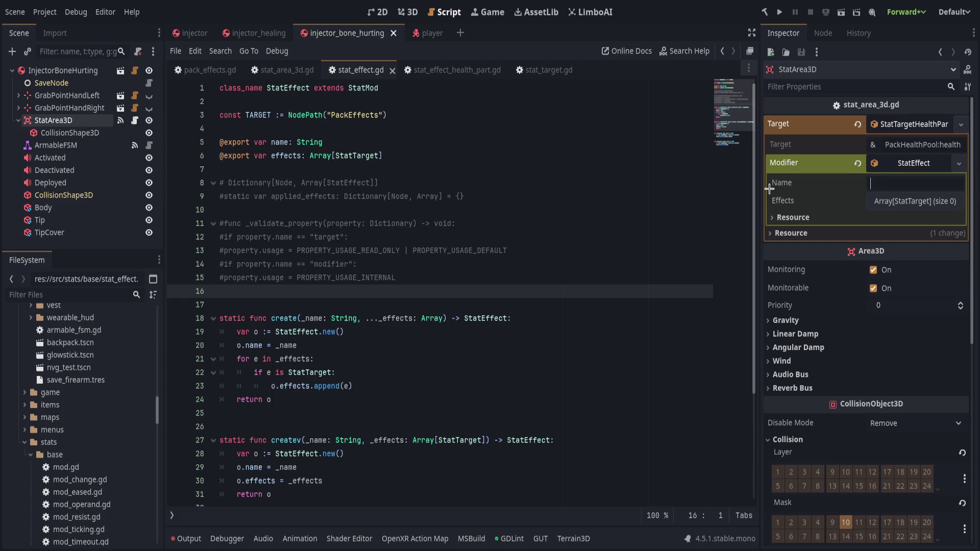
left_click(898, 201)
left_click(898, 201)
left_click(895, 184)
type("fracture")
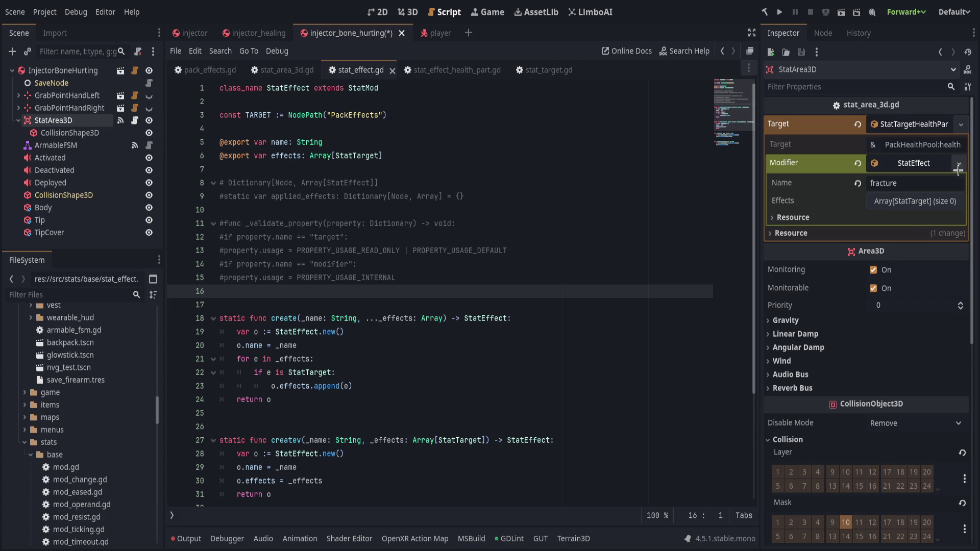
left_click(881, 202)
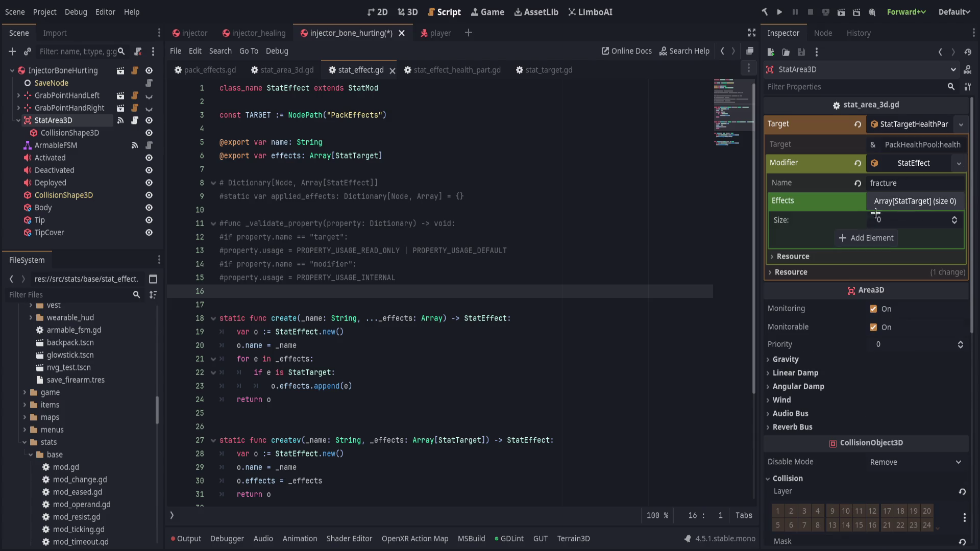
Add two StatTarget elements to the fracture effect's Effects array
double_click(956, 219)
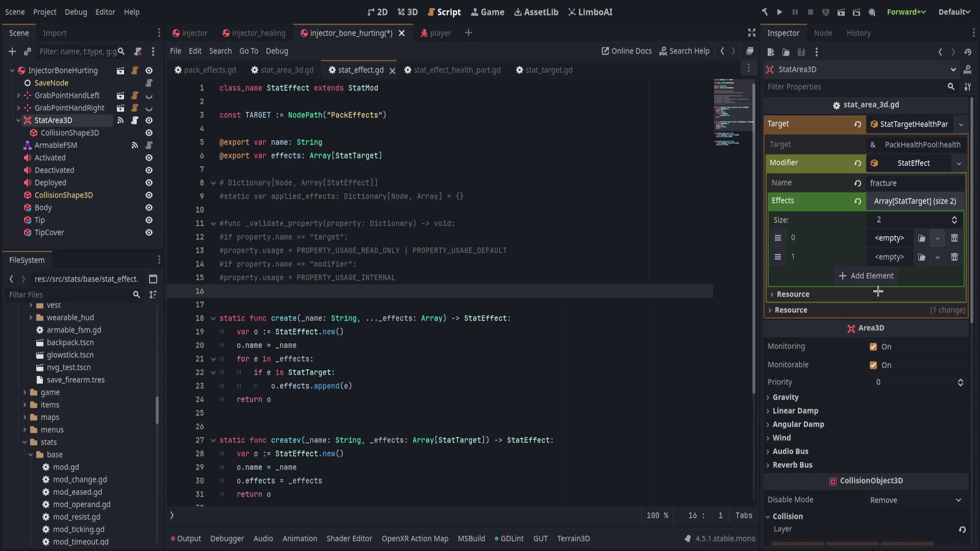
left_click(938, 257)
left_click(900, 300)
left_click(891, 238)
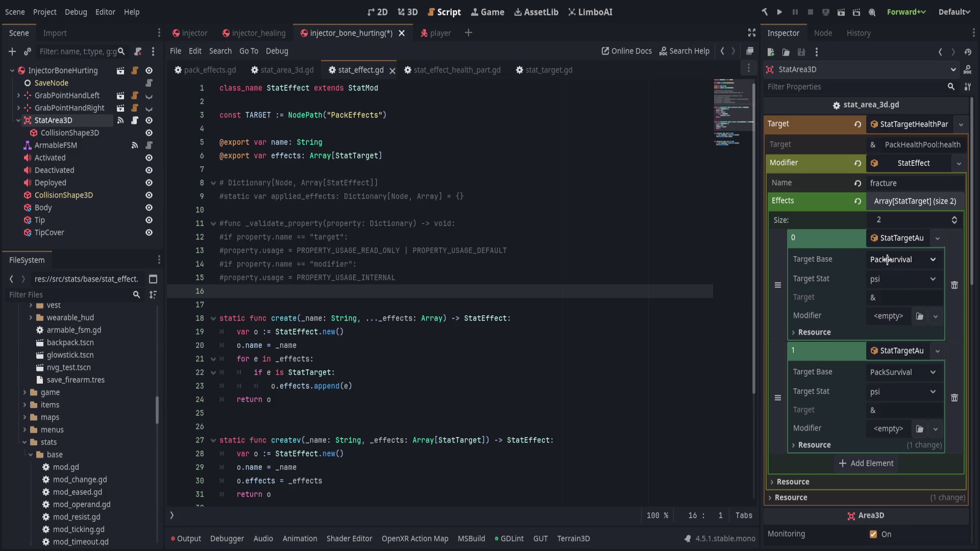
scroll(899, 286, "down", 1)
left_click(930, 299)
key("Escape")
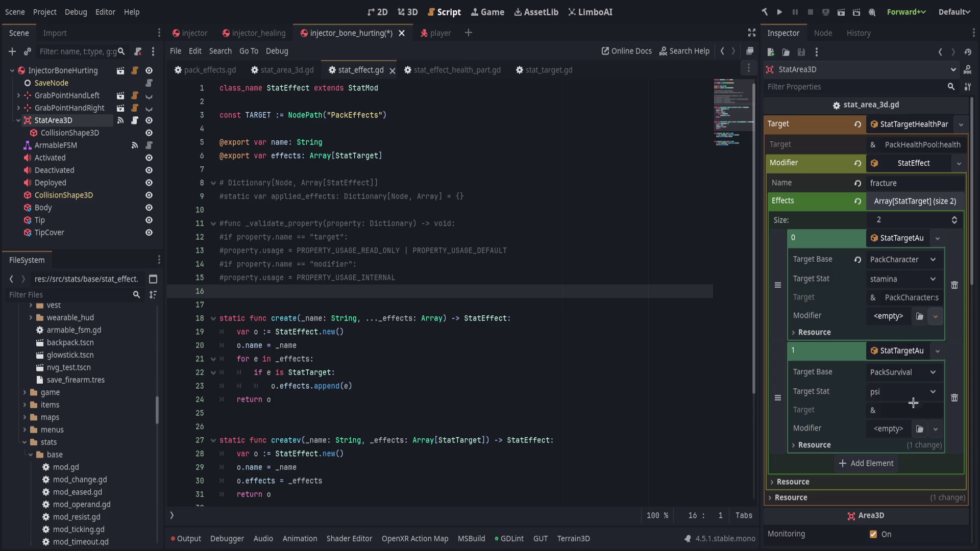
Try a StatChange modifier with a negative value on element 0, then clear it
left_click(936, 316)
left_click(893, 373)
left_click(892, 336)
type("-")
key("BackSpace")
key("Return")
left_click(889, 338)
type("-50.0")
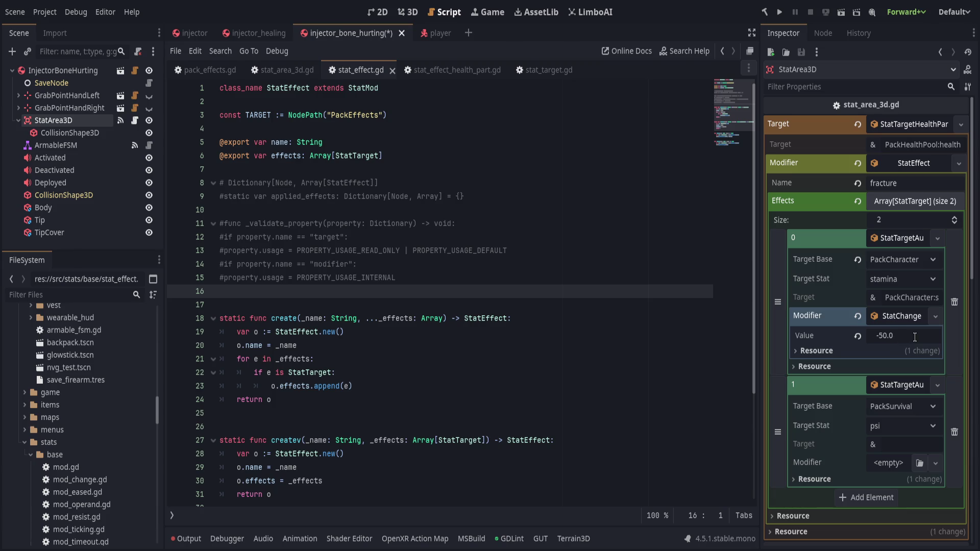
left_click(858, 316)
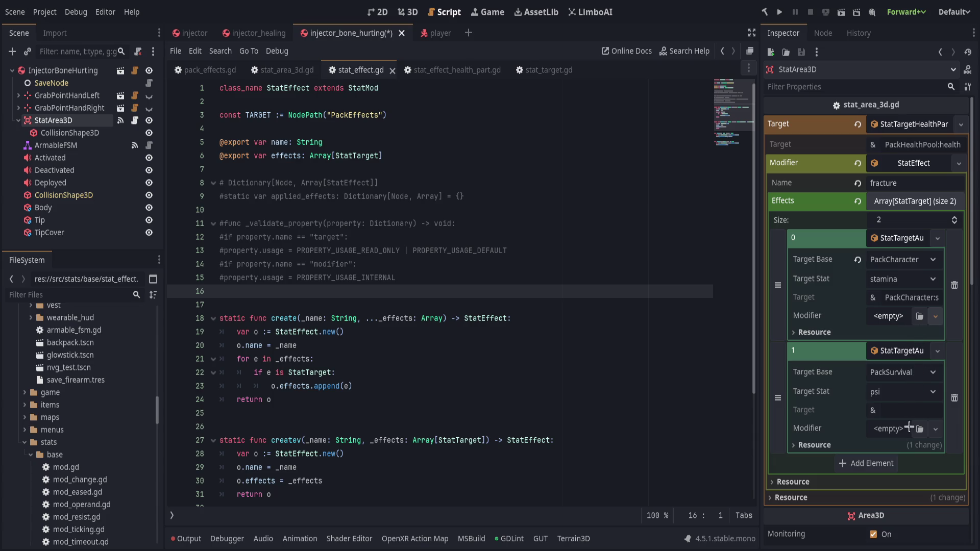
Give element 0 a ModOperand modifier with operation Sub and value 50
key("ctrl+z")
key("ctrl+z")
left_click(897, 355)
type("10")
key("Return")
left_click(907, 354)
type("50")
key("Return")
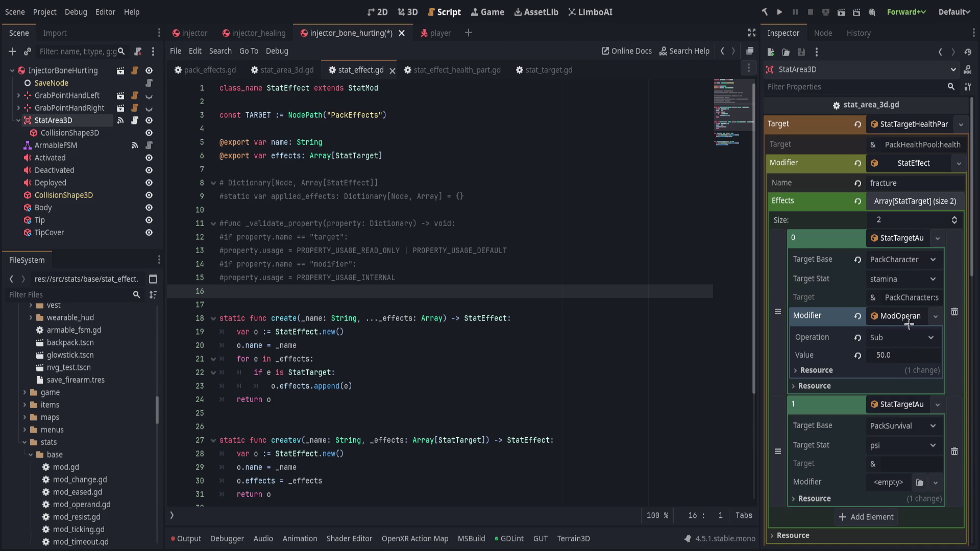
left_click(907, 320)
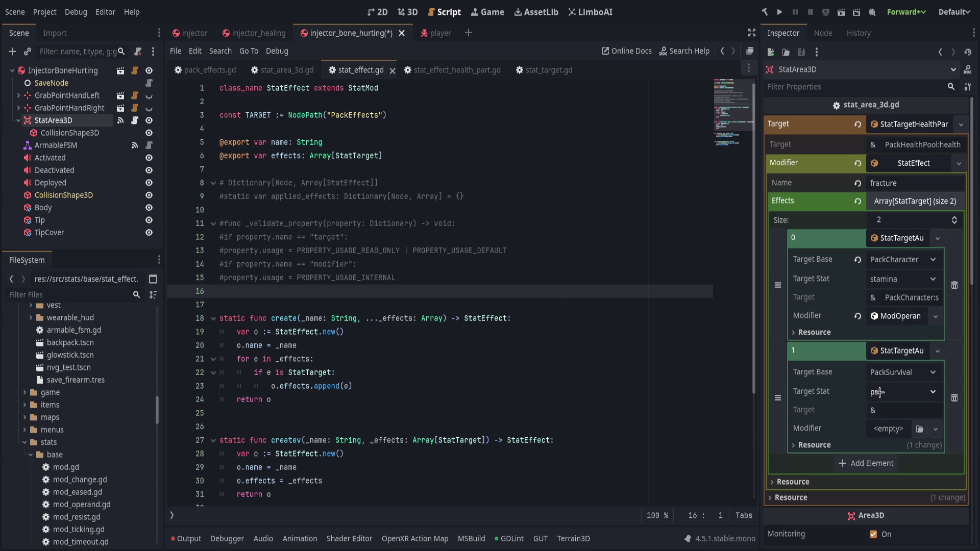
Give element 1 a ModOperand modifier with operation Sub and value 10
key("ctrl+v")
left_click(896, 429)
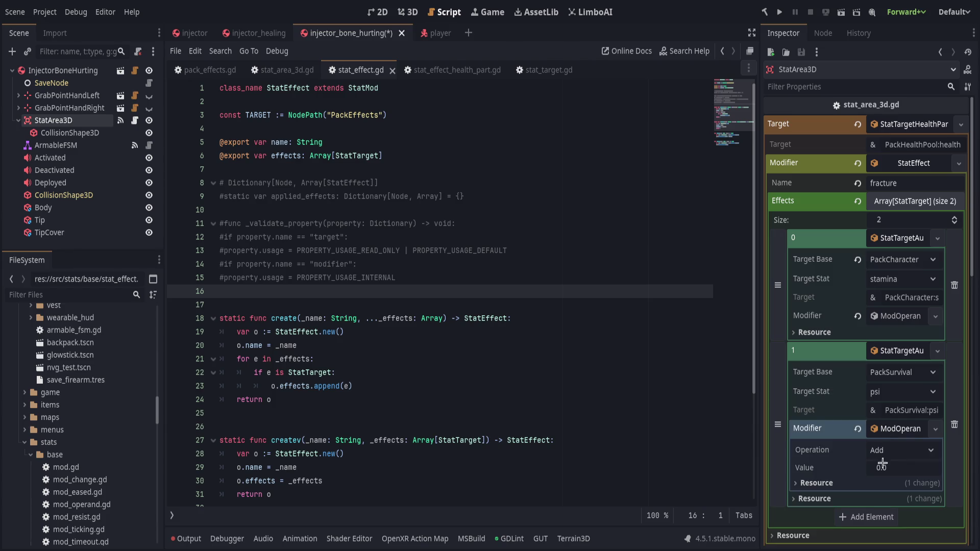
left_click(890, 451)
left_click(893, 477)
left_click(885, 468)
type("10")
key("Return")
left_click(903, 429)
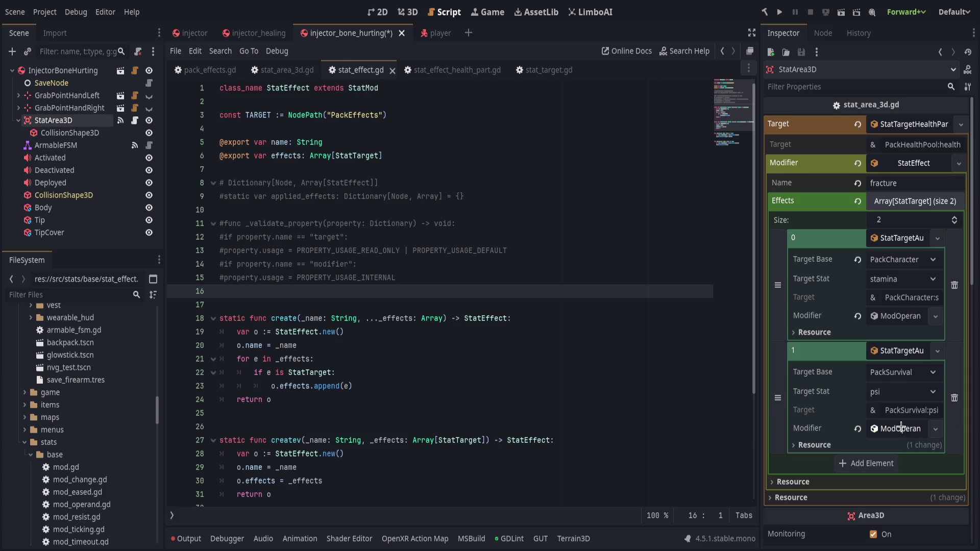
Collapse the effect elements and Effects array, and save the scene
left_click(892, 351)
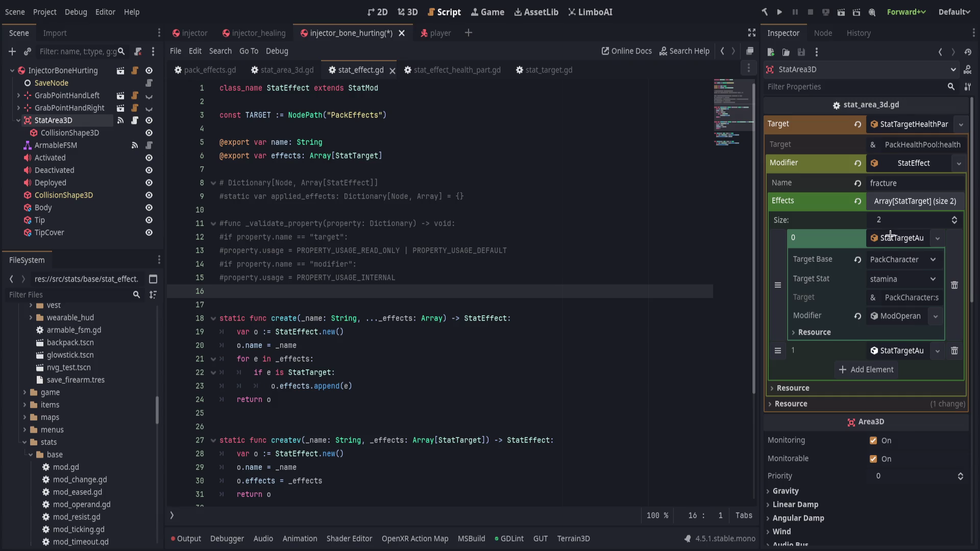
left_click(894, 240)
key("ctrl+s")
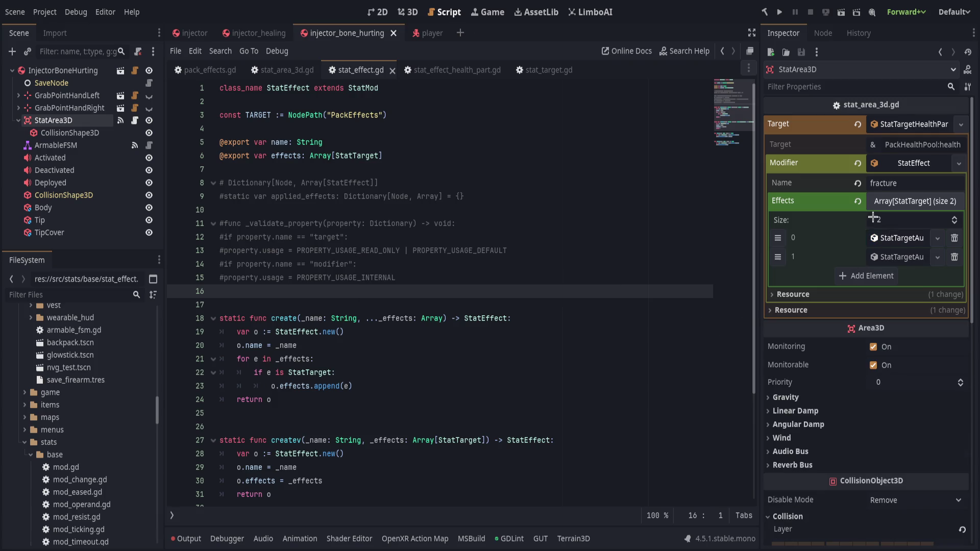
left_click(880, 199)
left_click(877, 198)
left_click(871, 275)
left_click(900, 278)
left_click(909, 314)
left_click(911, 317)
left_click(901, 330)
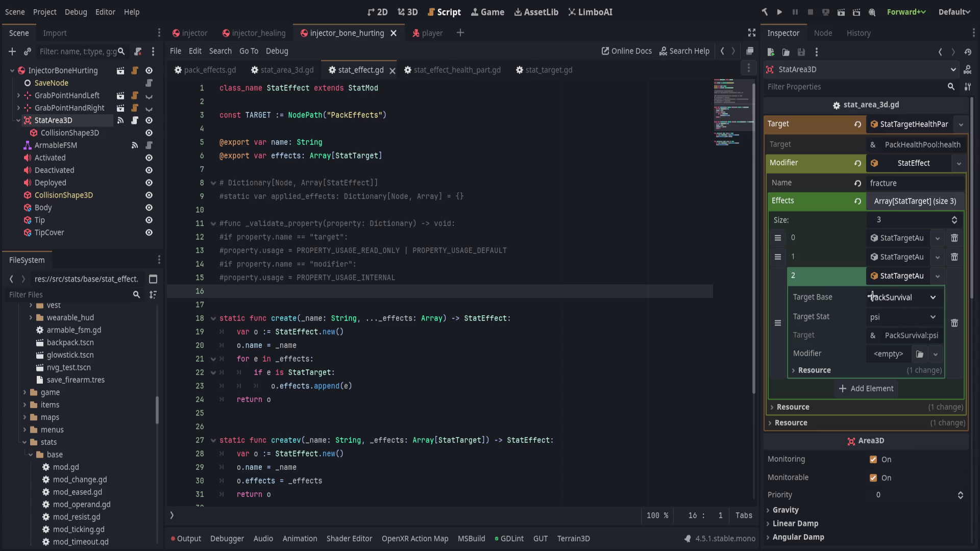
left_click(953, 323)
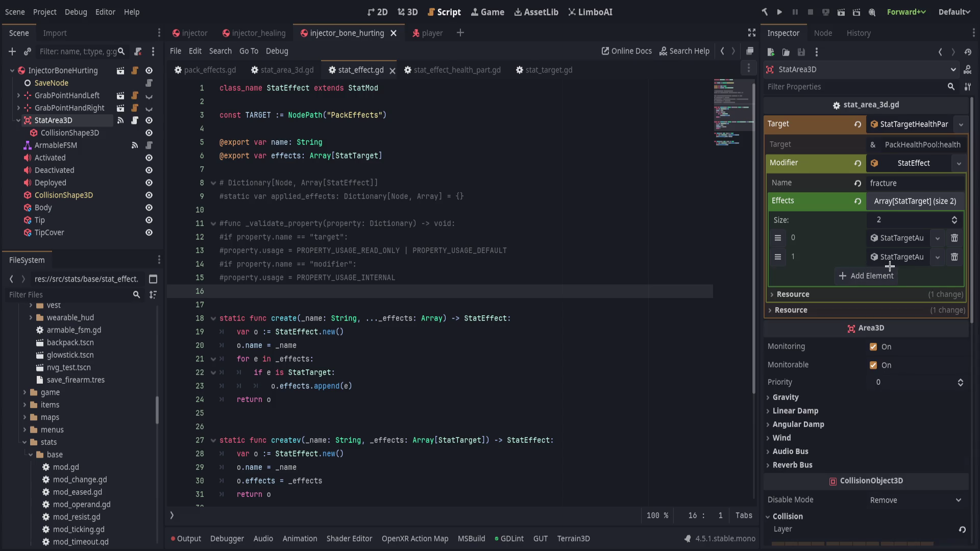
left_click(889, 258)
left_click(890, 257)
left_click(896, 237)
left_click(899, 237)
left_click(899, 258)
left_click(900, 258)
left_click(903, 238)
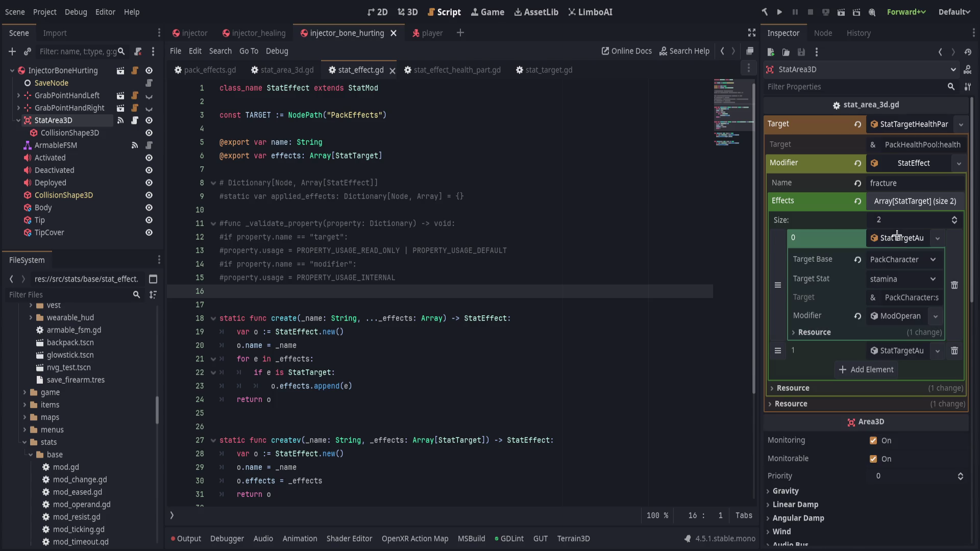
left_click(897, 236)
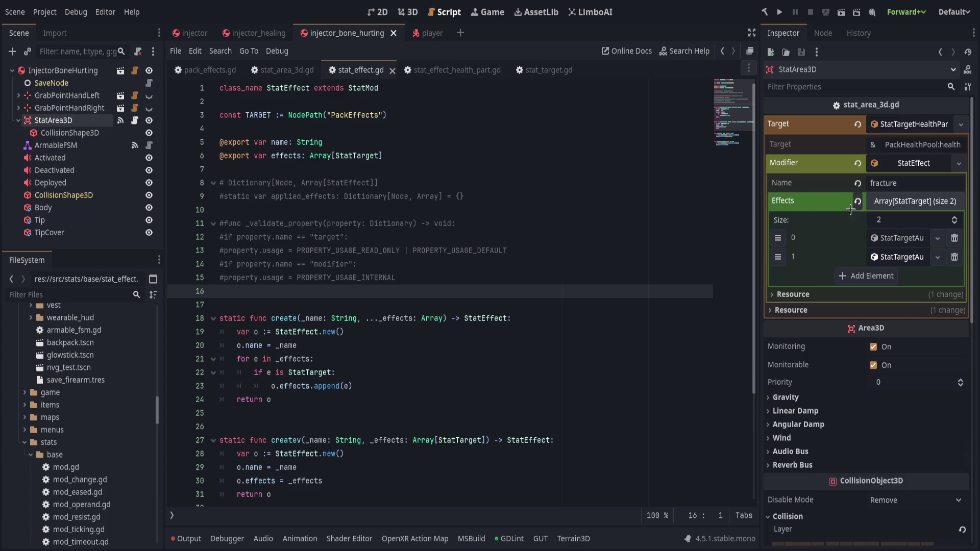
left_click(886, 201)
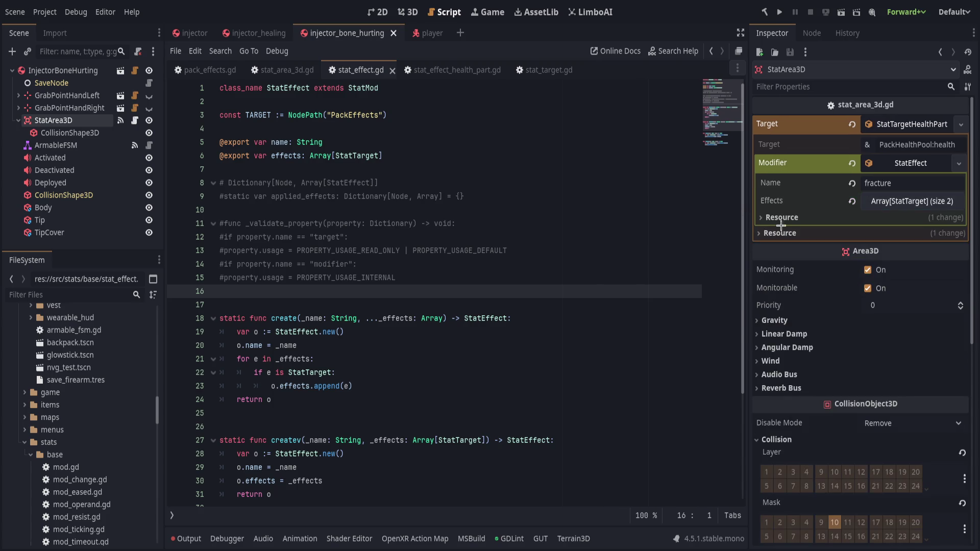
left_click(929, 163)
left_click(929, 163)
double_click(960, 147)
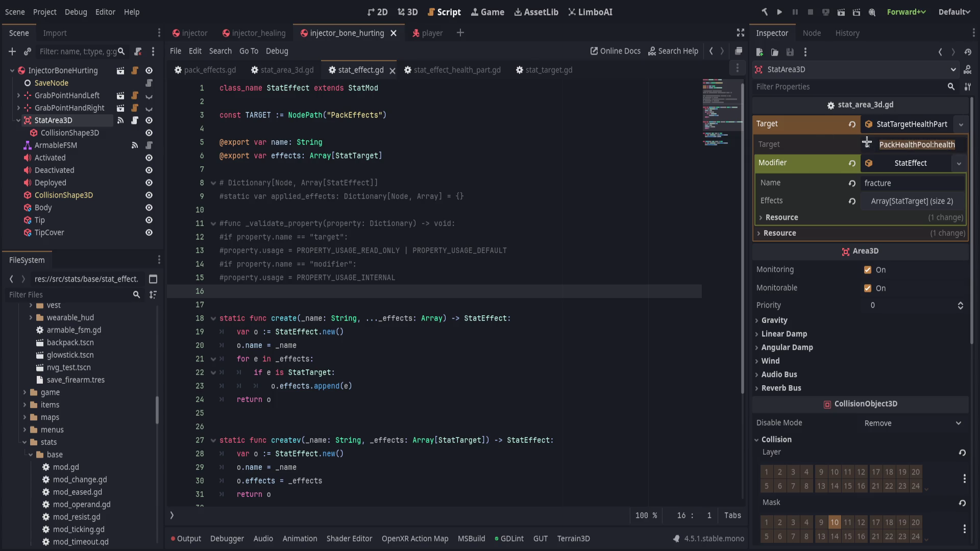
left_click(934, 148)
left_click(616, 211)
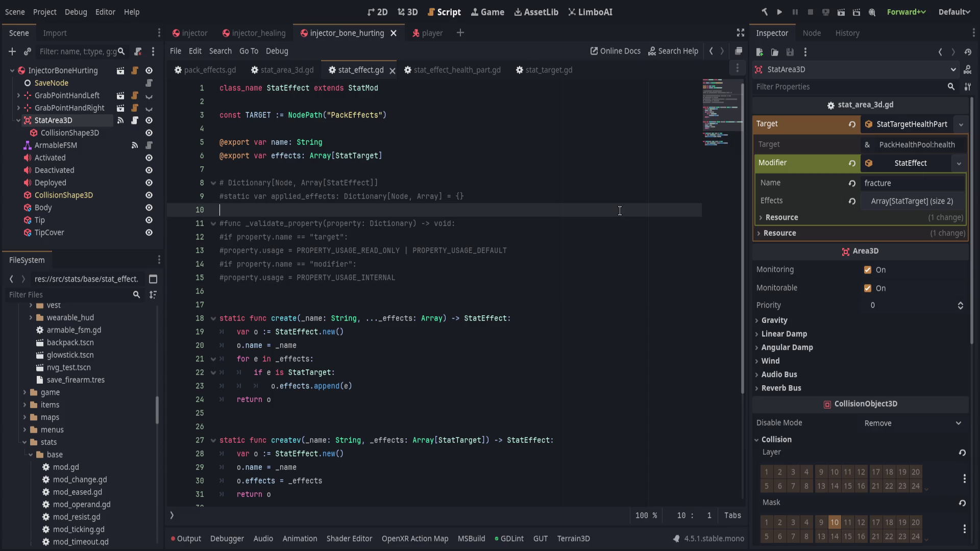
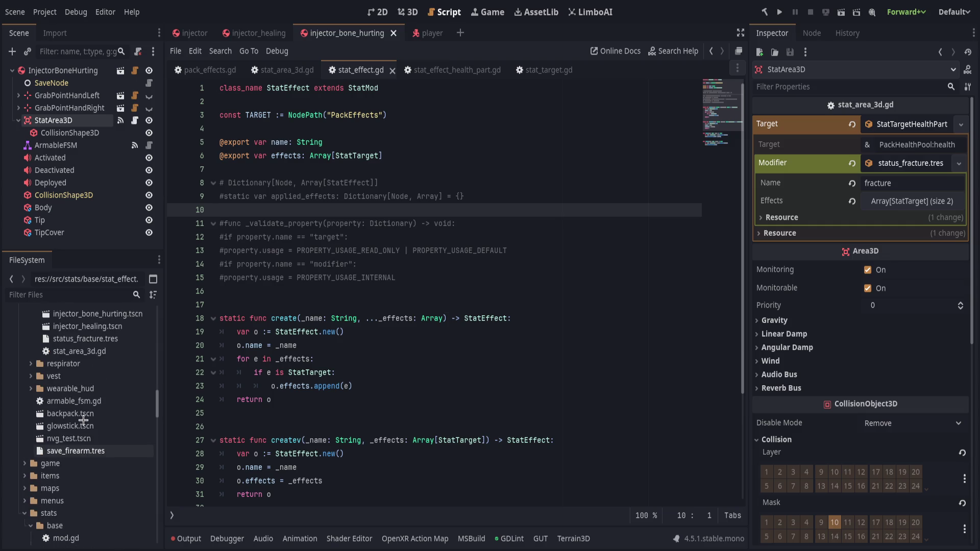
Drag status_fracture.tres into the medical/effects folder and restore its status_fracture name
scroll(83, 420, "up", 2)
left_click(122, 352)
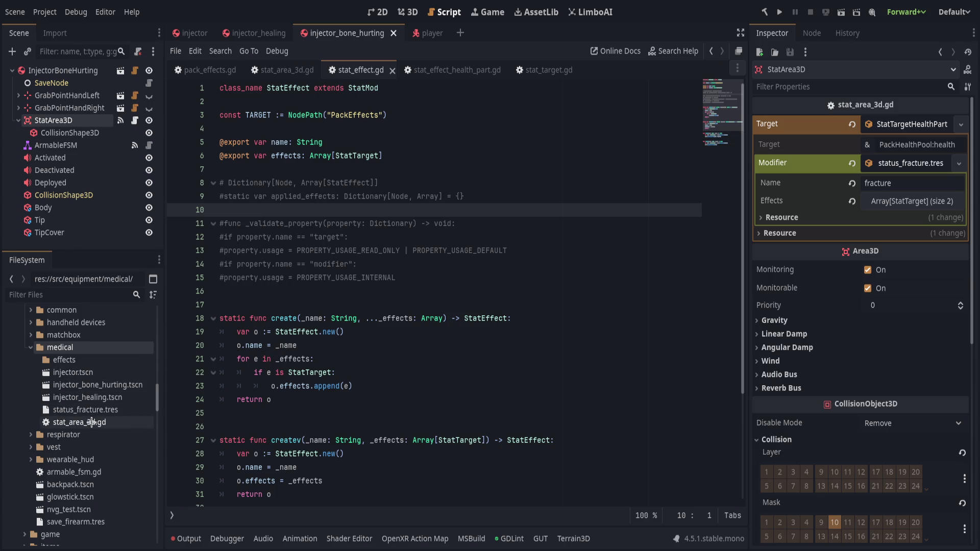
left_click_drag(94, 414, 64, 360)
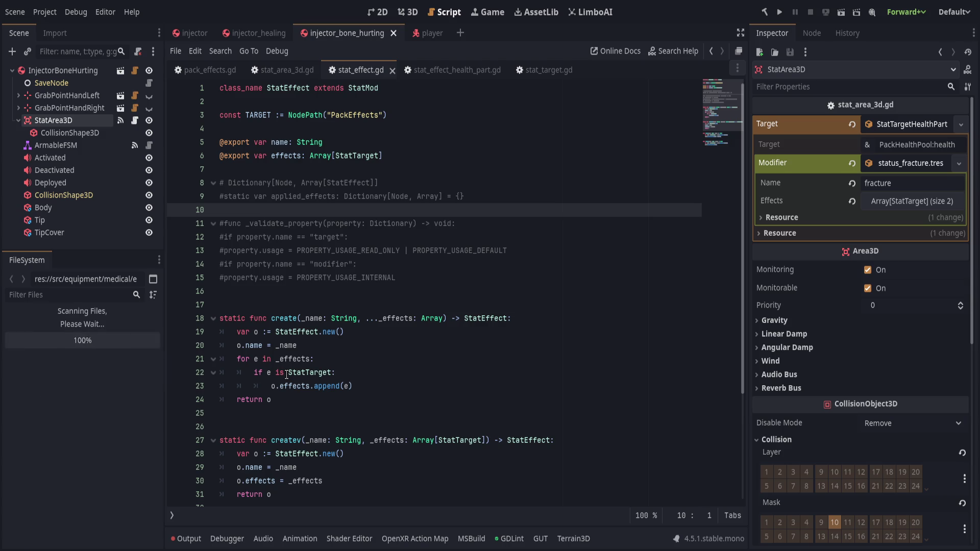
left_click(121, 377)
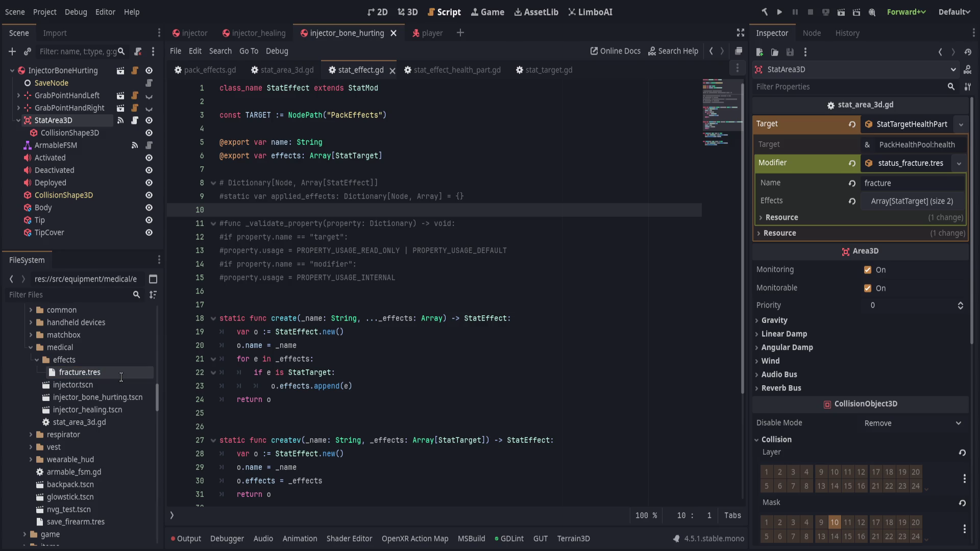
type("status_")
key("Return")
Check the fracture effect's two targets, then select injector_bone_hurting.tscn and its StatArea3D node
left_click(127, 374)
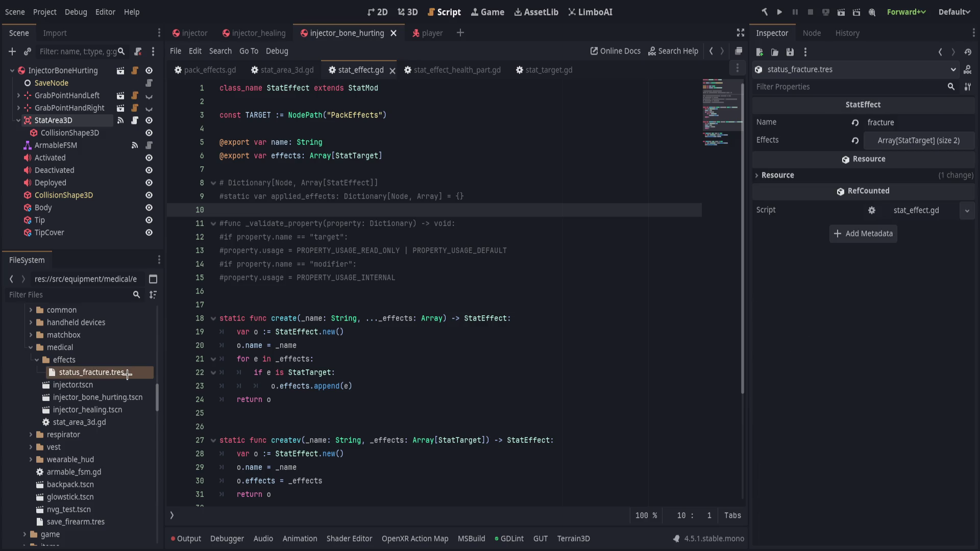
left_click(897, 136)
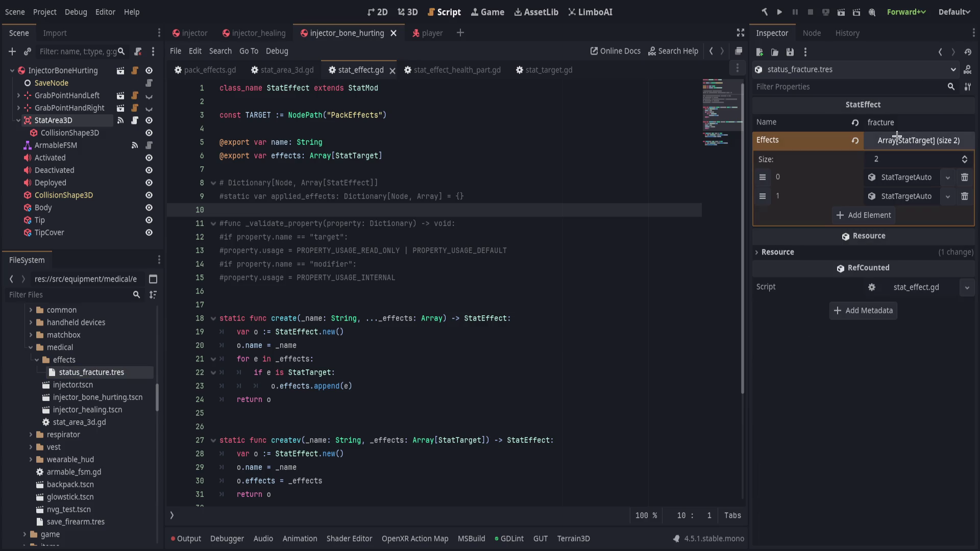
left_click(897, 136)
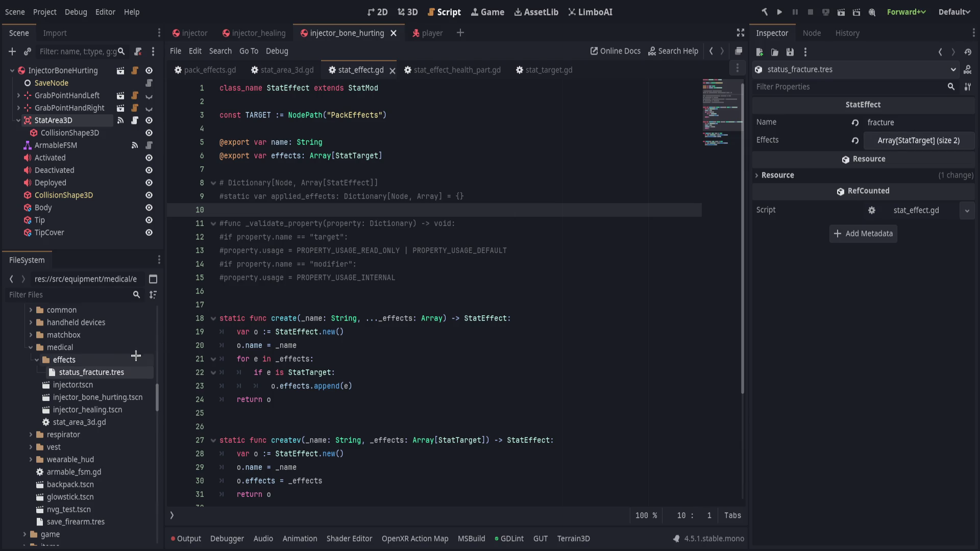
left_click(29, 361)
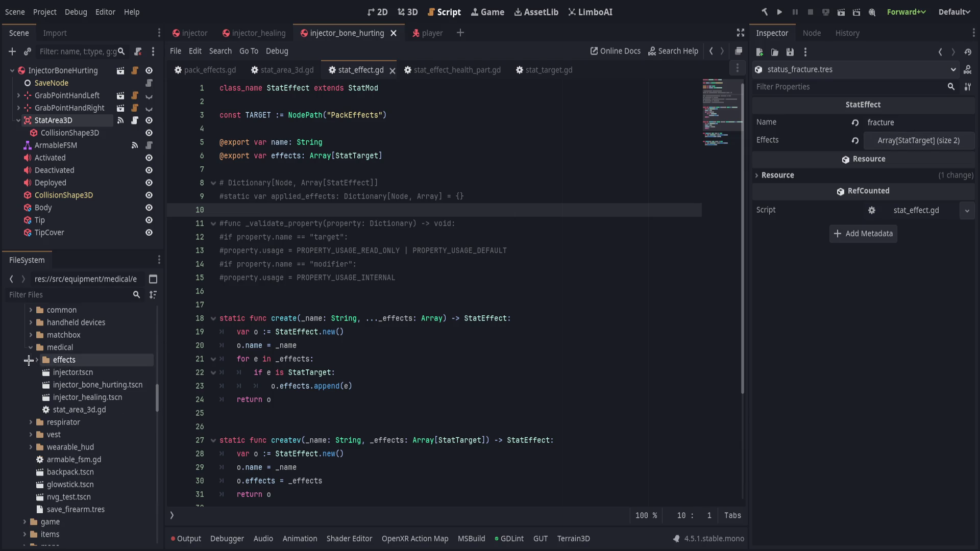
left_click(110, 386)
left_click(66, 122)
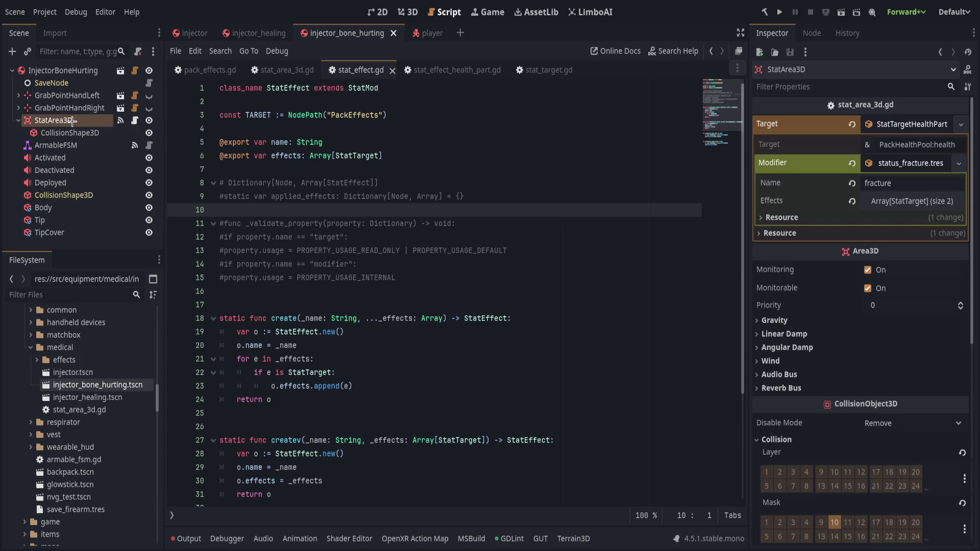
Undo the accidental StatArea3D Target reset, open its script, and save the injector_bone_hurting scene
left_click(852, 124)
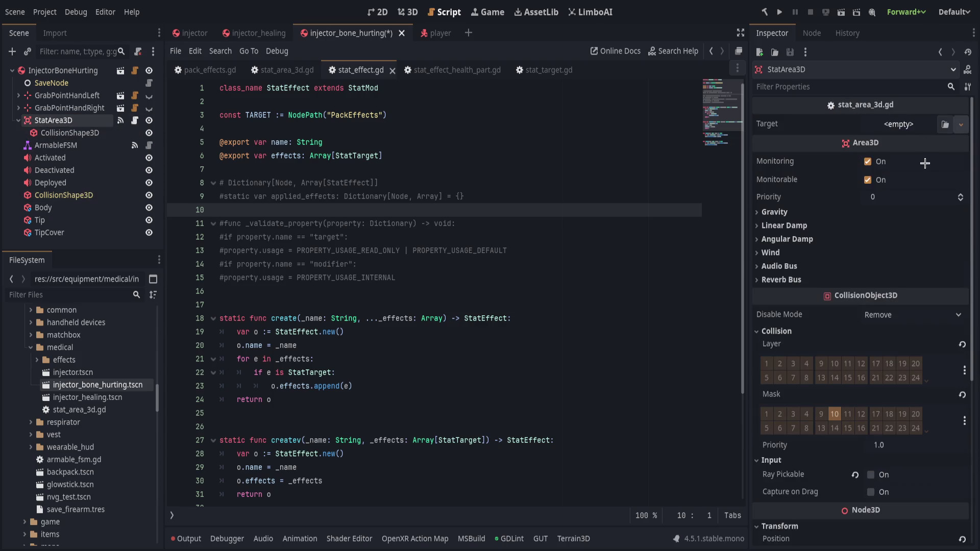
key("ctrl+z")
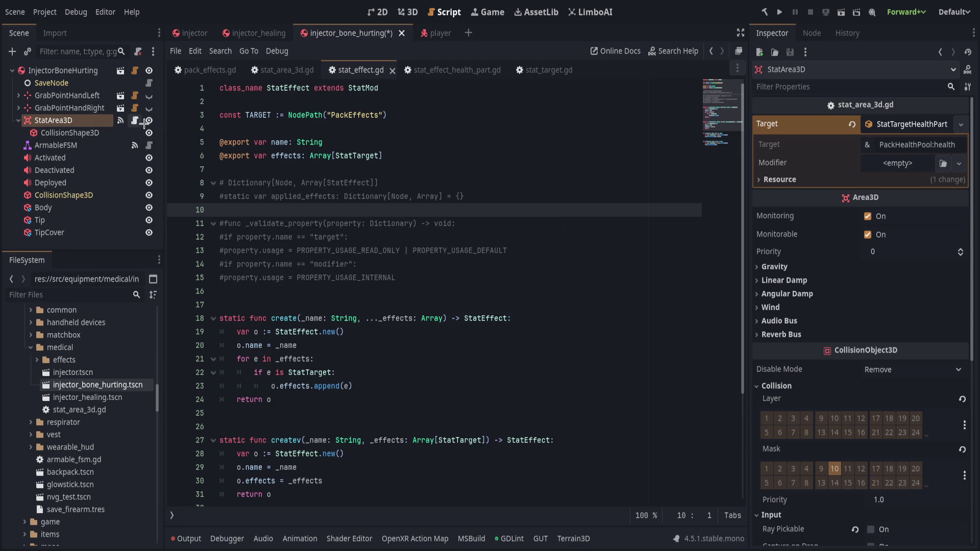
left_click(135, 119)
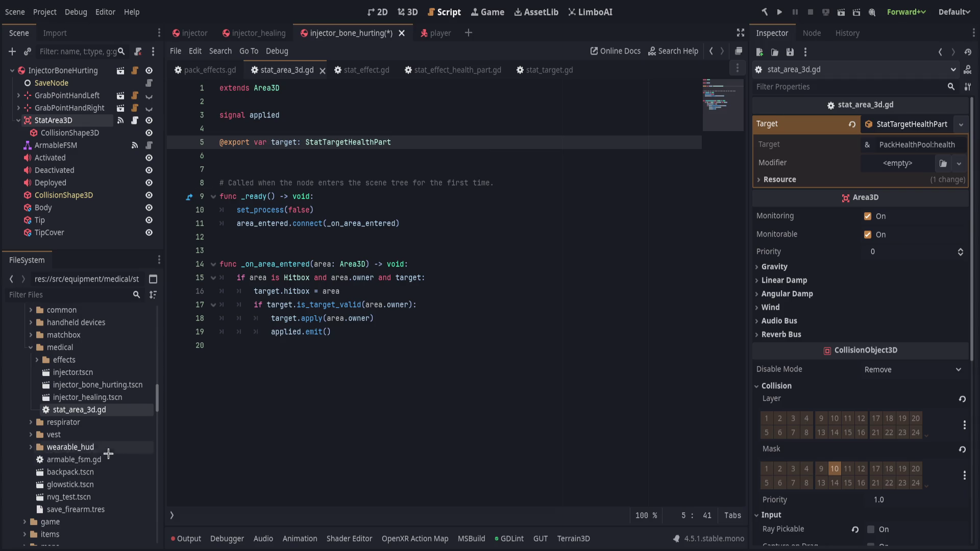
left_click(27, 360)
left_click(28, 361)
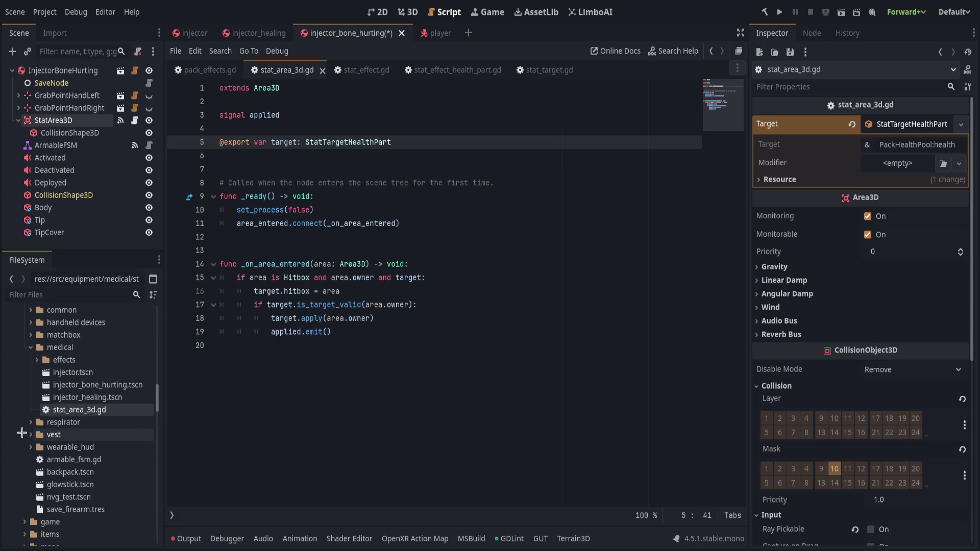
key("ctrl+s")
Return to stat_effect.gd and review its StatMod parent class declaration
left_click(358, 72)
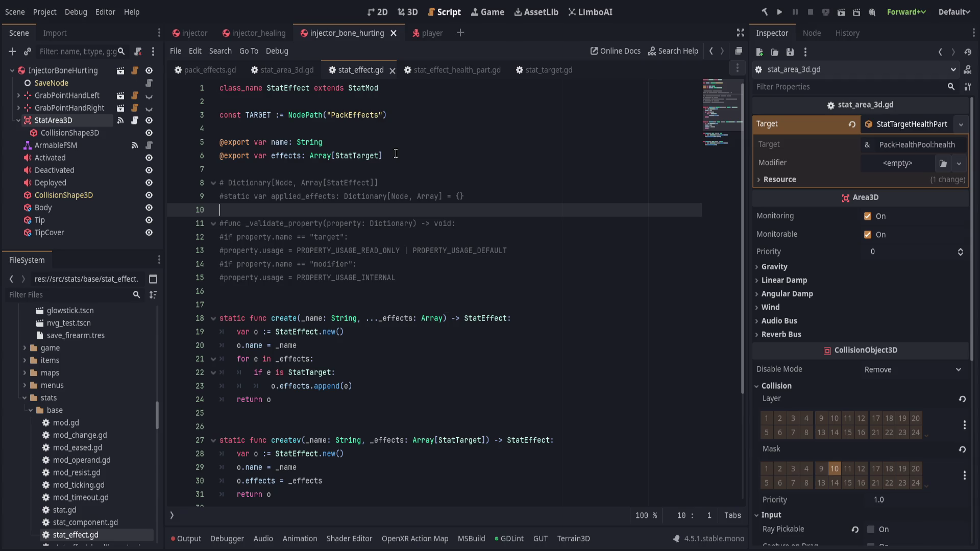
left_click(439, 164)
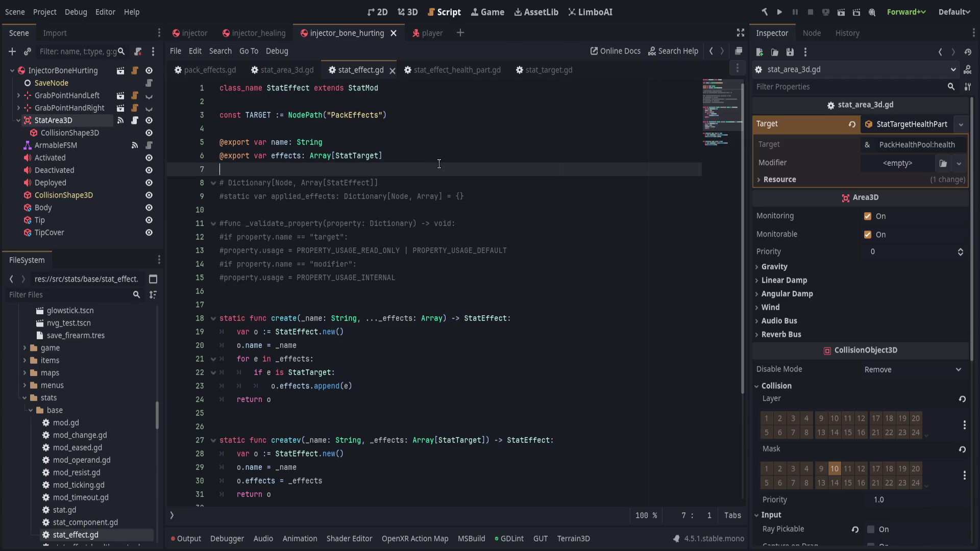
double_click(358, 88)
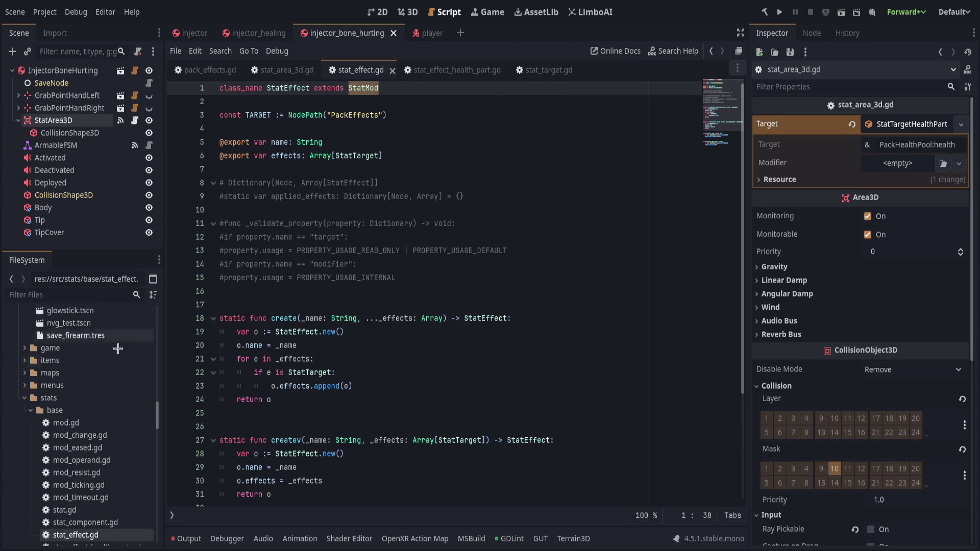
scroll(88, 398, "up", 2)
scroll(88, 441, "down", 5)
scroll(89, 441, "up", 3)
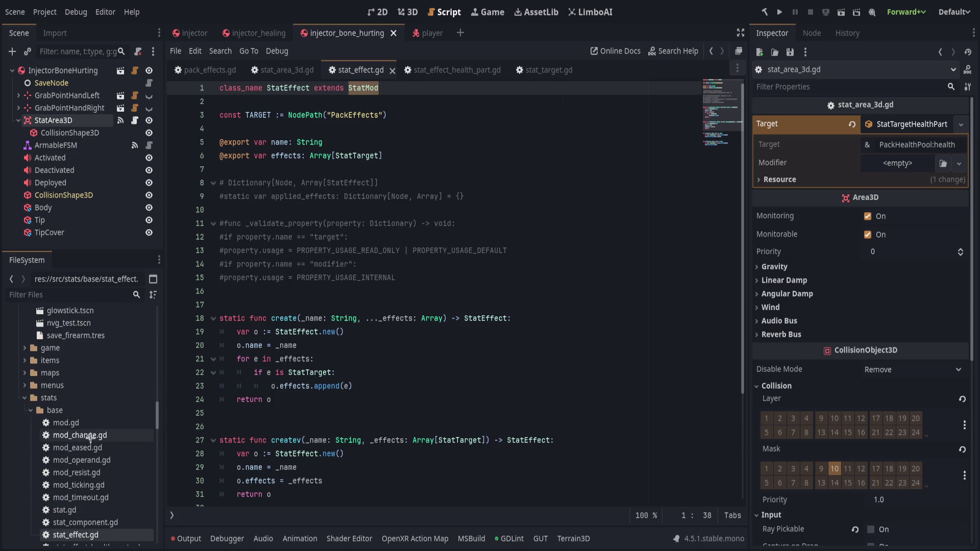
scroll(92, 436, "down", 10)
scroll(95, 434, "down", 2)
scroll(92, 434, "up", 7)
left_click(459, 306)
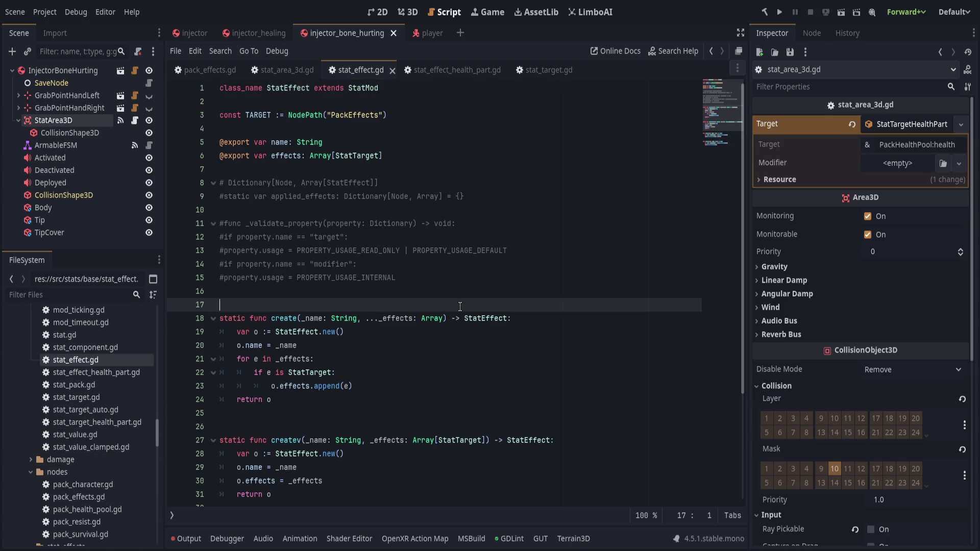
Change StatEffect's parent class from StatMod to StatTarget
double_click(361, 92)
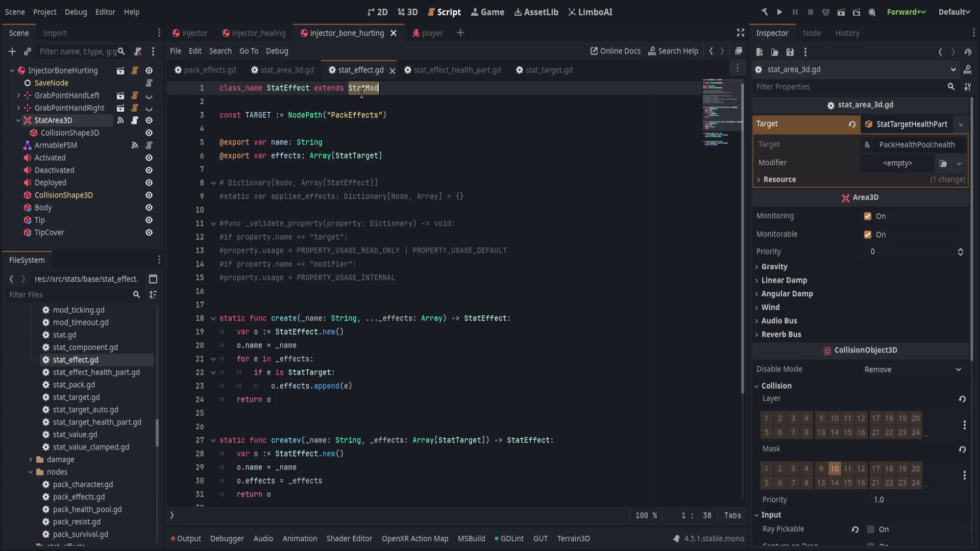
type("Stat")
type("Target")
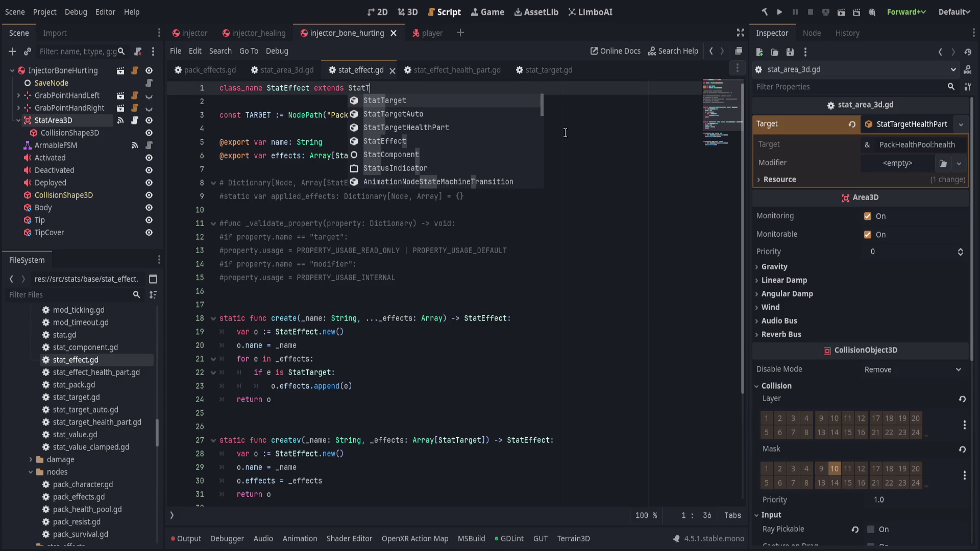
key("Escape")
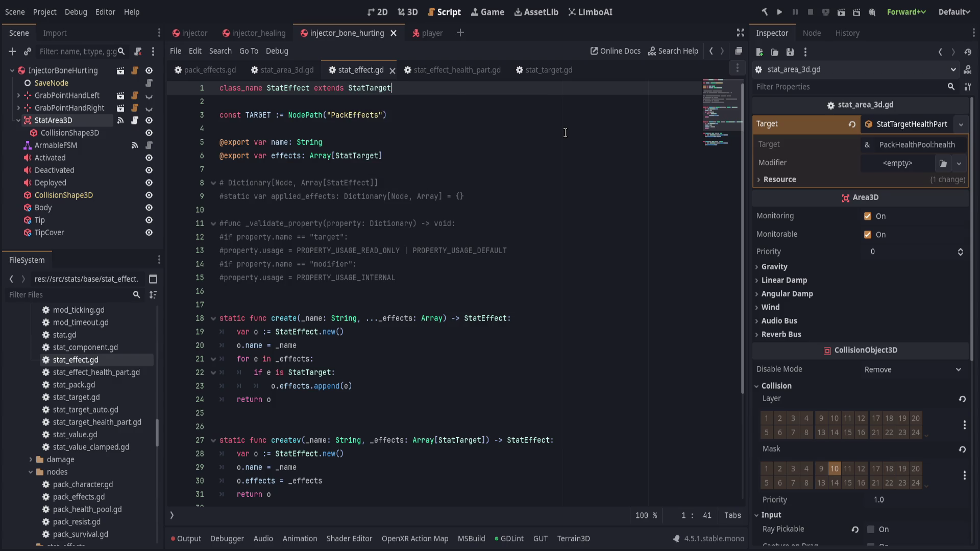
left_click_drag(220, 223, 365, 262)
left_click(412, 86)
type("@")
key("BackSpace")
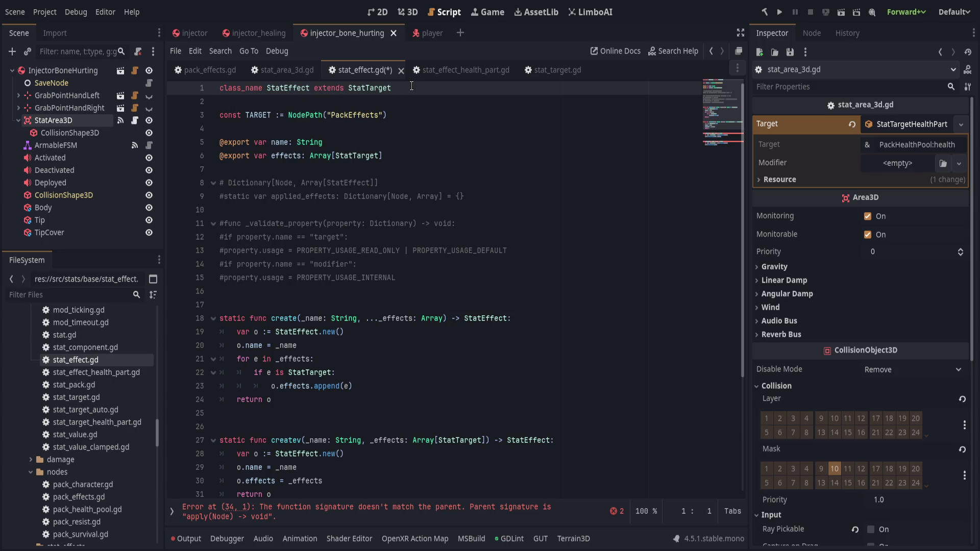
key("Return")
key("Up")
type("@tool")
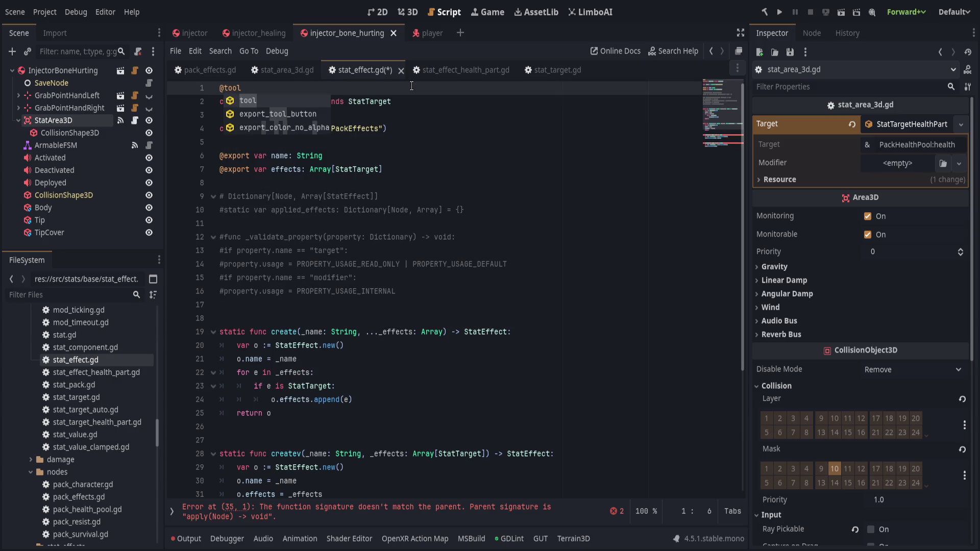
left_click(470, 262)
Remove the extra _stat parameter from both the apply and remove functions
scroll(434, 265, "down", 4)
left_click(415, 277)
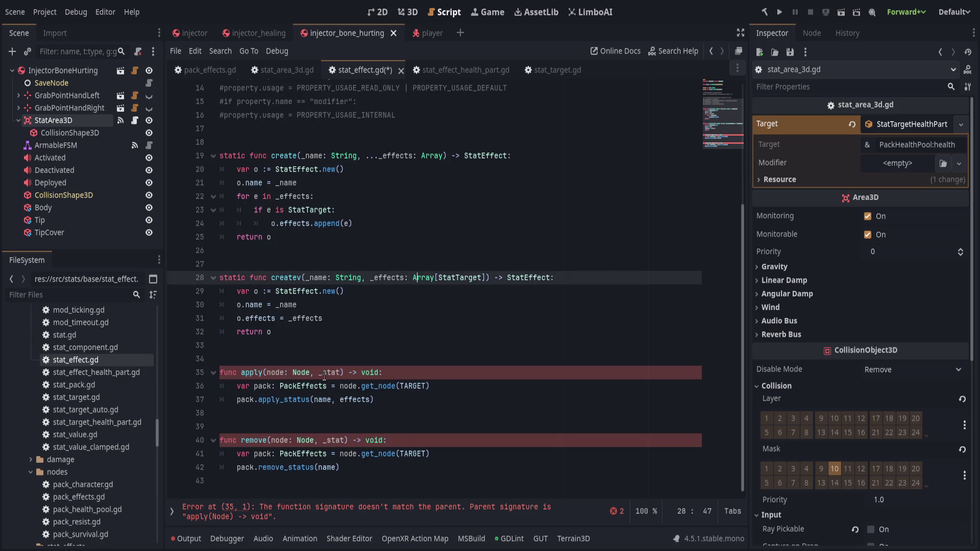
double_click(326, 372)
key("BackSpace")
key("BackSpace")
key("BackSpace")
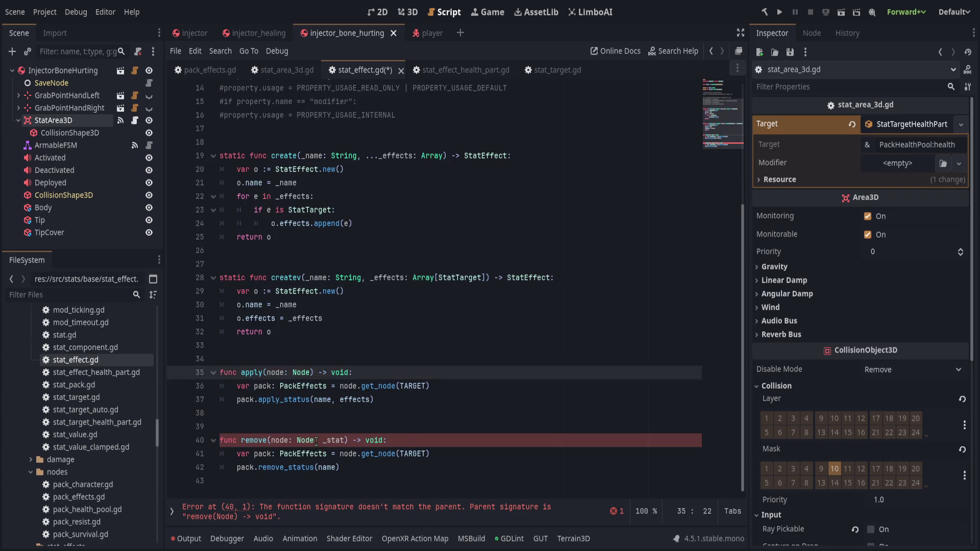
double_click(332, 440)
key("BackSpace")
key("BackSpace")
key("BackSpace")
left_click(448, 426)
scroll(448, 408, "up", 5)
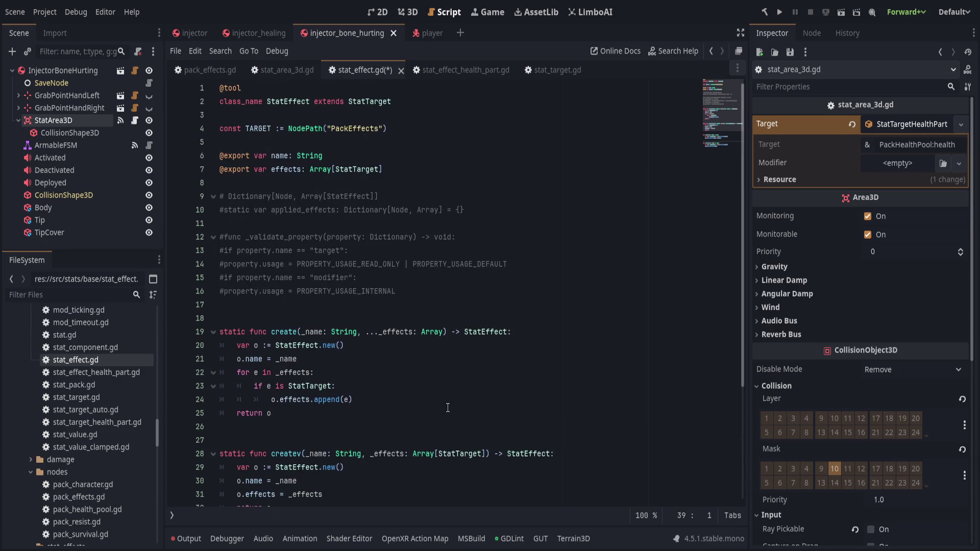
Uncomment the _validate_property block, nest its body and if-branches correctly, and save
mouse_move(425, 289)
left_mouse_down()
mouse_move(357, 291)
mouse_move(265, 225)
mouse_move(255, 237)
left_mouse_up()
key("ctrl+k")
key("shift+Down")
key("Tab")
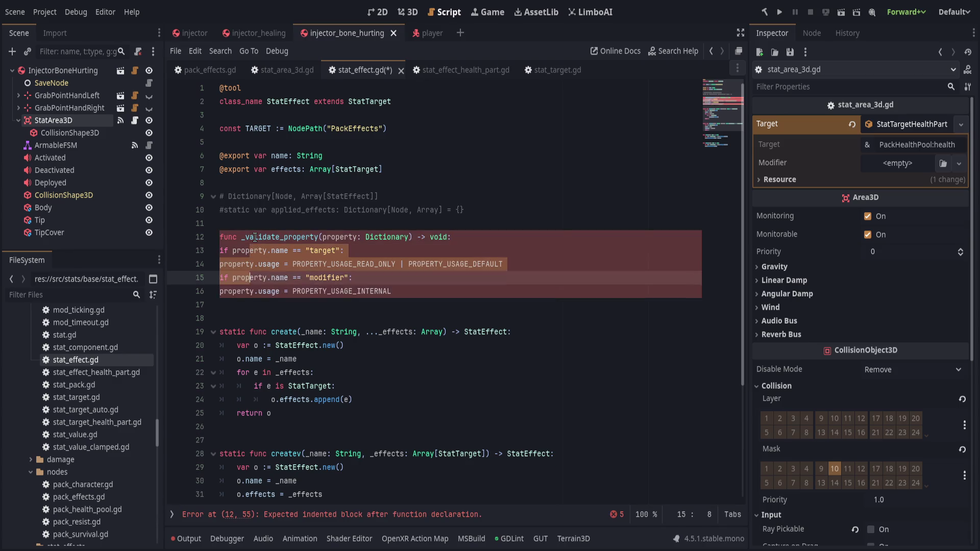
key("Down")
key("Down")
key("Down")
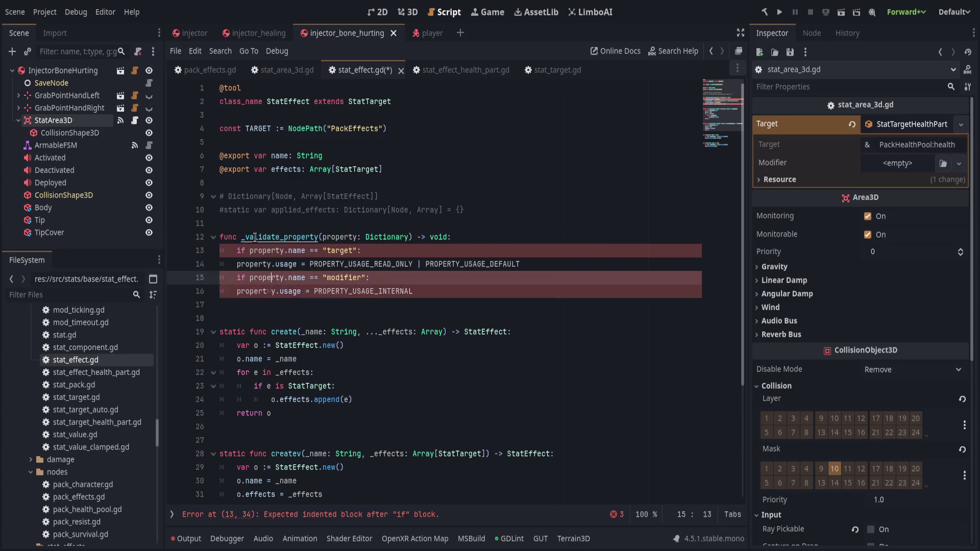
key("Tab")
key("Up")
key("Up")
key("Tab")
key("End")
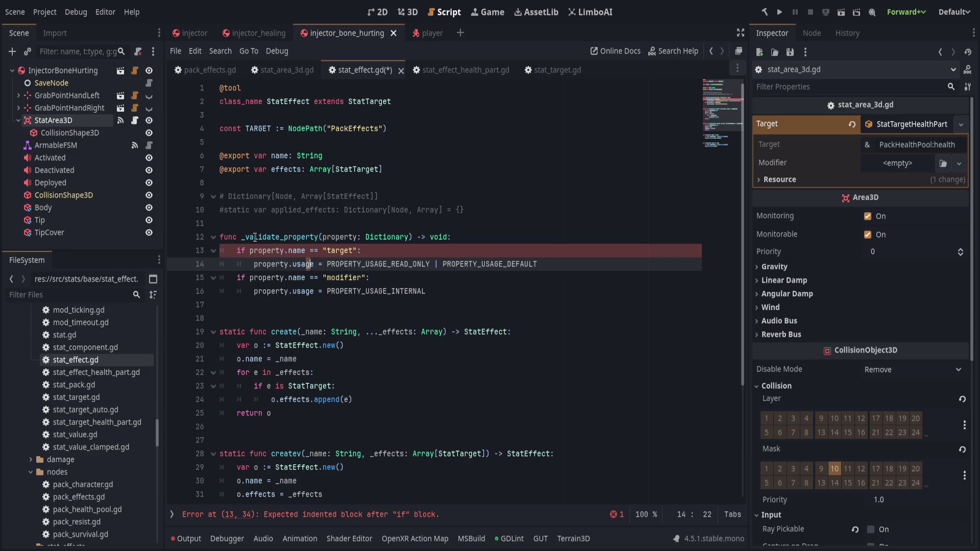
key("ctrl+s")
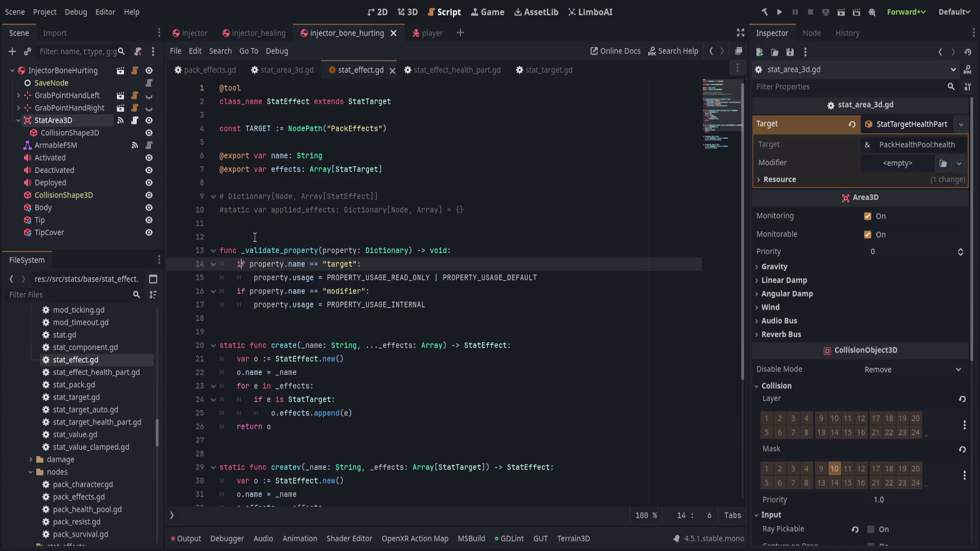
left_click(302, 222)
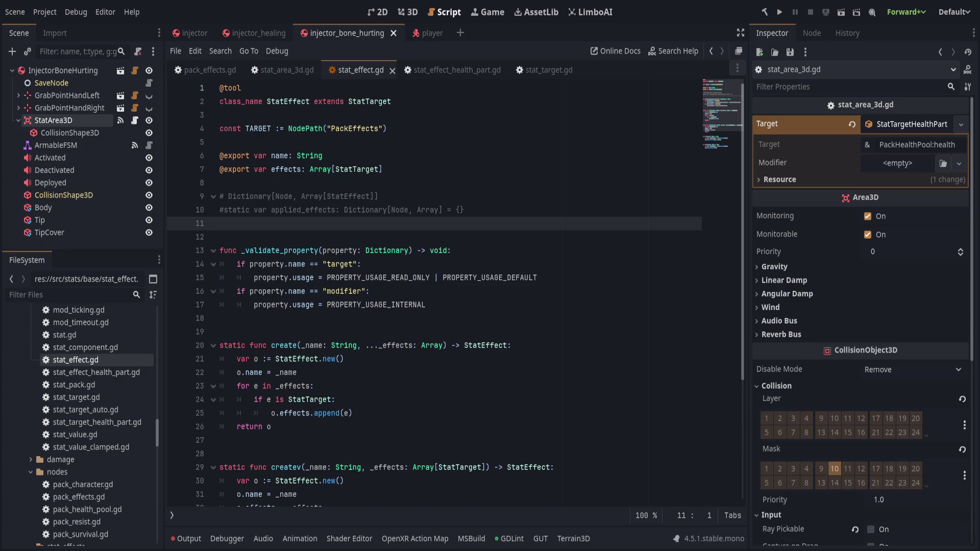
Add 'target = TARGET' in the target branch under line 15 and save the script
left_click(402, 234)
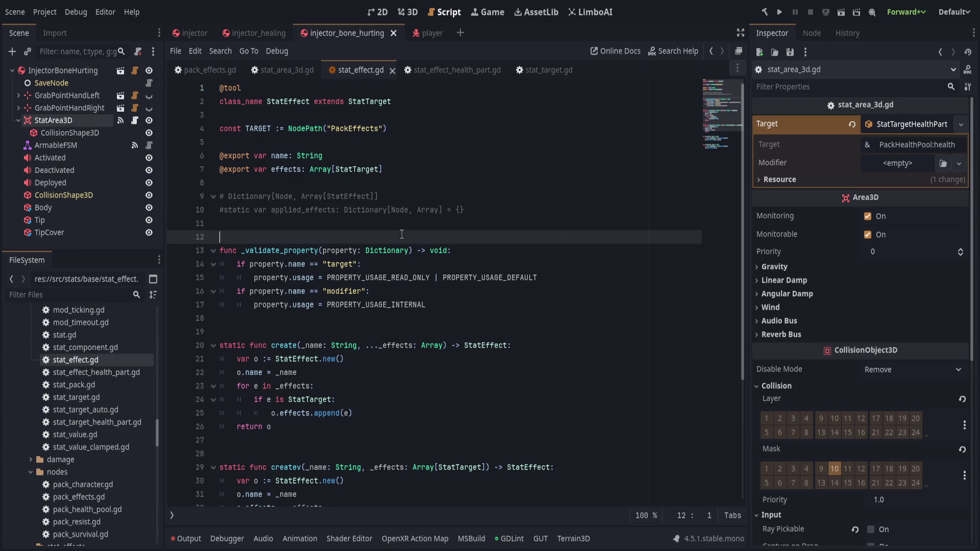
left_click(491, 213)
left_click(516, 242)
left_click(519, 251)
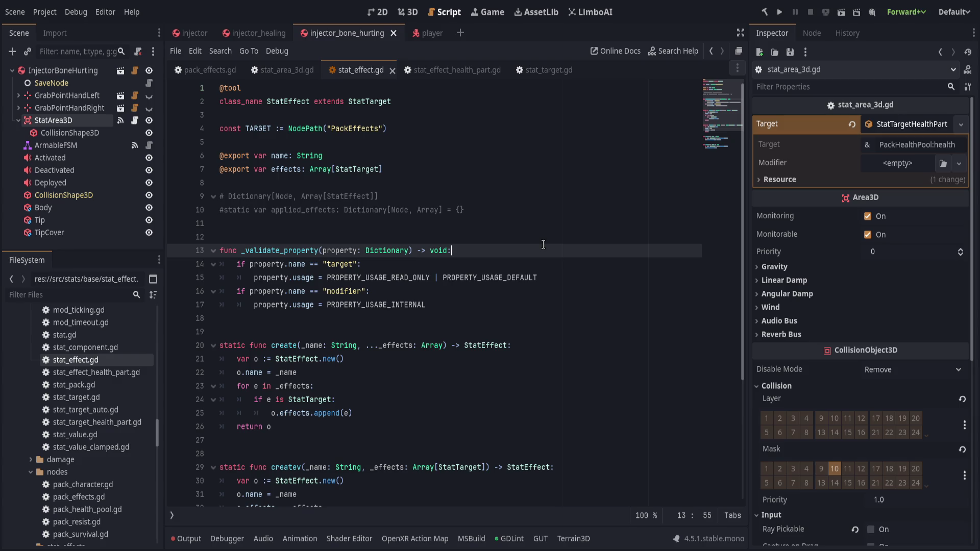
left_click(443, 136)
left_click(472, 153)
left_click(510, 170)
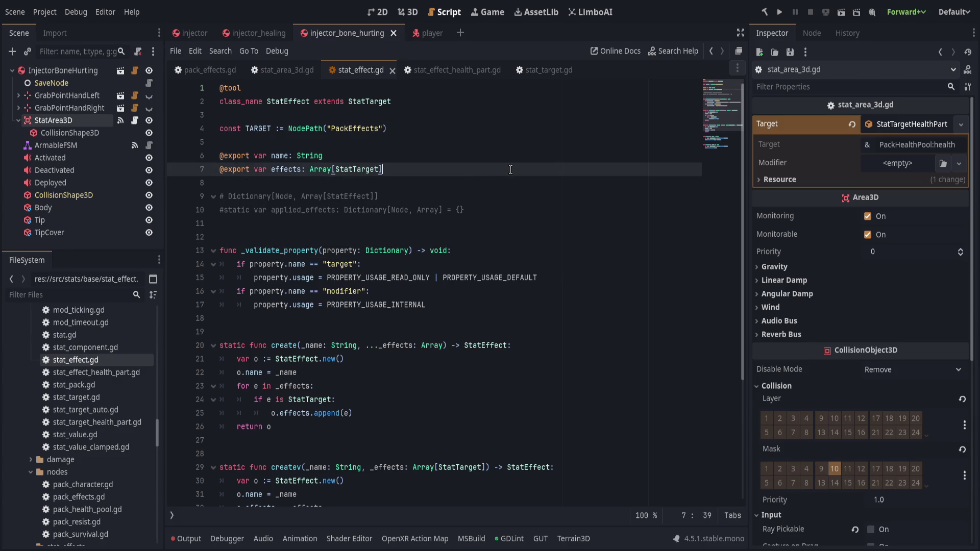
left_click(623, 278)
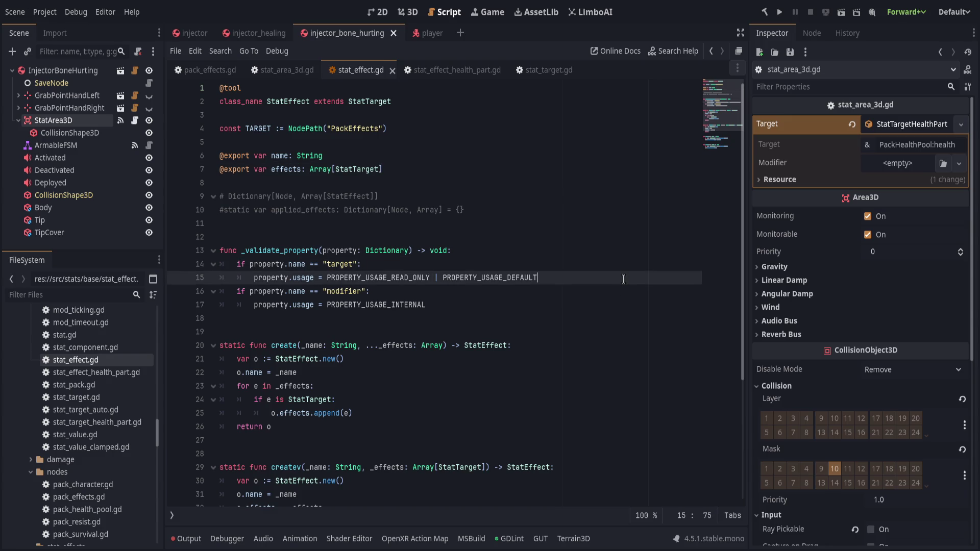
key("Return")
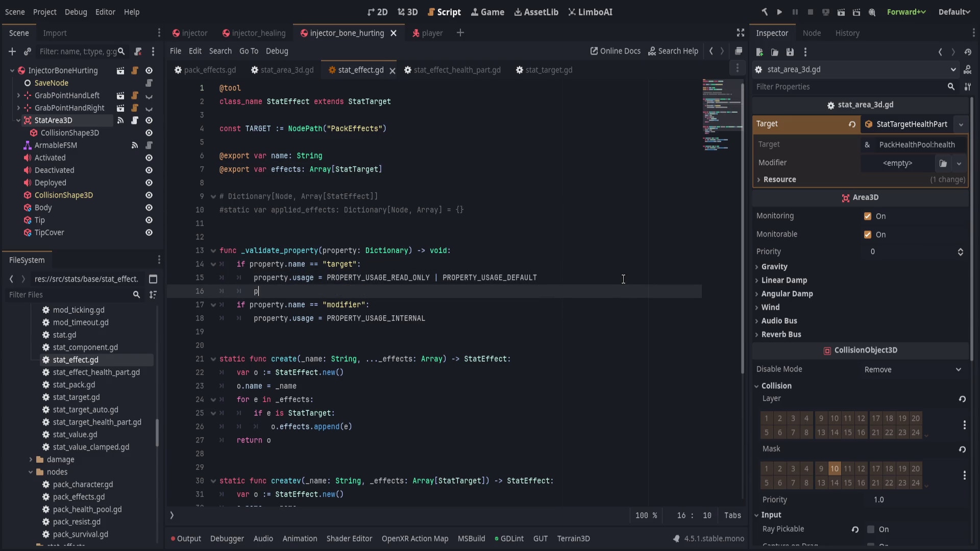
type("target = ")
type("TARGET")
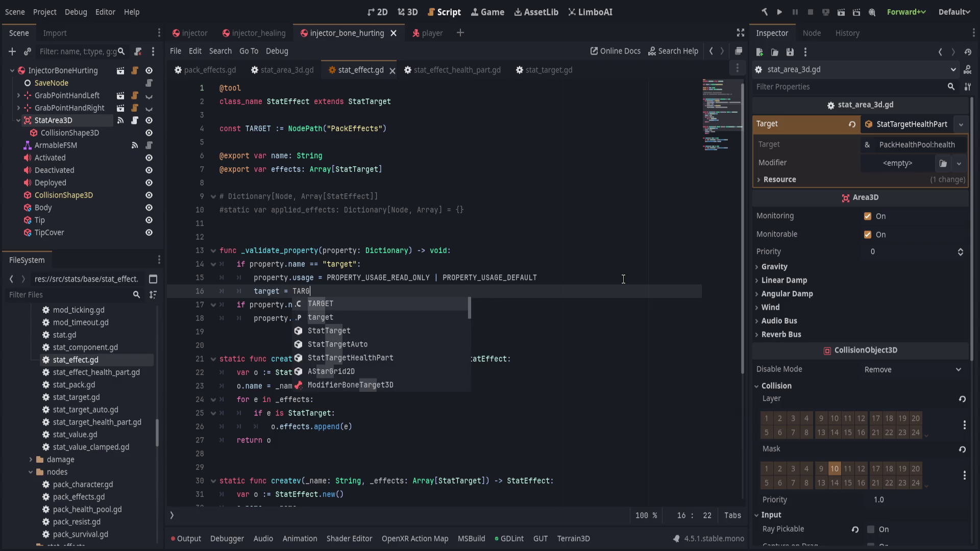
key("ctrl+s")
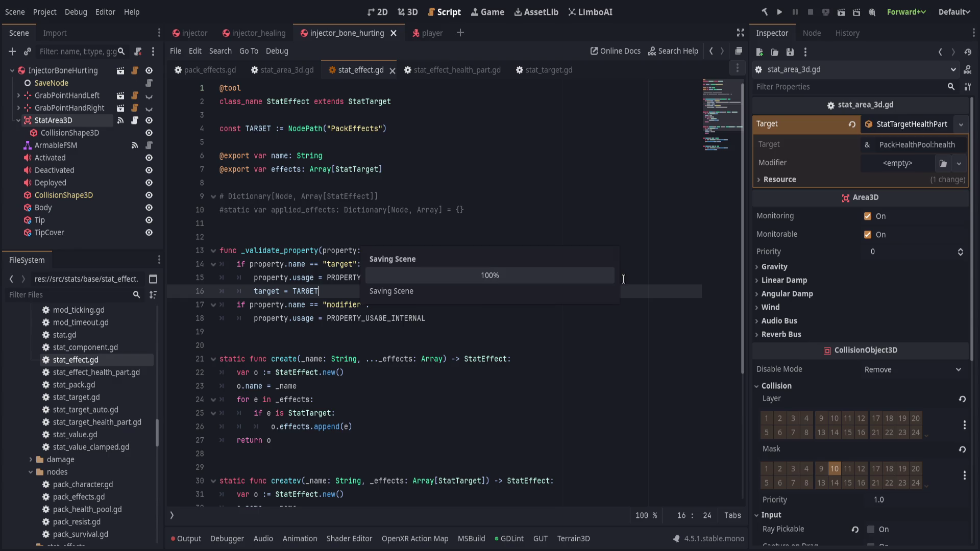
Strip the NodePath wrapper from TARGET on line 4, making it the StringName &"PackEffects"
left_click(590, 223)
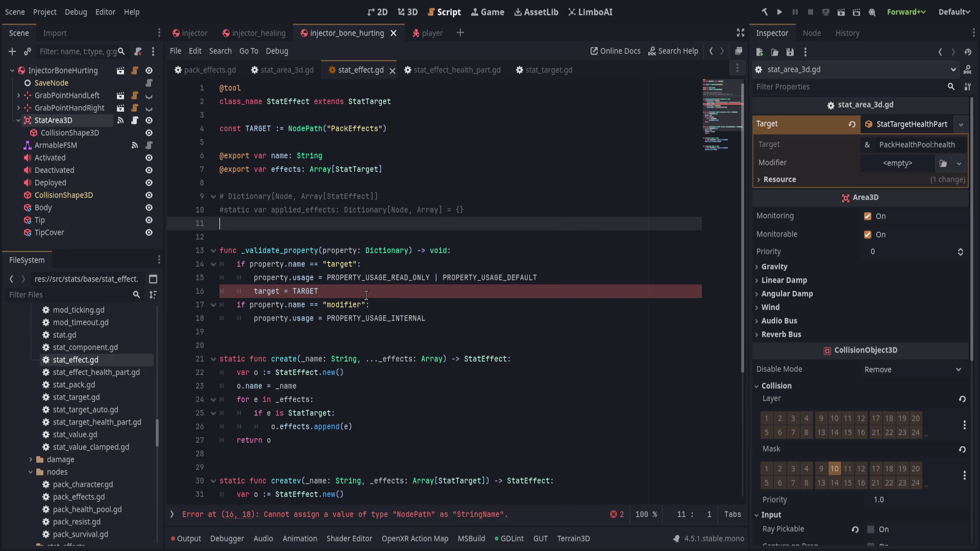
double_click(257, 127)
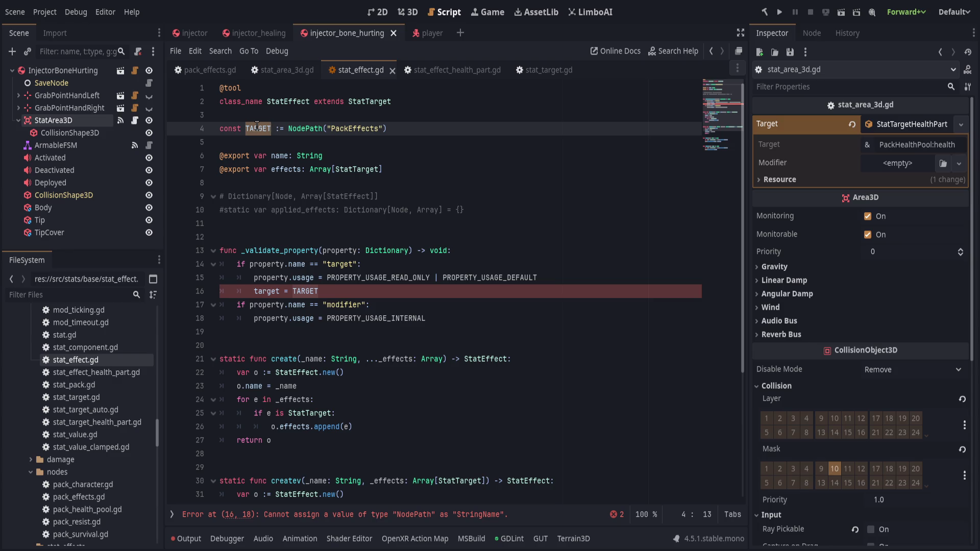
double_click(328, 128)
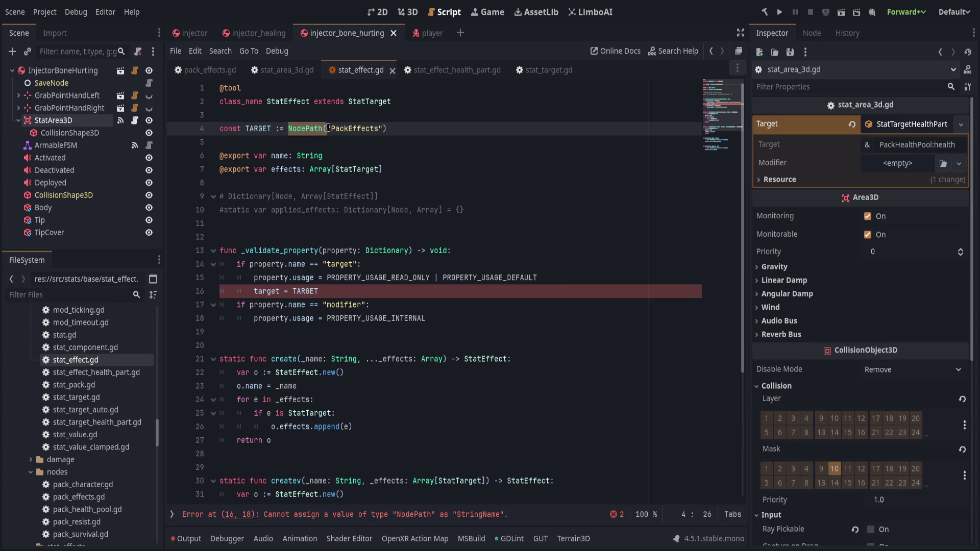
key("BackSpace")
key("Delete")
key("End")
key("BackSpace")
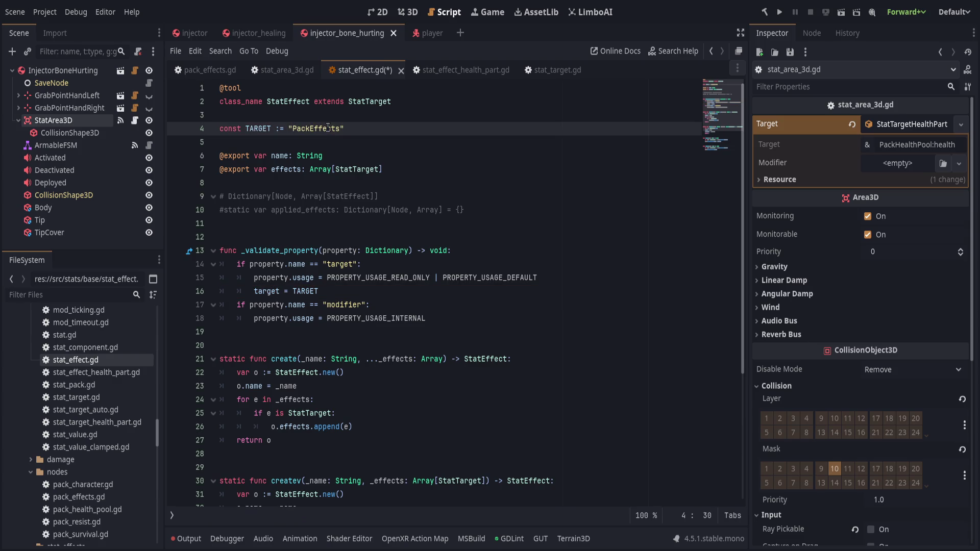
left_click(351, 284)
key("ctrl+s")
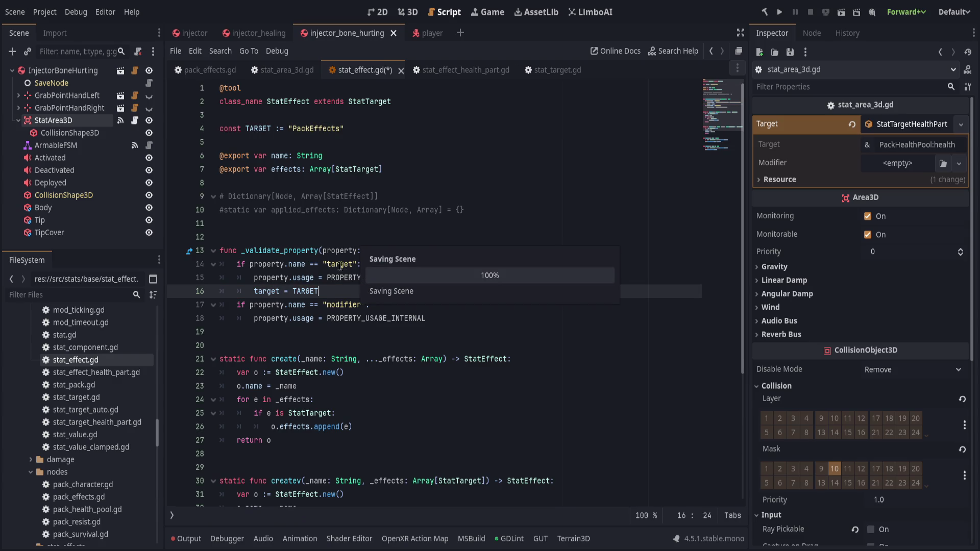
left_click(290, 128)
left_click(288, 129)
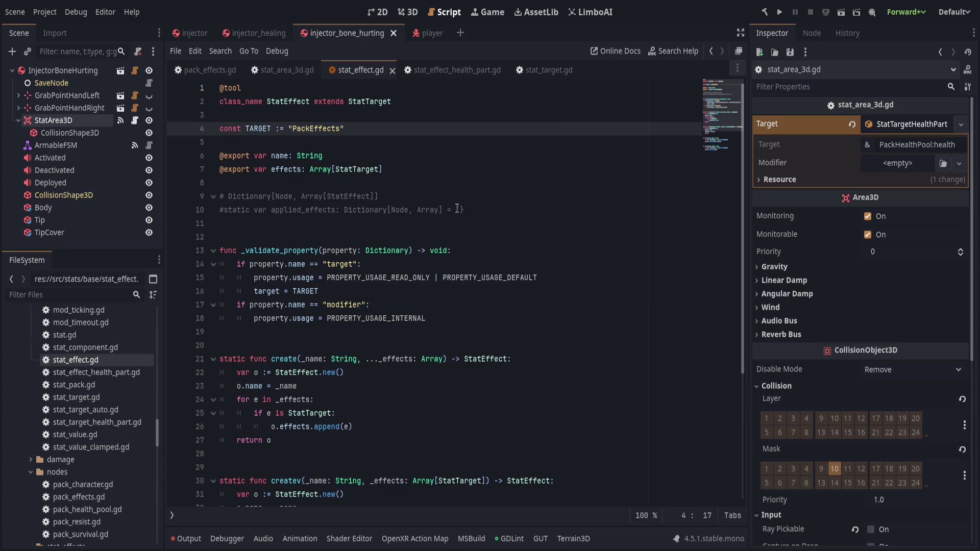
type("&")
Clear the StatArea3D Target property back to empty and open stat_area_3d.gd
left_click(430, 252)
key("Down")
key("Down")
key("Down")
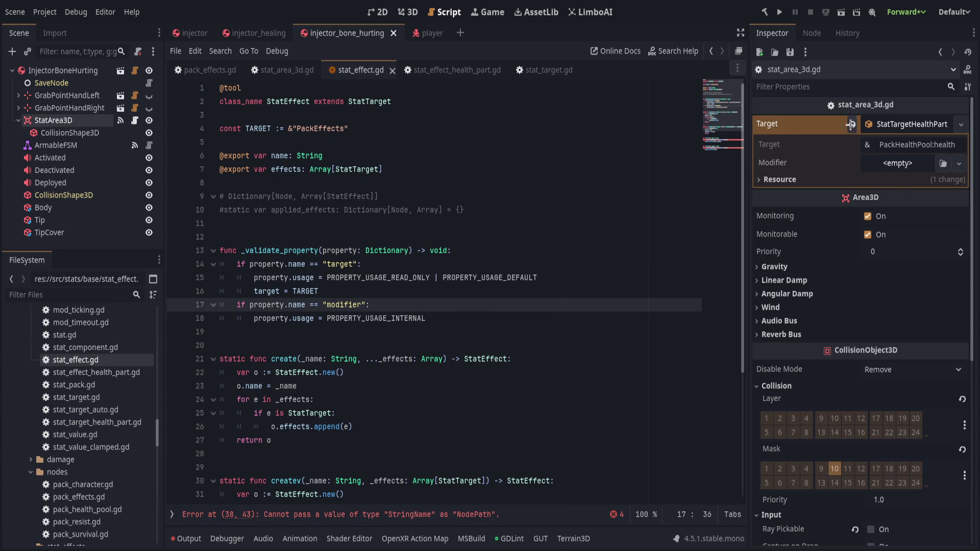
left_click(851, 125)
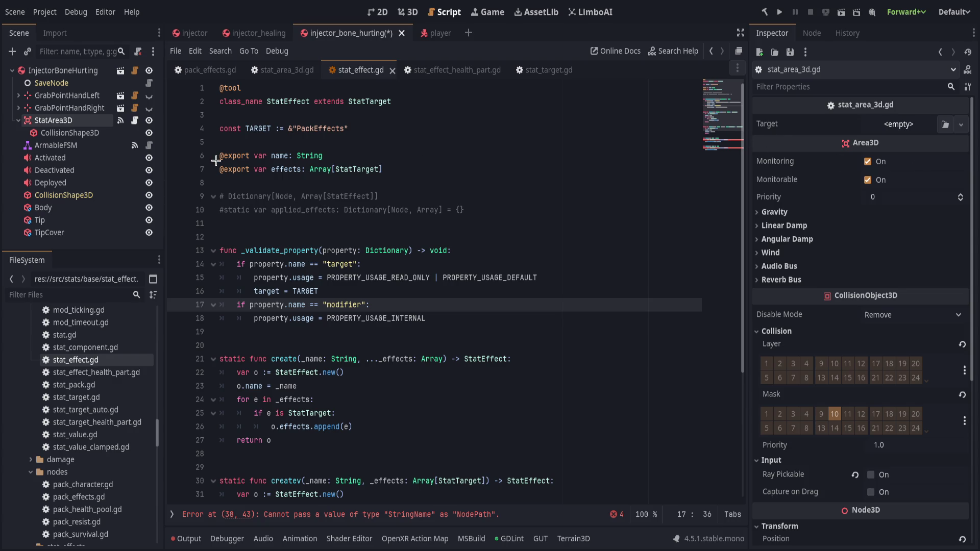
left_click(133, 119)
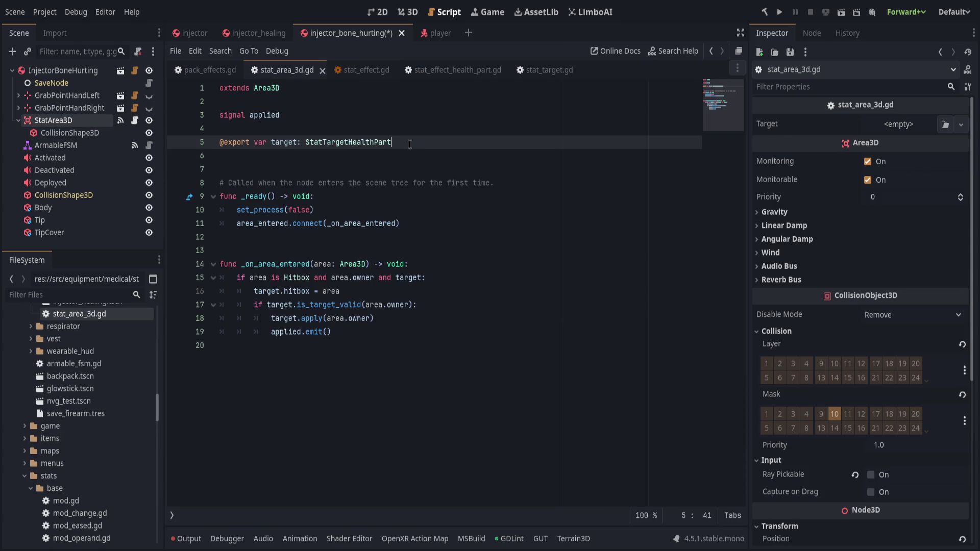
Give the existing target export the type StatEffect
key("ctrl+BackSpace")
type("StatTarg")
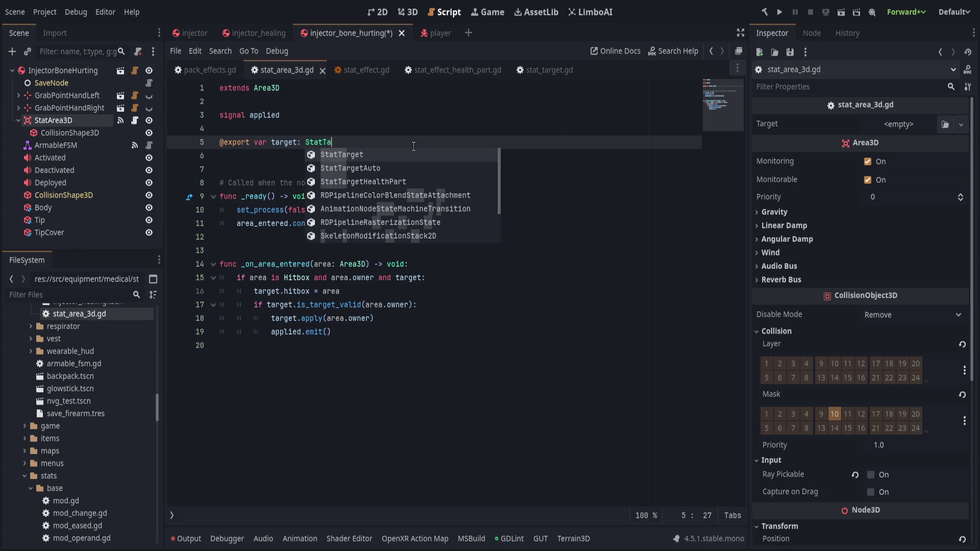
type("etHealthPart")
key("ctrl+BackSpace")
type("uhhhh")
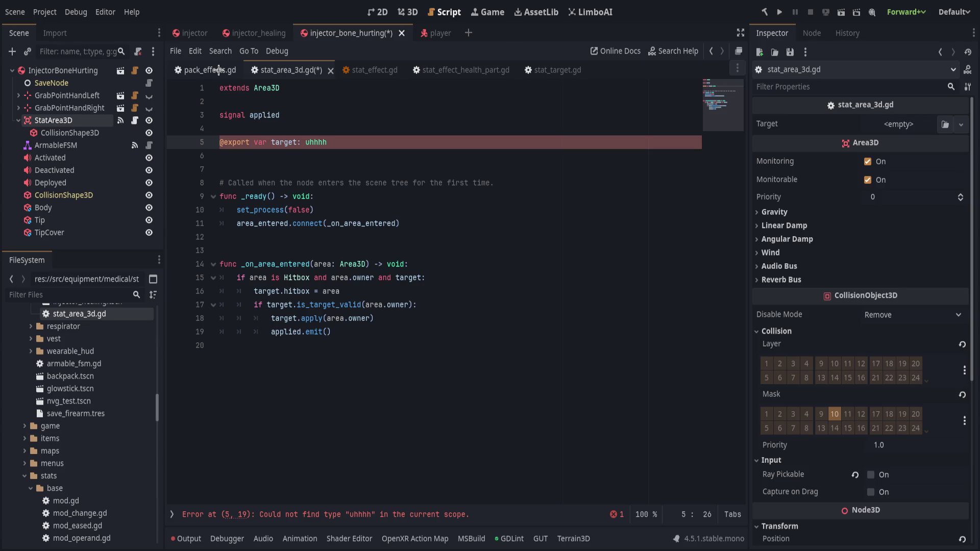
left_click(353, 70)
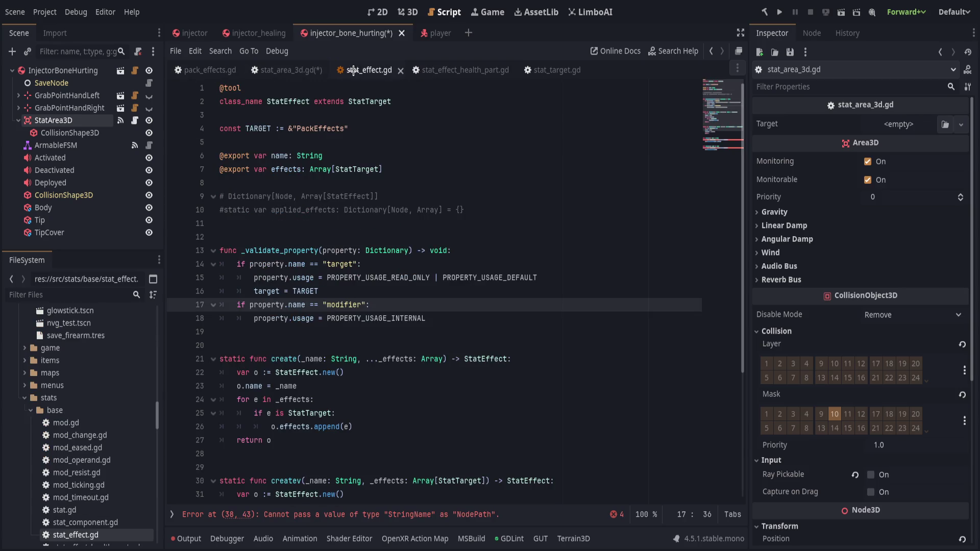
left_click(272, 74)
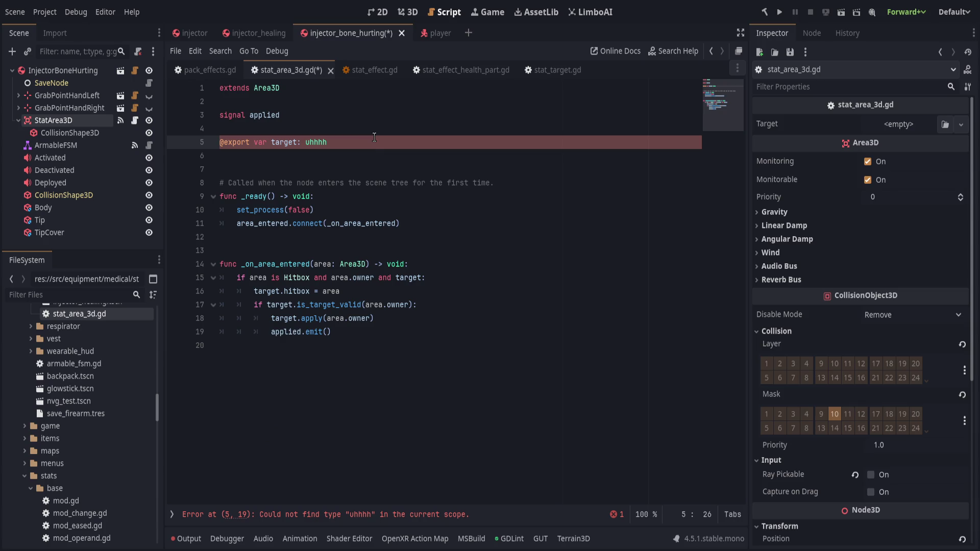
key("ctrl+BackSpace")
type("StatEffect")
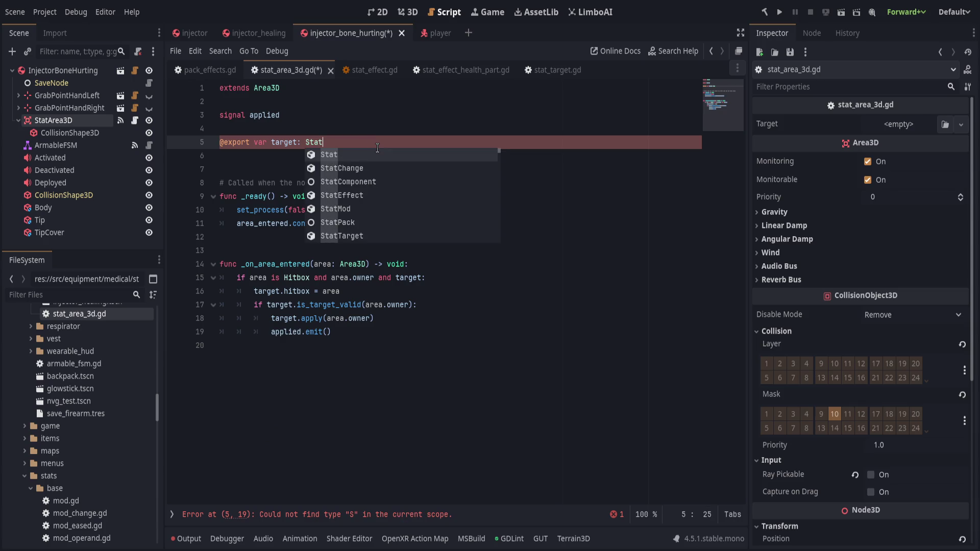
key("Up")
key("Down")
key("Up")
key("Return")
type("@export var ")
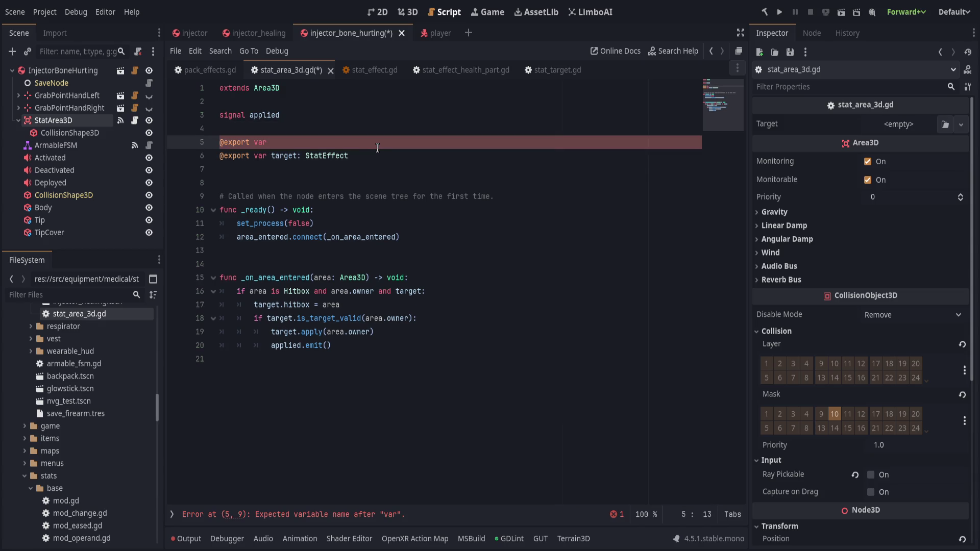
type("modifier")
key("Down")
key("Left")
key("Left")
key("ctrl+BackSpace")
type("effect")
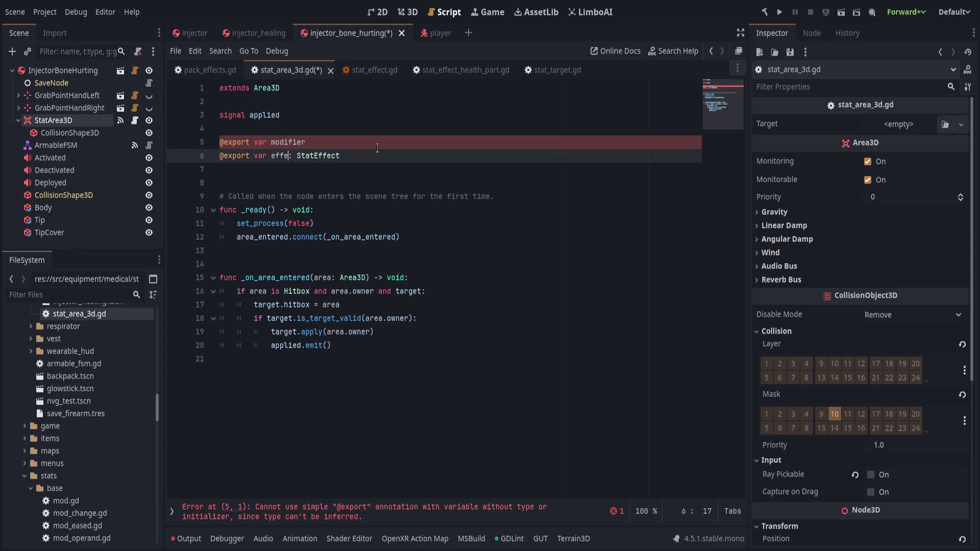
Type the modifier export as StatTargetHealthPart, picked from autocomplete
left_click(378, 148)
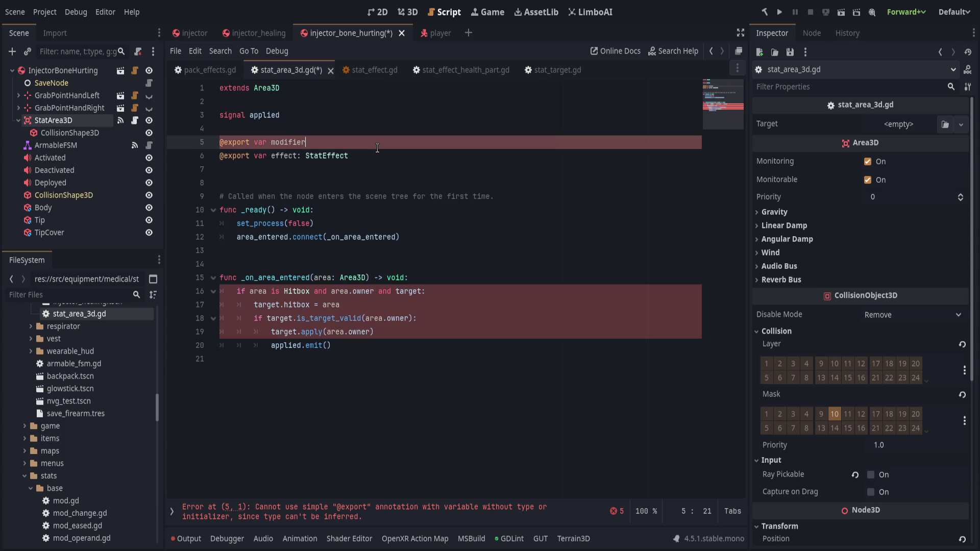
type("Stat")
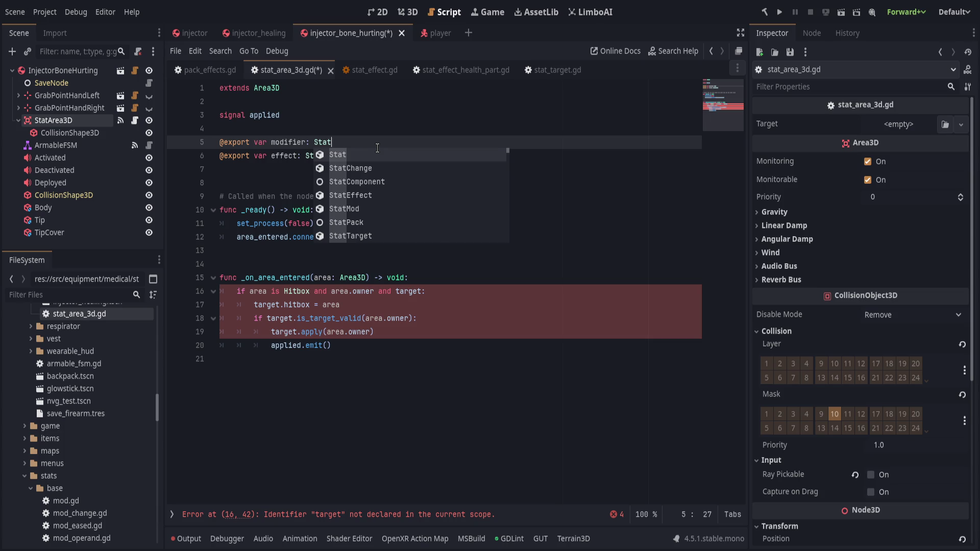
type("Target")
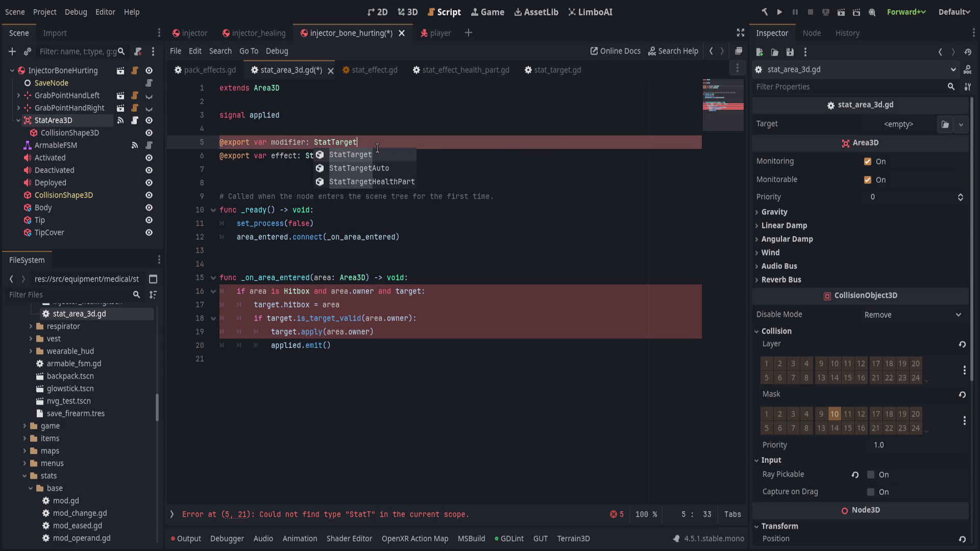
key("Down")
key("Down")
key("Return")
key("Down")
key("Up")
key("Down")
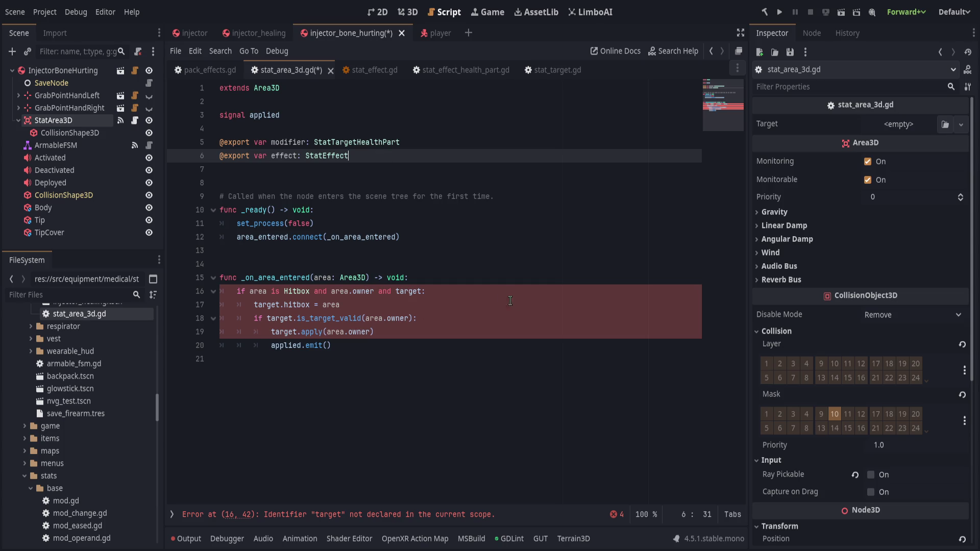
Under the hitbox check on line 16, add a line assigning modifier.hitbox and effect.name from the area
left_click(485, 396)
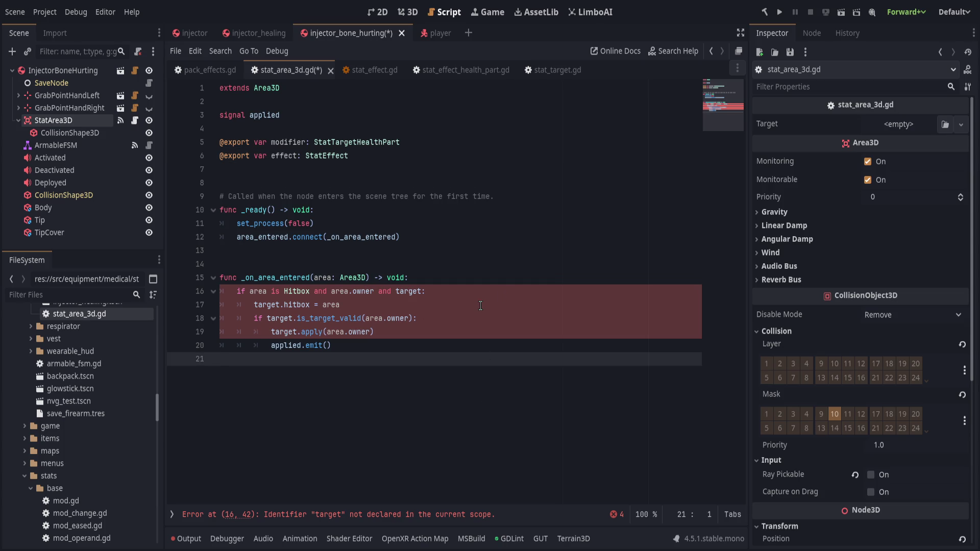
left_click(288, 142)
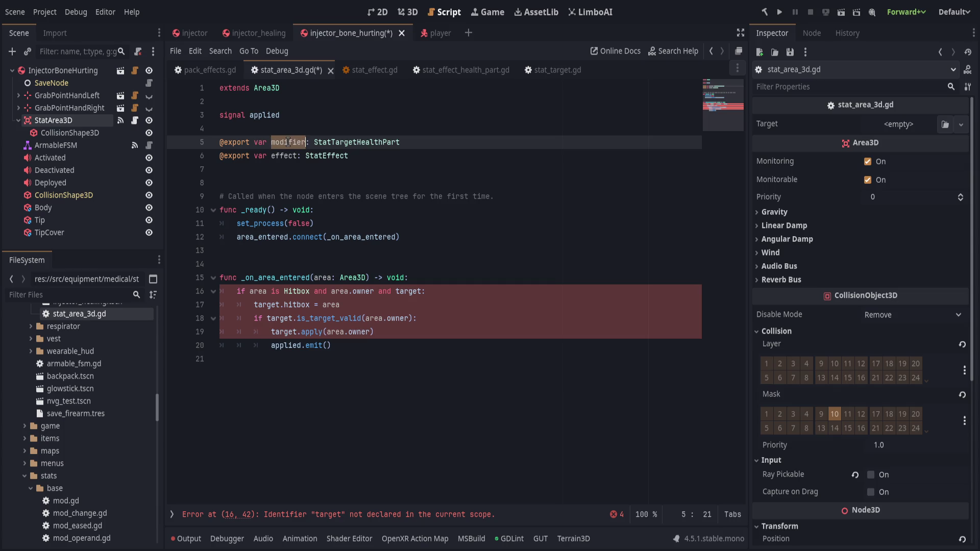
left_click(524, 304)
left_click(532, 290)
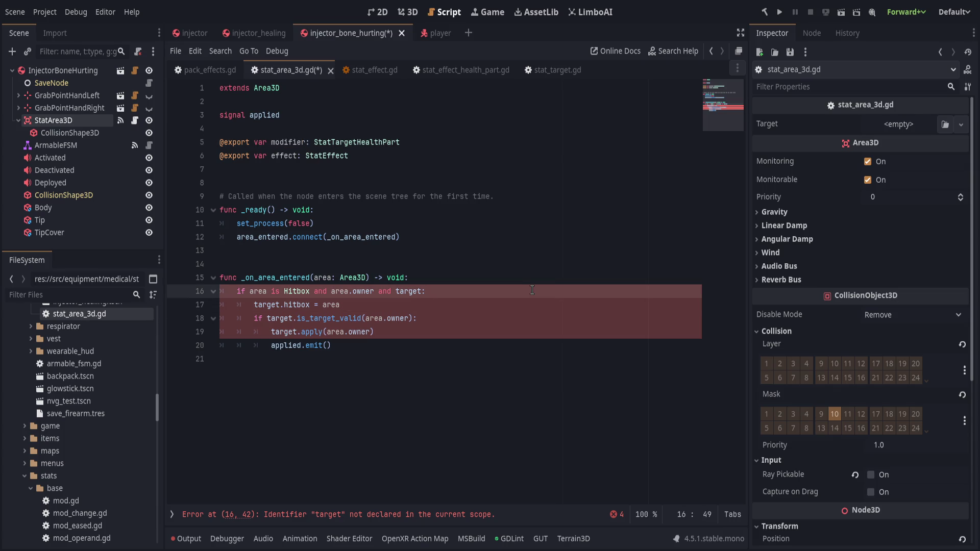
key("Return")
type("modifier.")
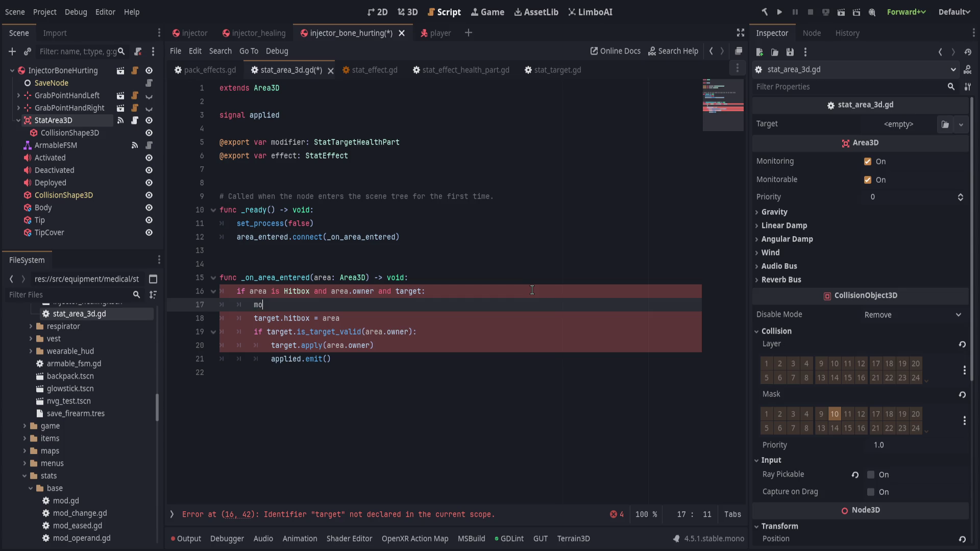
type("hitbox = are")
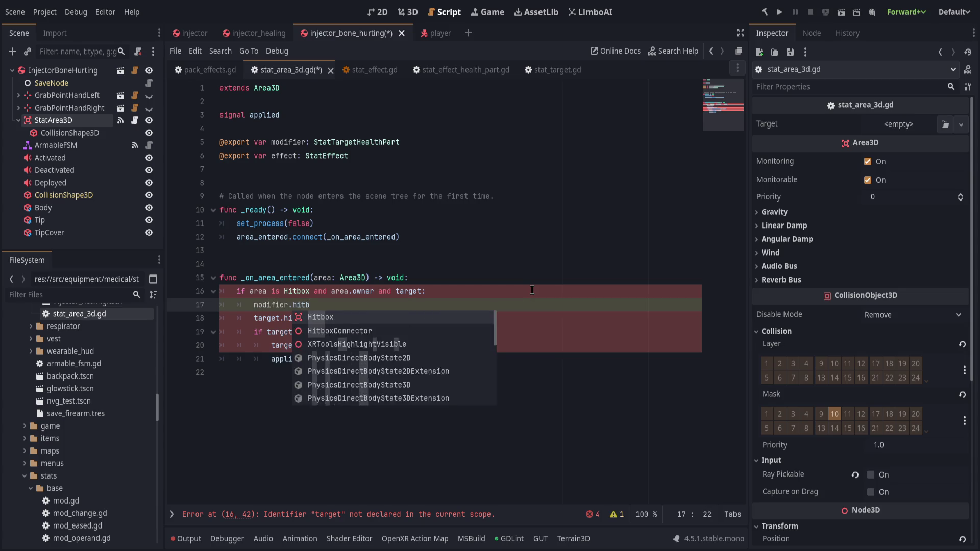
type("\"_\" +")
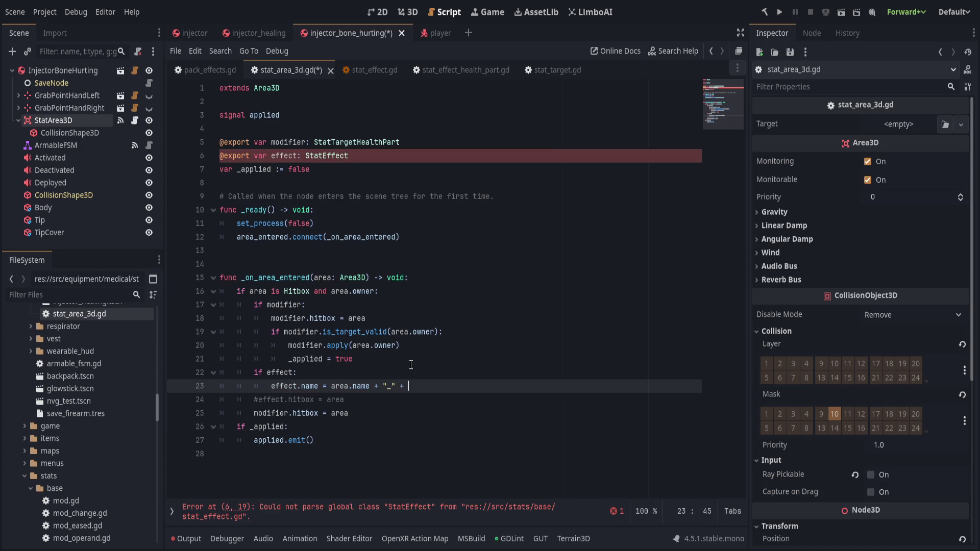
type("effect.name")
scroll(102, 329, "up", 8)
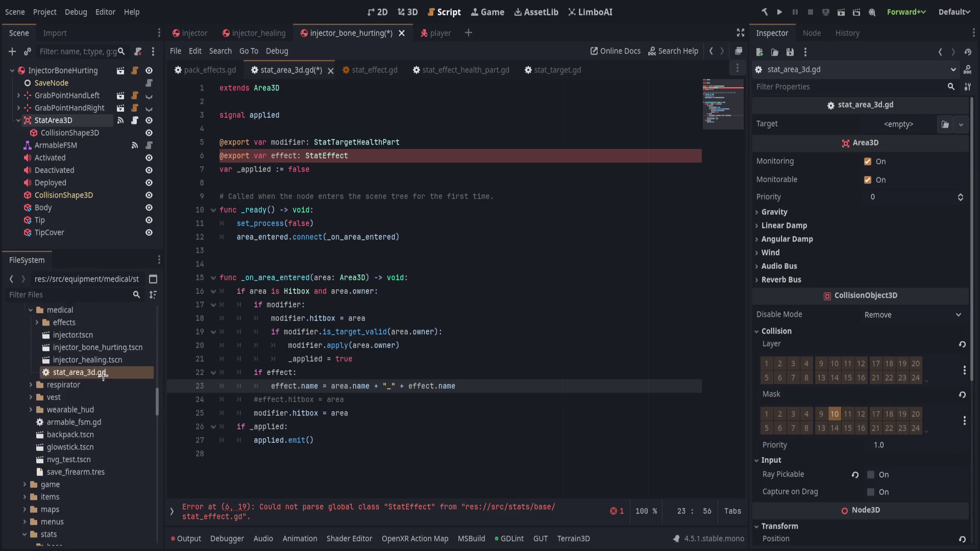
Go back to stat_effect.gd and save the modified scripts
left_click(562, 229)
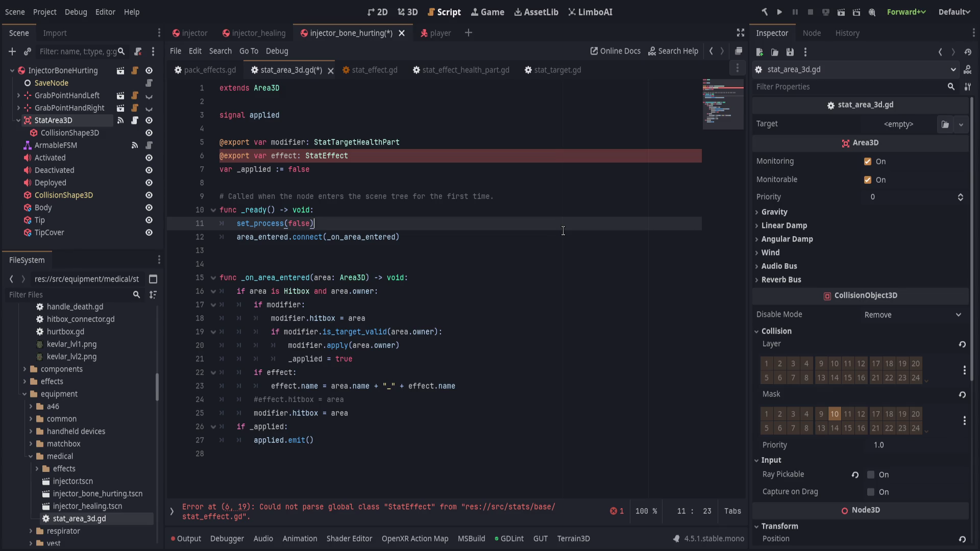
scroll(92, 383, "up", 15)
scroll(133, 383, "up", 10)
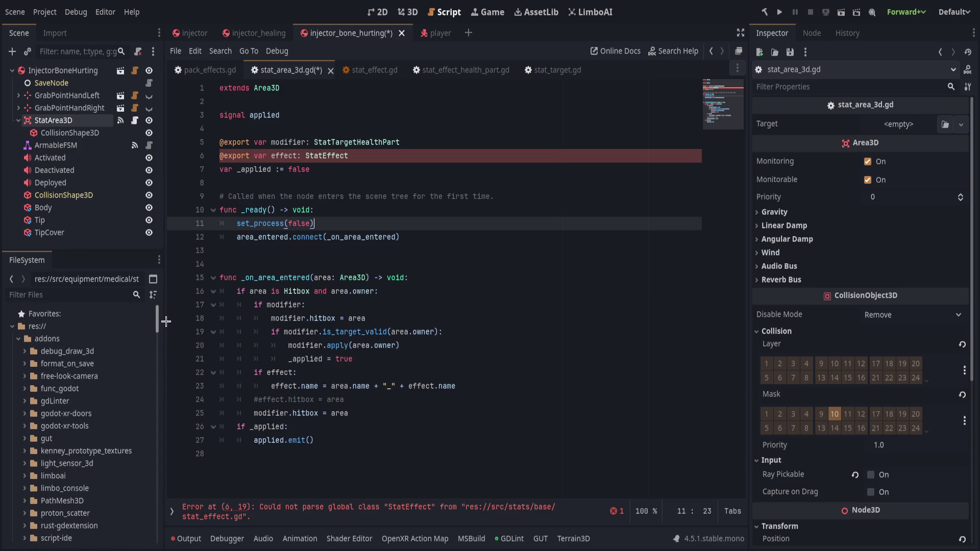
left_click(368, 70)
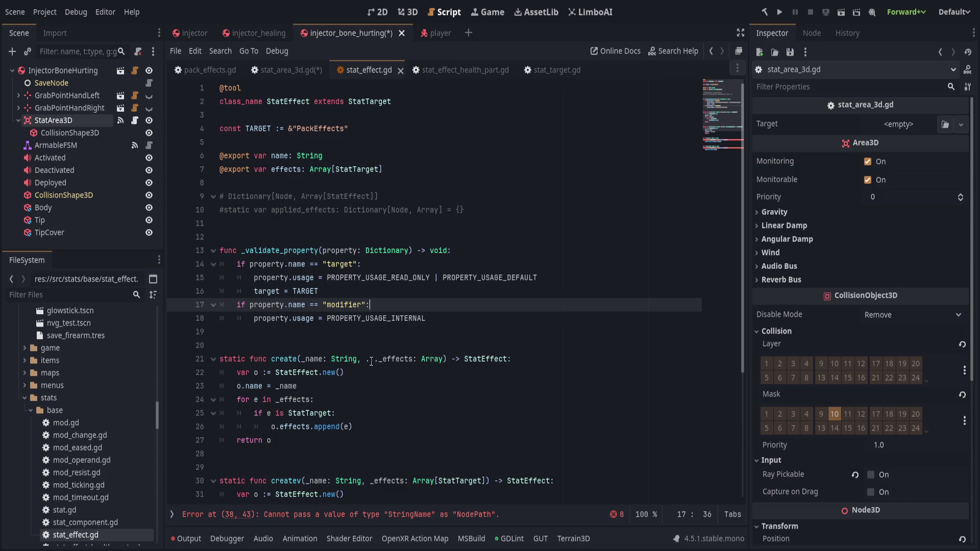
key("ctrl+s")
Check line 5 of the StatArea3D node's stat_area_3d.gd script, then return to stat_effect.gd
left_click(52, 120)
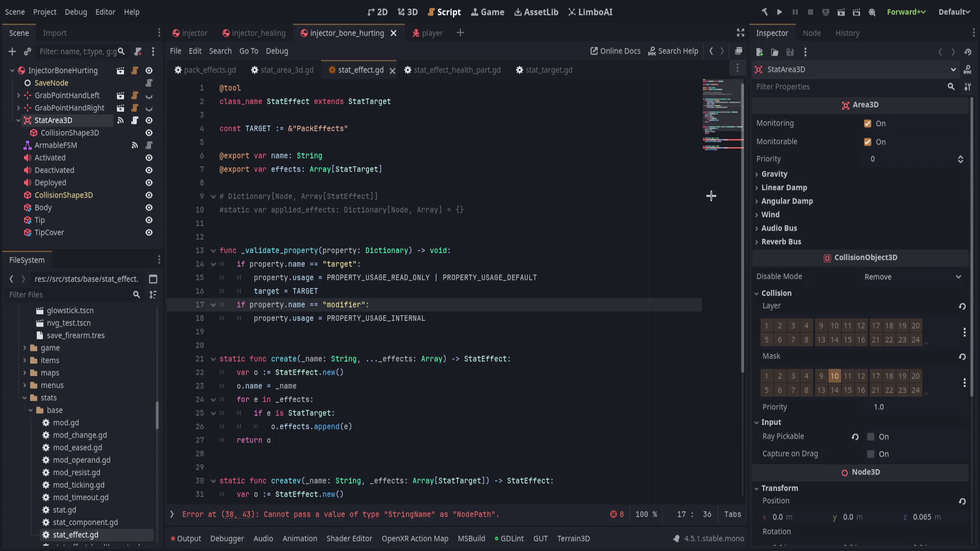
left_click(71, 132)
left_click(77, 120)
left_click(134, 123)
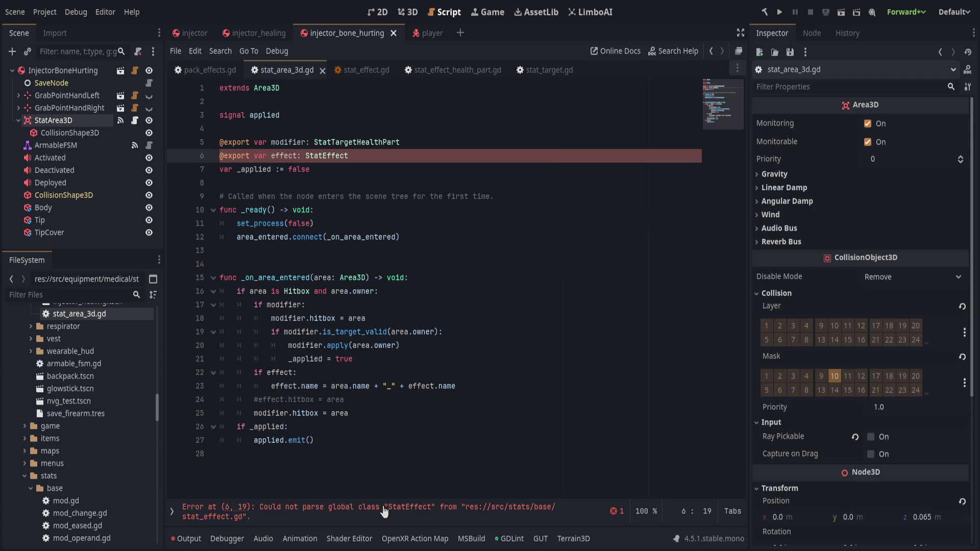
left_click(390, 142)
left_click(361, 69)
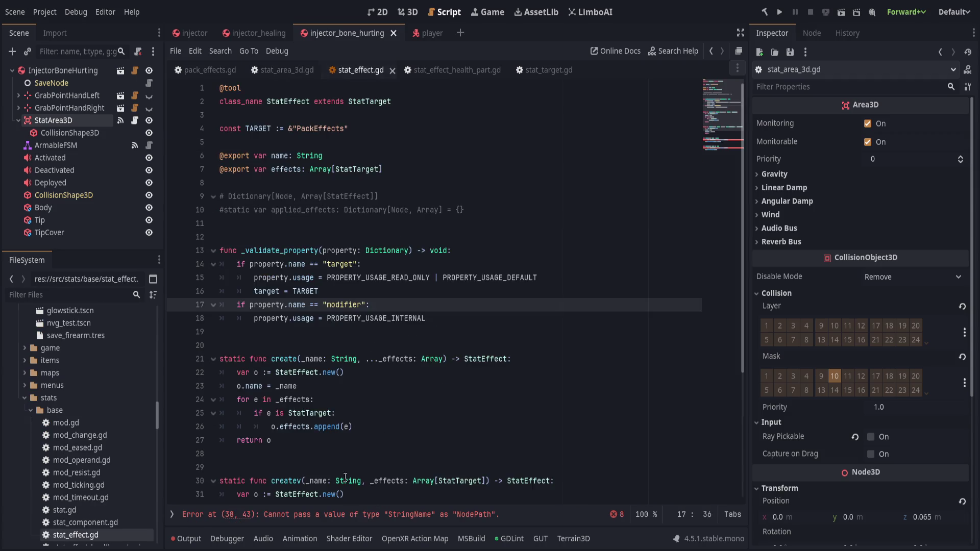
scroll(382, 357, "down", 5)
On line 38, change get_node(TARGET) to get_node(NodePath(TARGET))
left_click(449, 399)
left_click(400, 399)
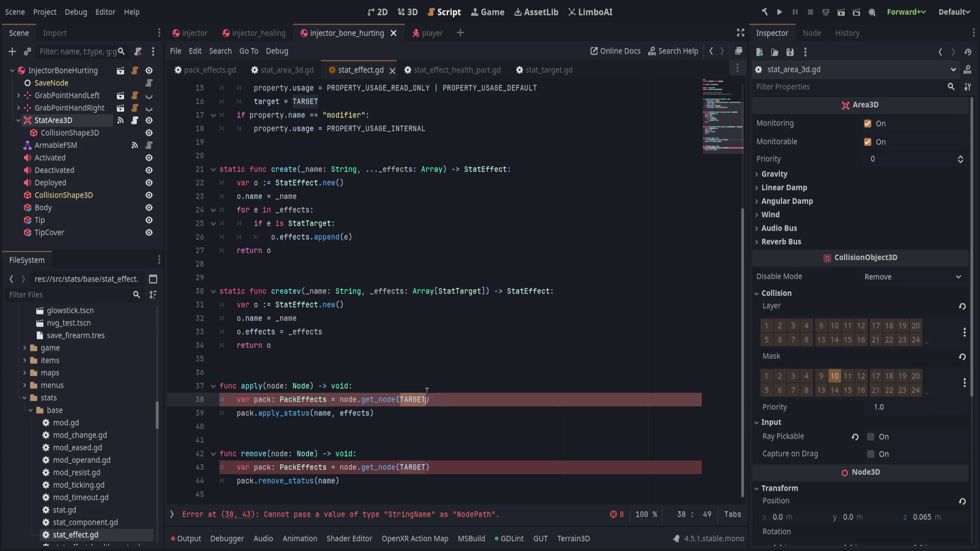
type("NodePath")
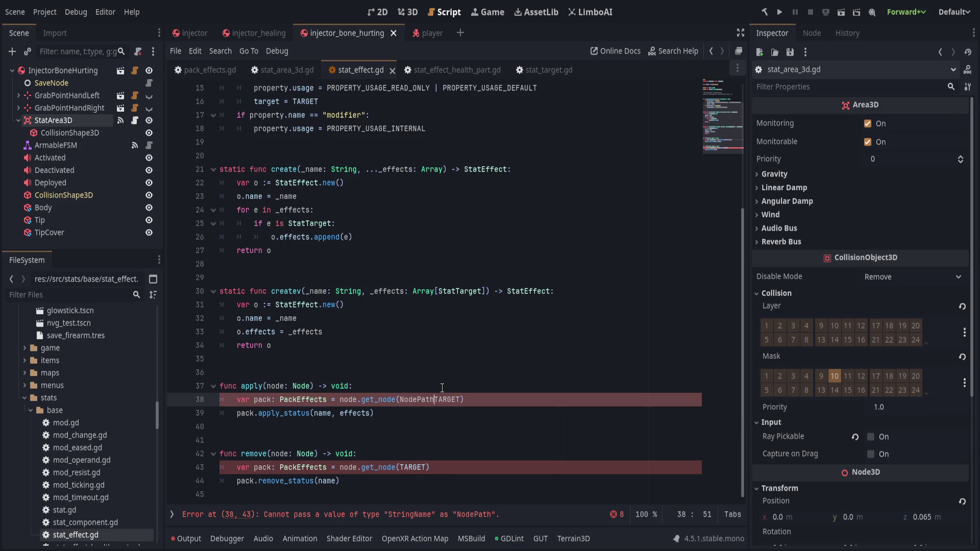
key("Left")
key("Left")
key("Left")
type("(")
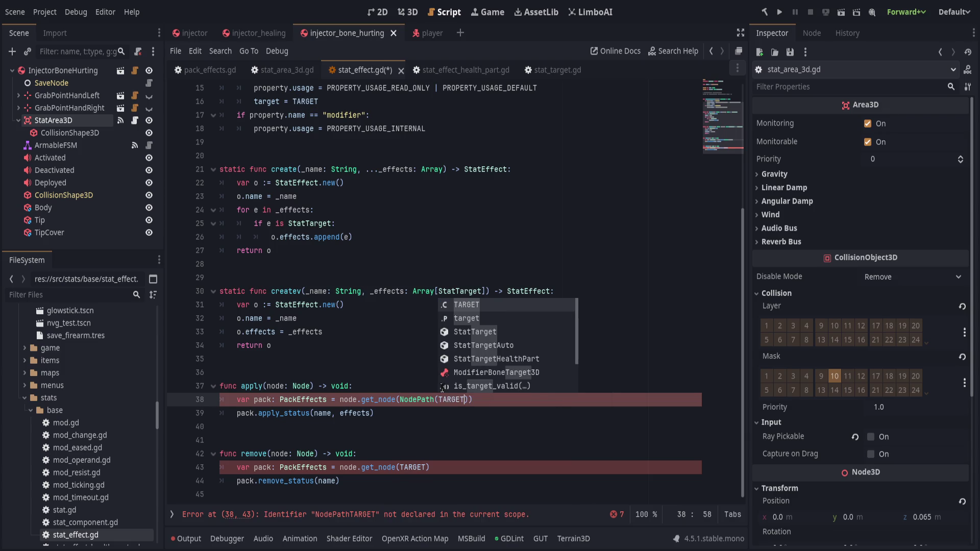
key("End")
type(")")
Wrap TARGET in NodePath in the line 43 get_node call and save stat_effect.gd
left_click(416, 399)
key("ctrl+shift+Left")
key("ctrl+shift+Left")
key("ctrl+c")
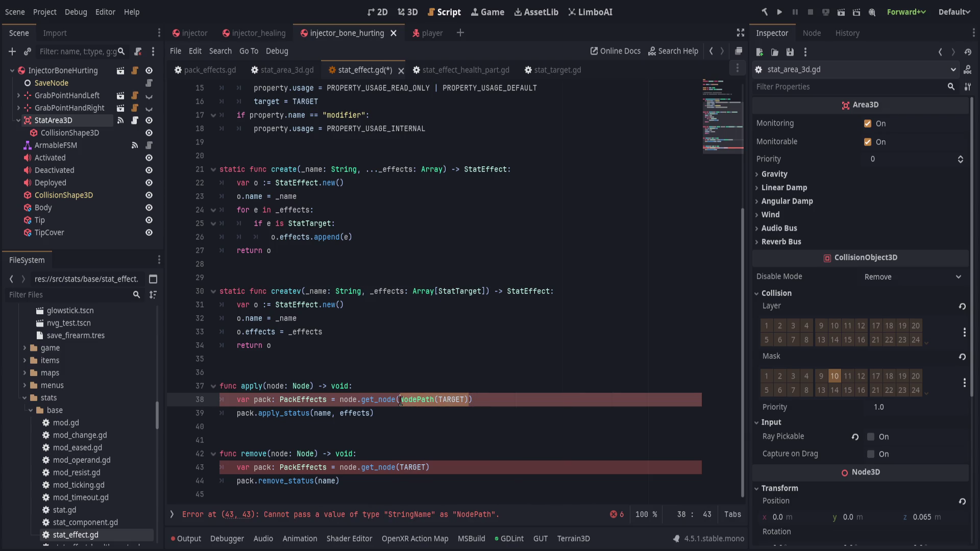
left_click(400, 467)
key("ctrl+v")
key("End")
type(")")
key("End")
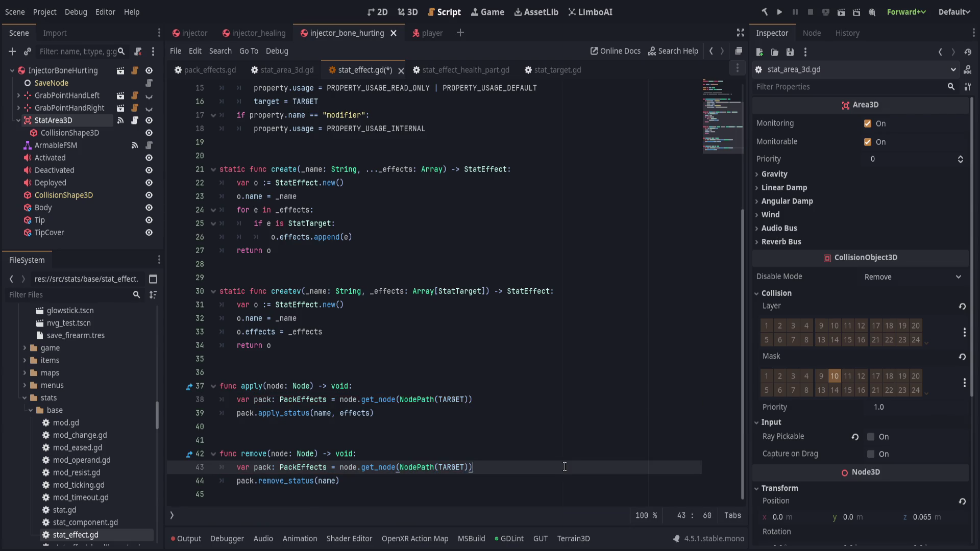
scroll(546, 454, "up", 5)
scroll(488, 440, "down", 5)
key("ctrl+s")
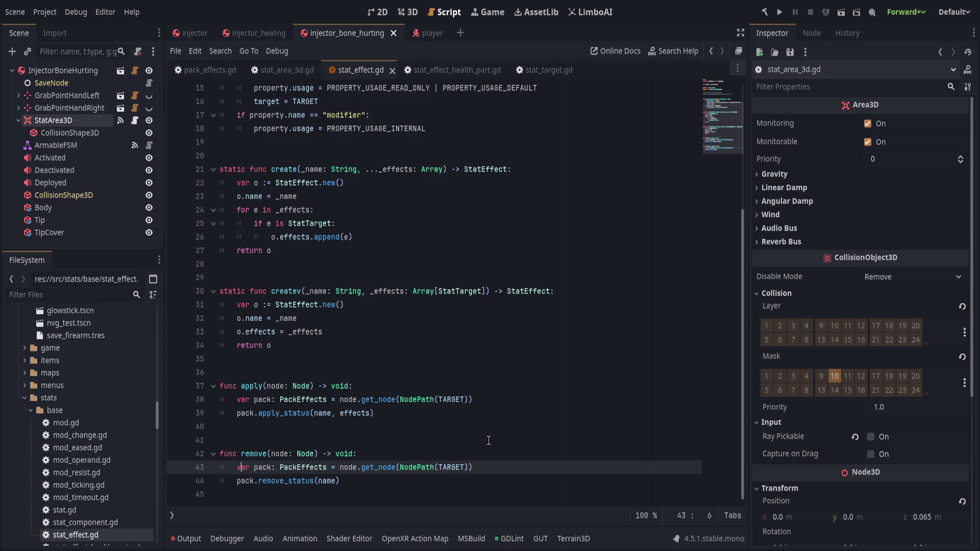
Scroll the script and inspect the end of line 18
scroll(489, 440, "up", 5)
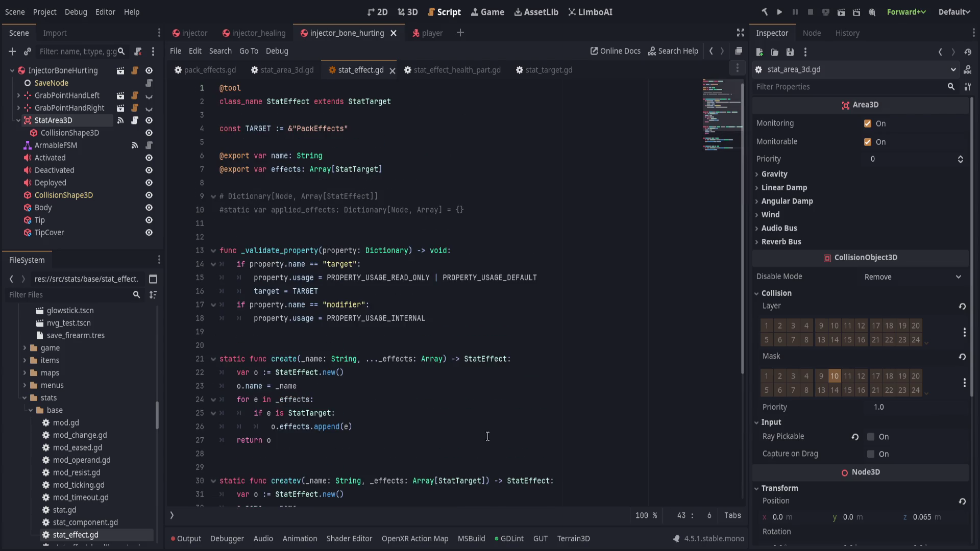
scroll(486, 438, "down", 5)
scroll(495, 425, "up", 5)
left_click(427, 281)
left_click(521, 316)
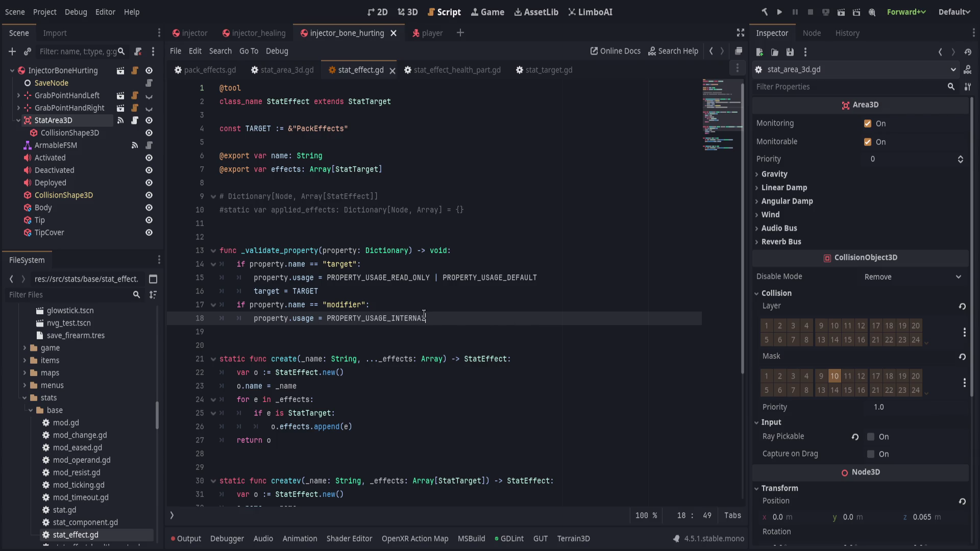
Create stat_effect_cure.gd in res://src/stats/base/ and open it
scroll(106, 437, "down", 3)
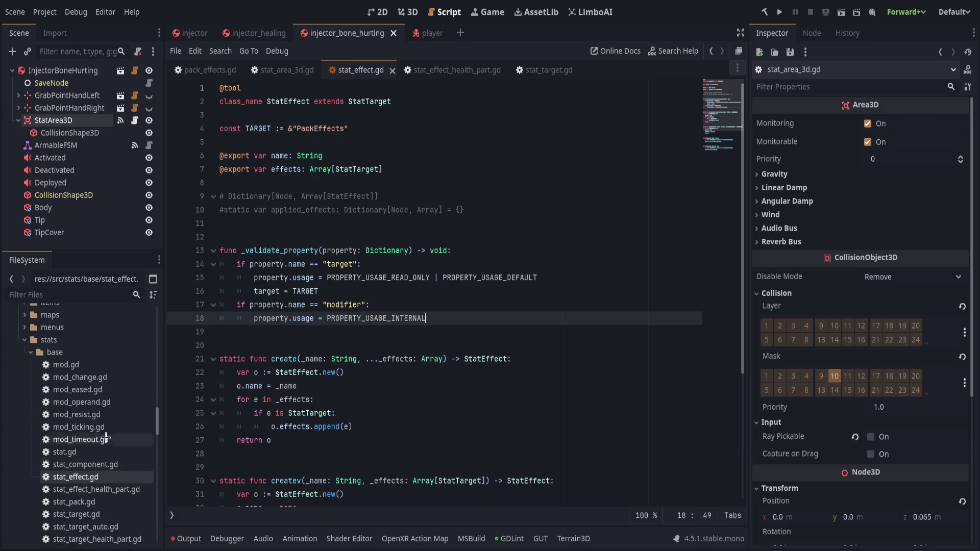
left_click(74, 352)
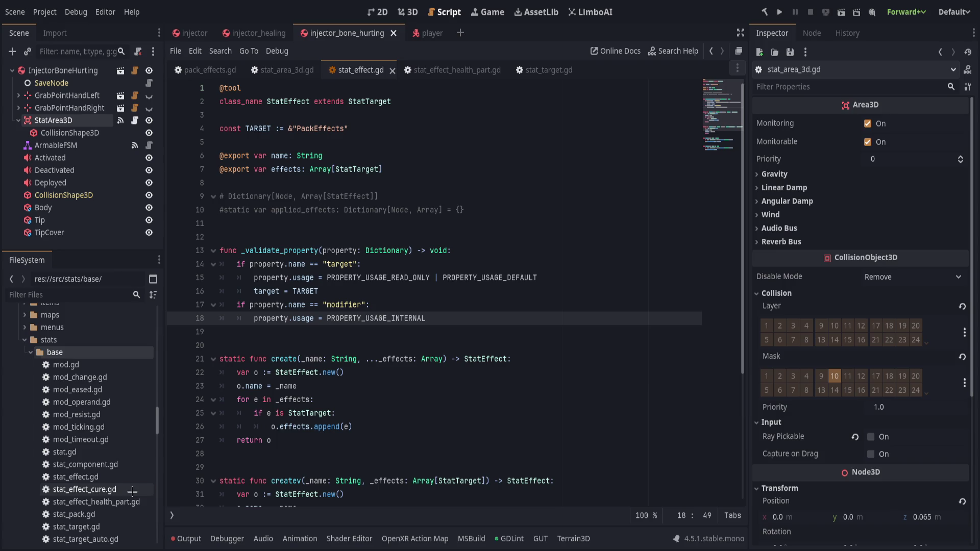
double_click(132, 491)
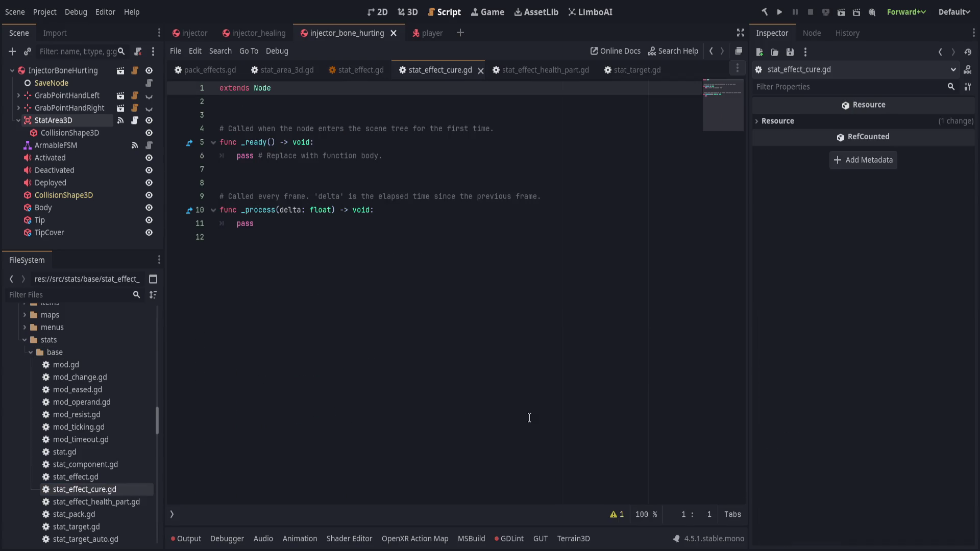
Make the script extend StatEffect and declare class_name StatEffectCure
left_click(340, 107)
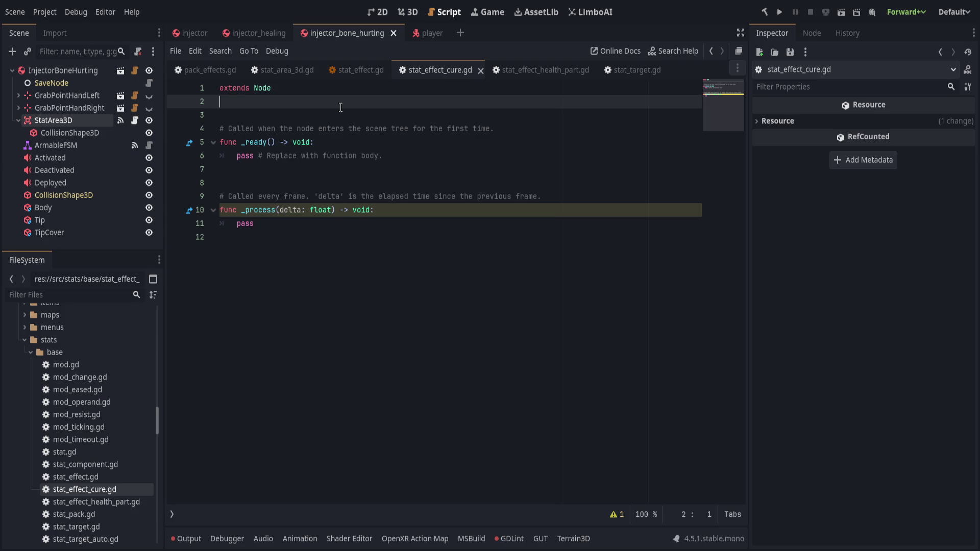
key("Up")
key("End")
key("ctrl+BackSpace")
type("StatEffectC")
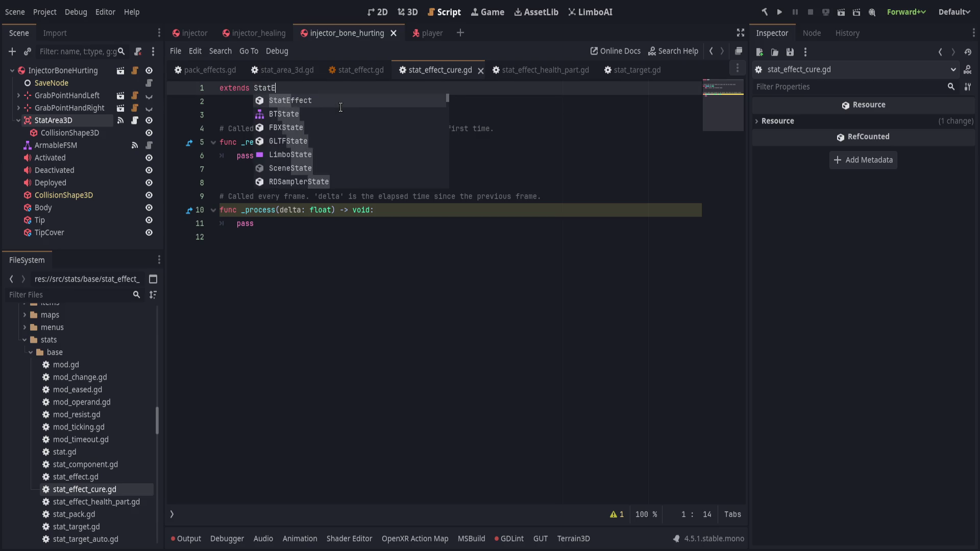
key("BackSpace")
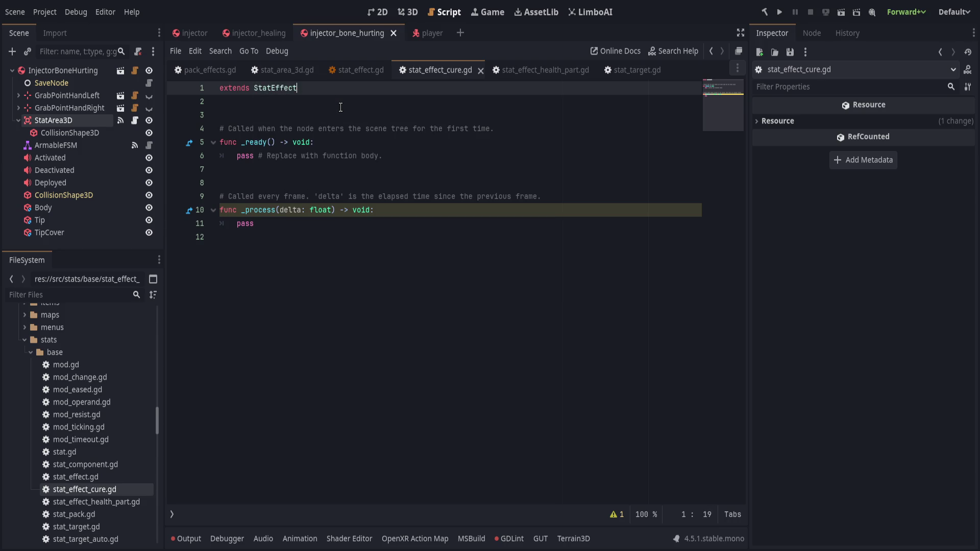
key("Home")
type("class_name ")
type("Stat")
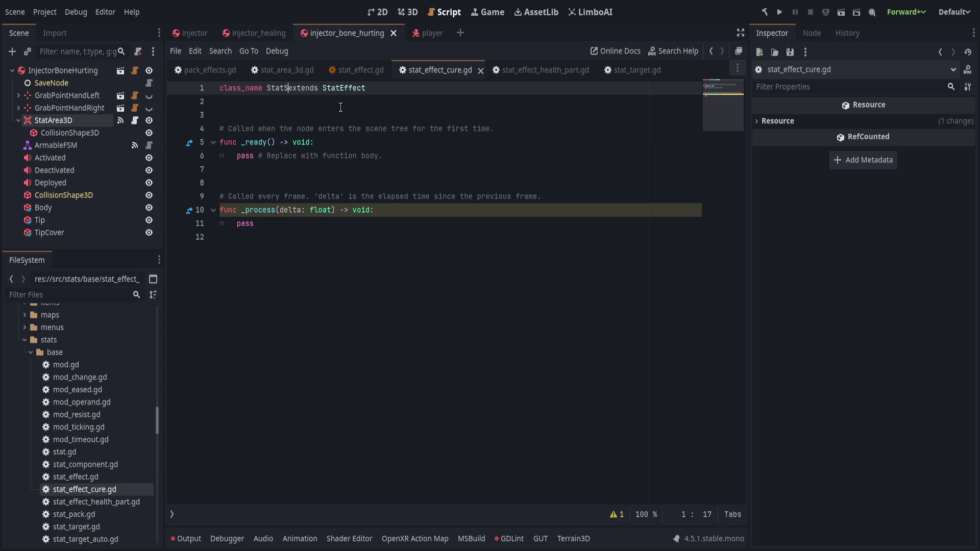
type("EffectCu")
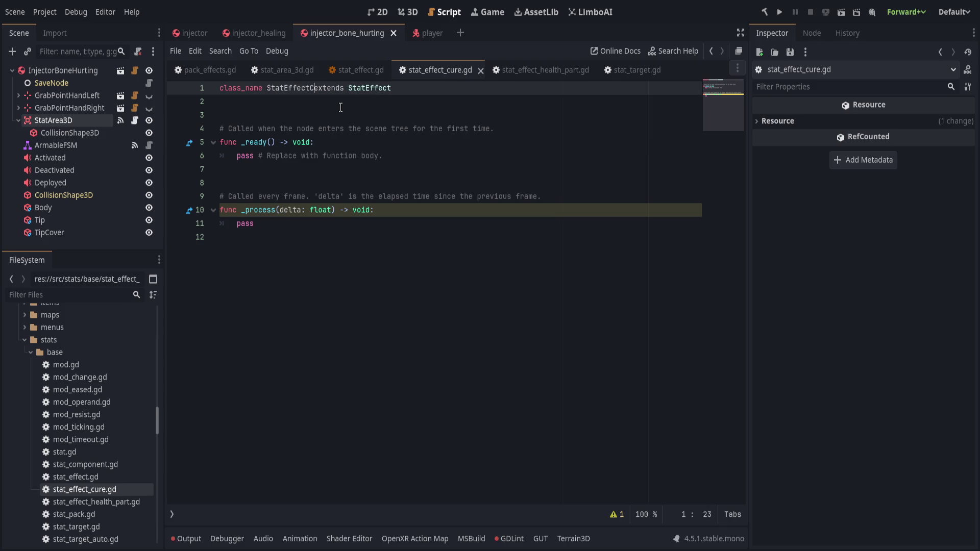
type("re")
key("Home")
key("Return")
key("Up")
type("@tool")
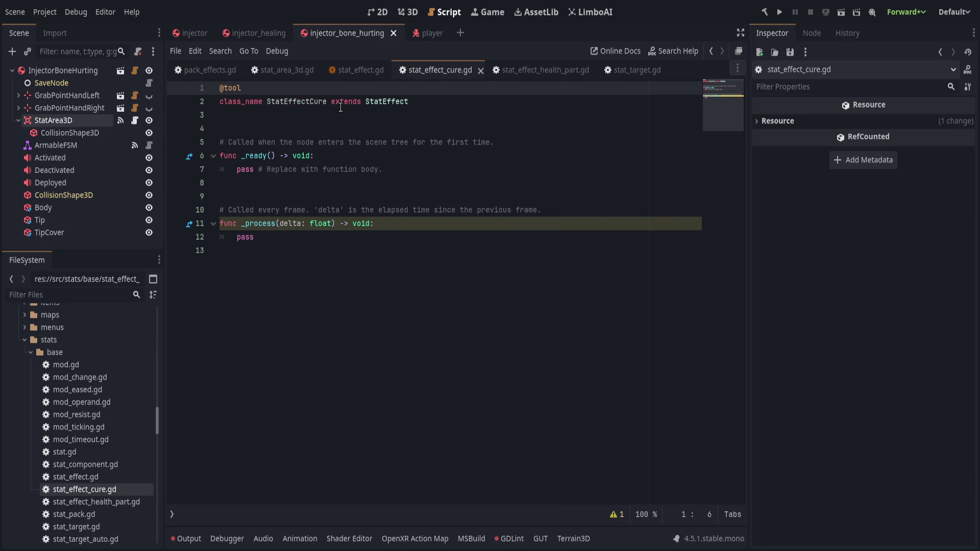
Delete the template functions and add an empty func apply(node: Node) -> void: header
key("Down")
key("Down")
key("ctrl+shift+End")
key("Delete")
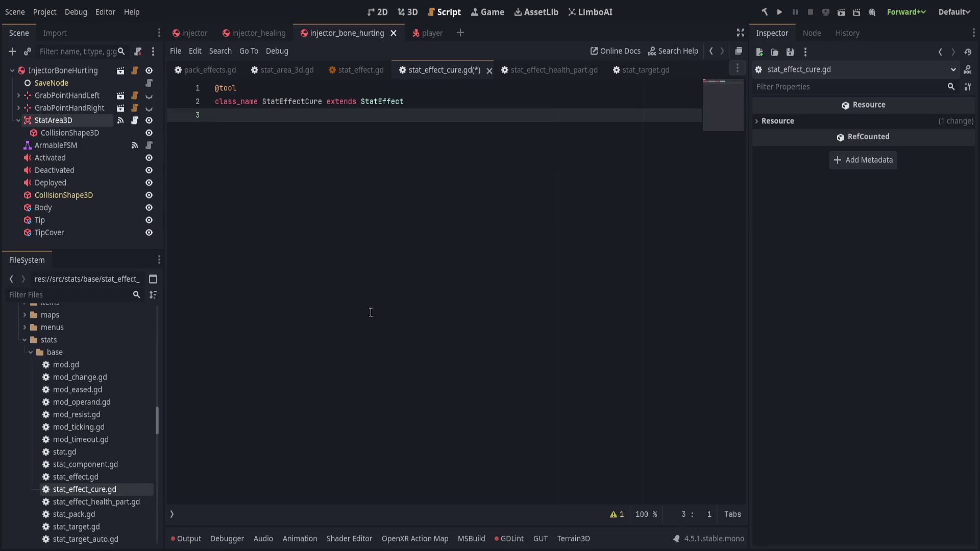
key("Return")
key("Return")
type("func appl")
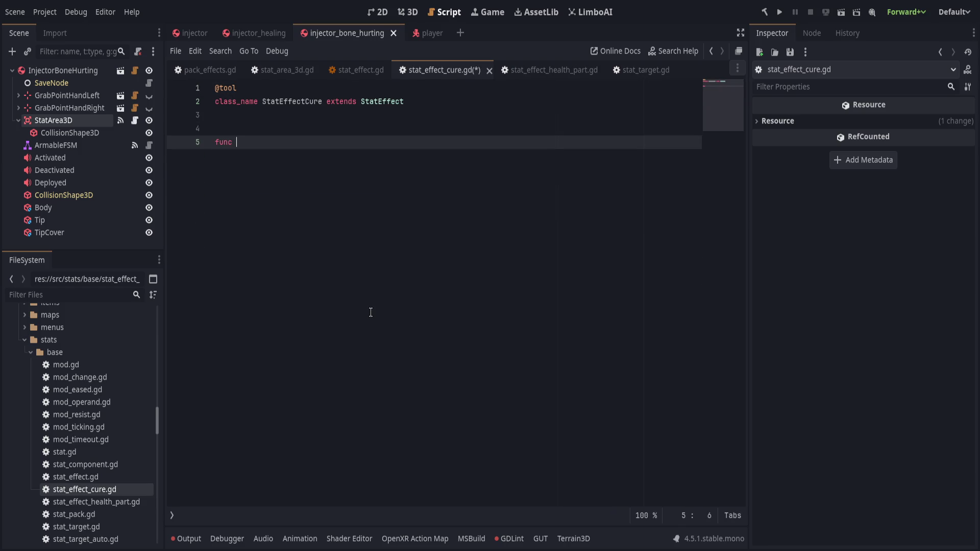
type("y(node: No")
type("de) -> void:")
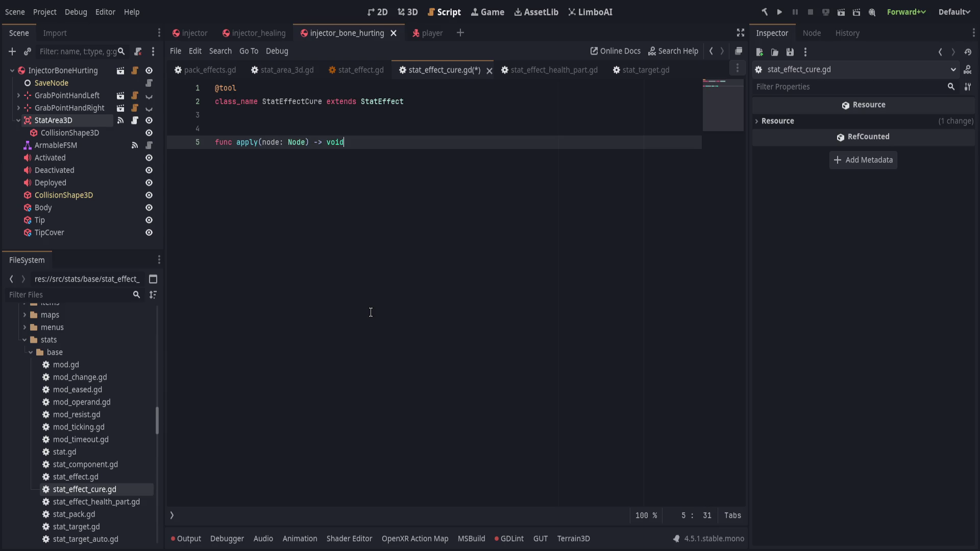
key("Return")
type("pas")
key("BackSpace")
key("BackSpace")
key("BackSpace")
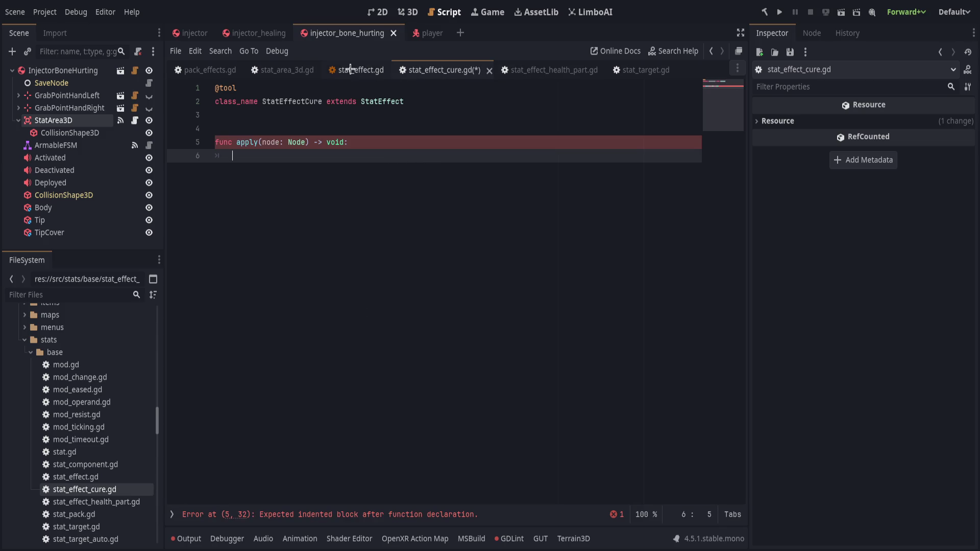
Copy the whole apply function from stat_effect.gd
left_click(357, 69)
scroll(336, 262, "down", 4)
scroll(337, 261, "up", 3)
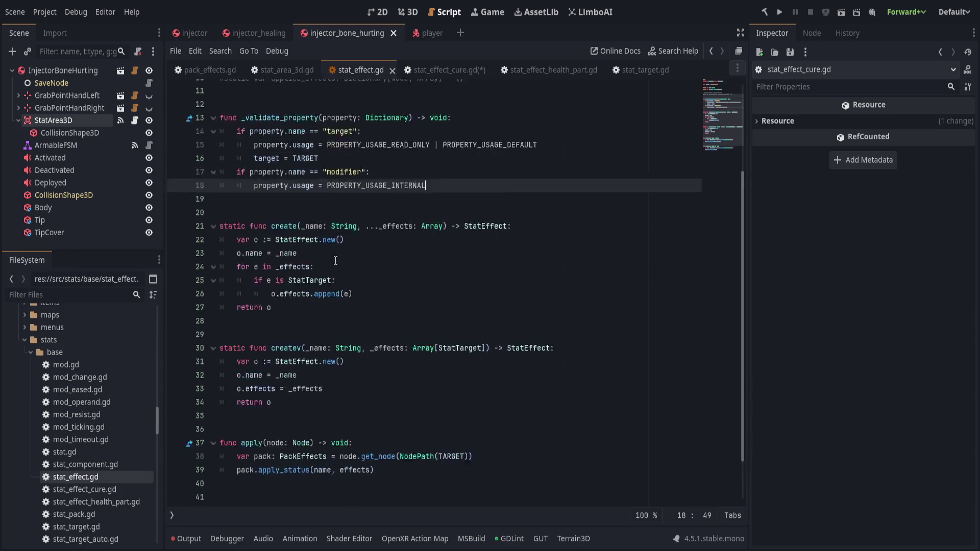
left_click_drag(454, 238, 416, 156)
left_click(406, 250)
scroll(400, 282, "down", 3)
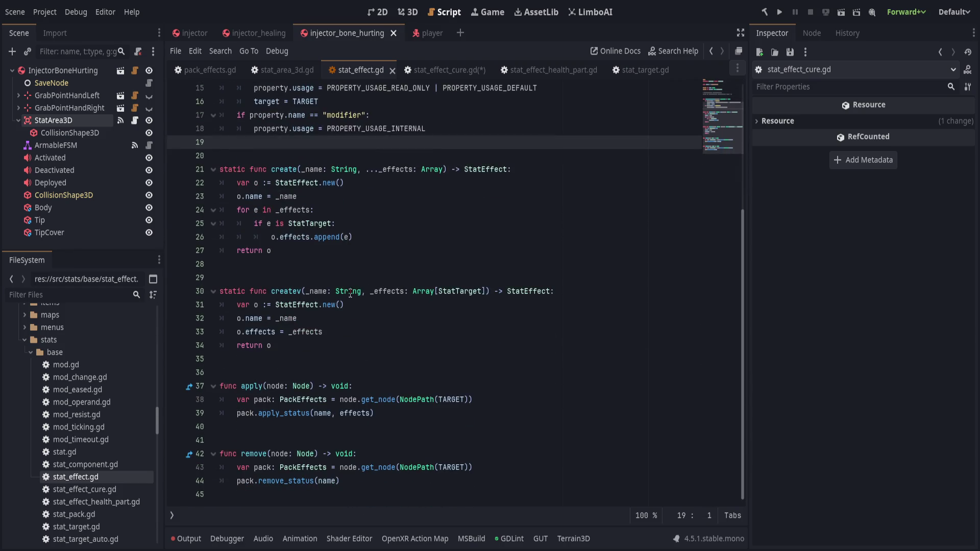
left_click(400, 416)
left_click_drag(400, 416, 402, 359)
key("ctrl+c")
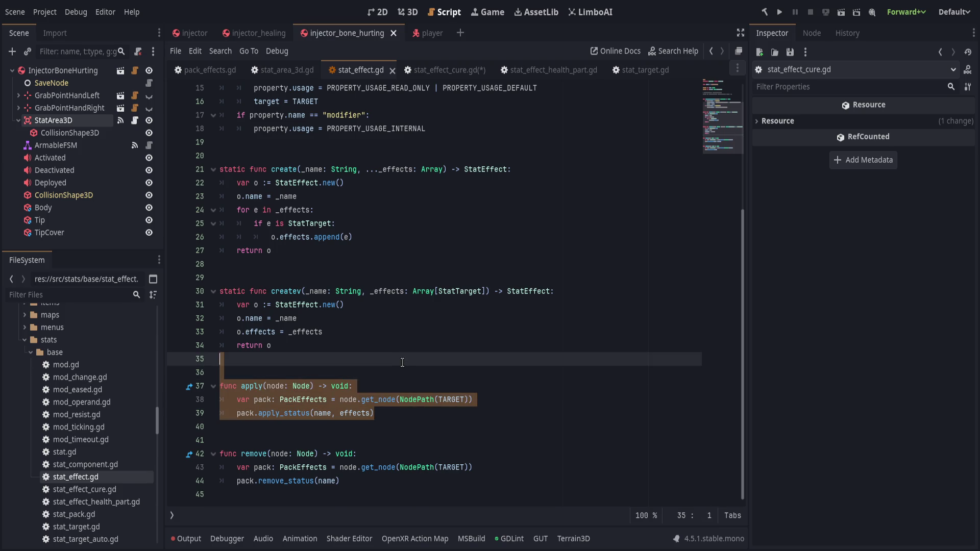
left_click(406, 361)
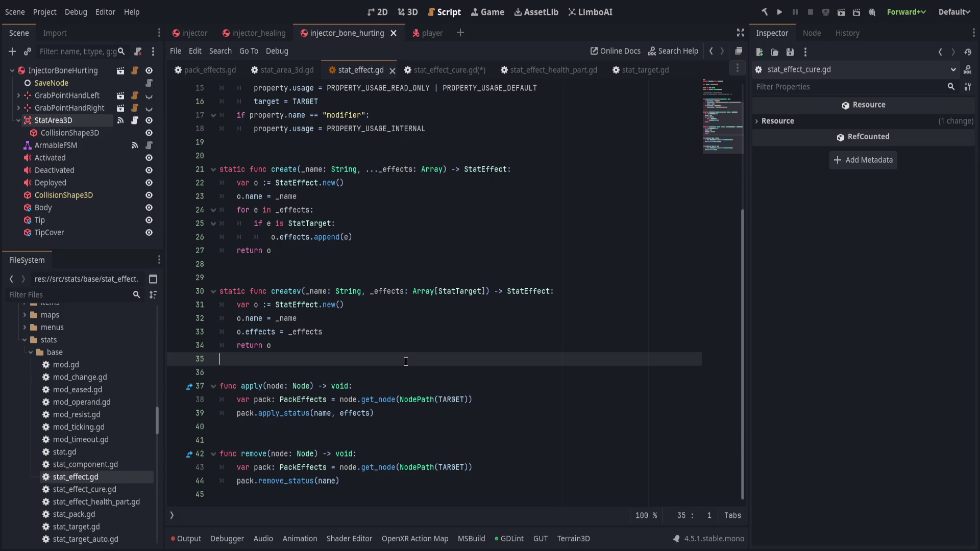
Paste apply into stat_effect_cure.gd, replacing the empty duplicate declaration
left_click(426, 70)
key("ctrl+v")
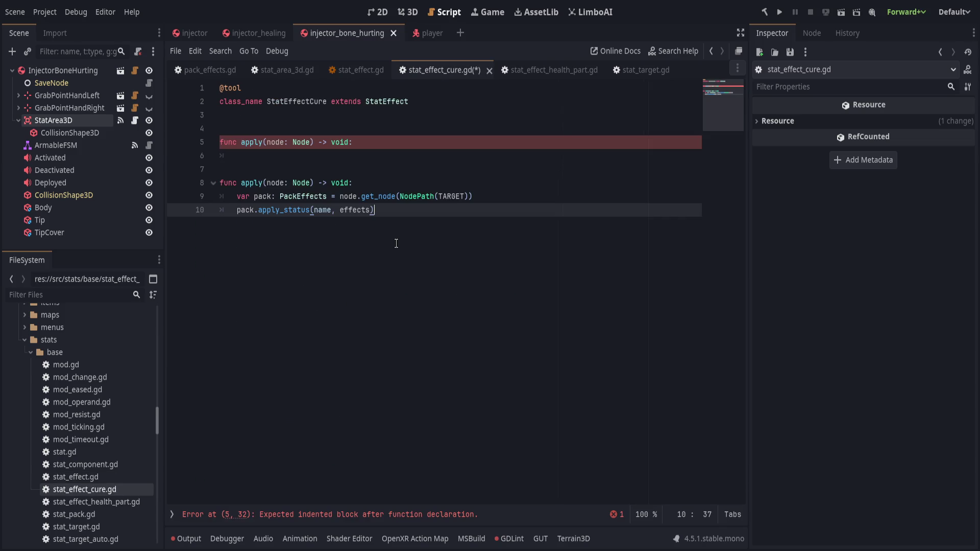
left_click(415, 130)
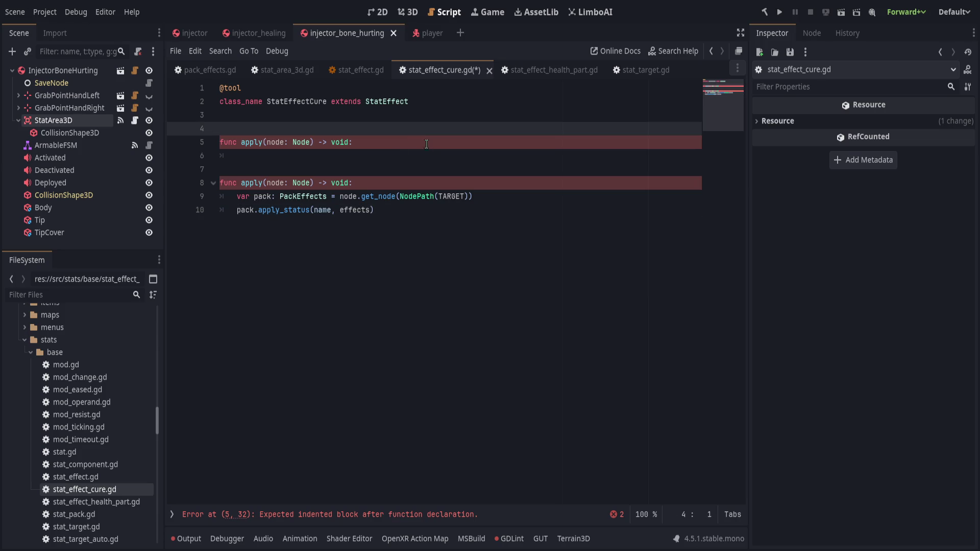
left_click(394, 143)
key("ctrl+shift+k")
key("ctrl+shift+k")
key("ctrl+shift+k")
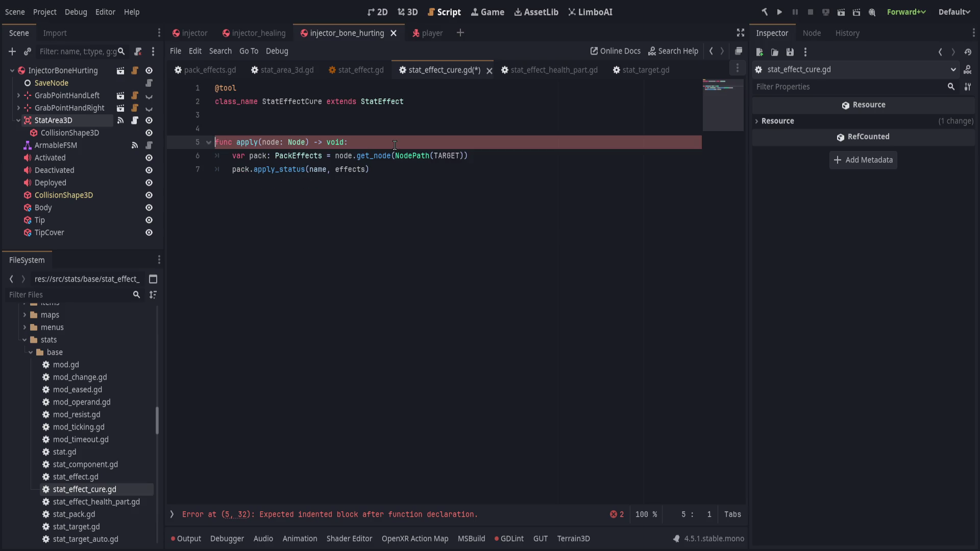
key("ctrl+End")
Change apply_status(name, effects) to remove_status(name) and save
double_click(279, 169)
type("remov")
key("Return")
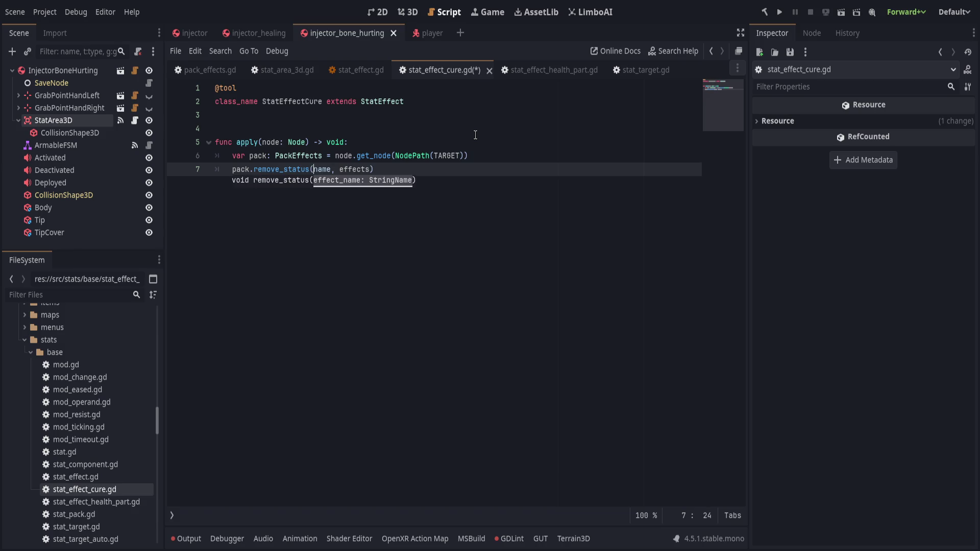
key("Delete")
key("Delete")
key("Delete")
key("End")
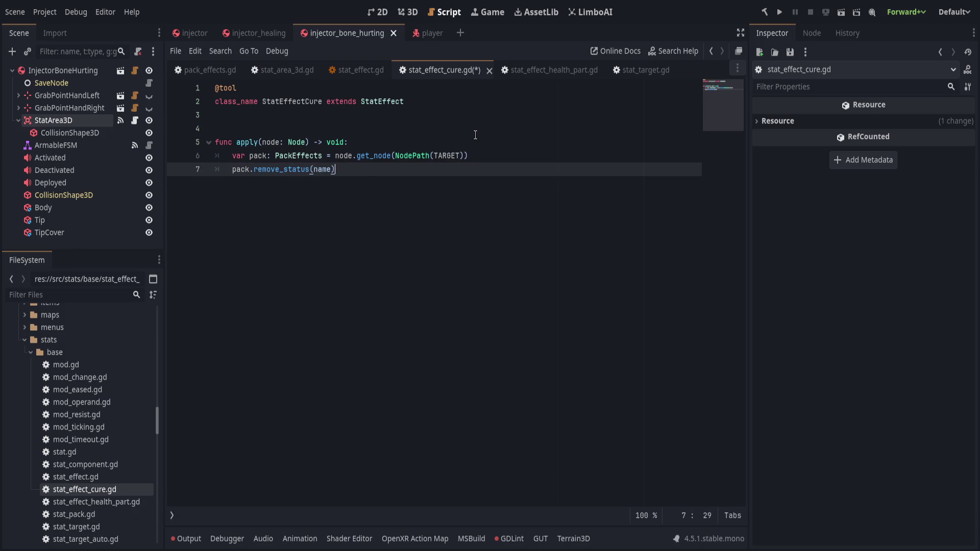
key("Up")
key("Up")
key("Up")
key("ctrl+s")
Start retyping the parent class, replacing StatEffect with StatTar
key("Up")
key("End")
key("ctrl+BackSpace")
type("StatE")
key("Return")
key("ctrl+BackSpace")
type("StatT")
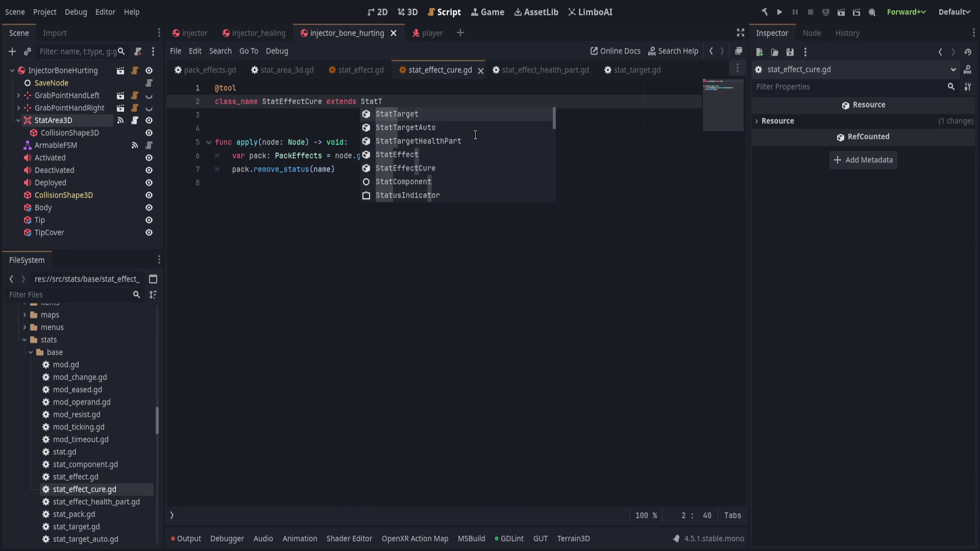